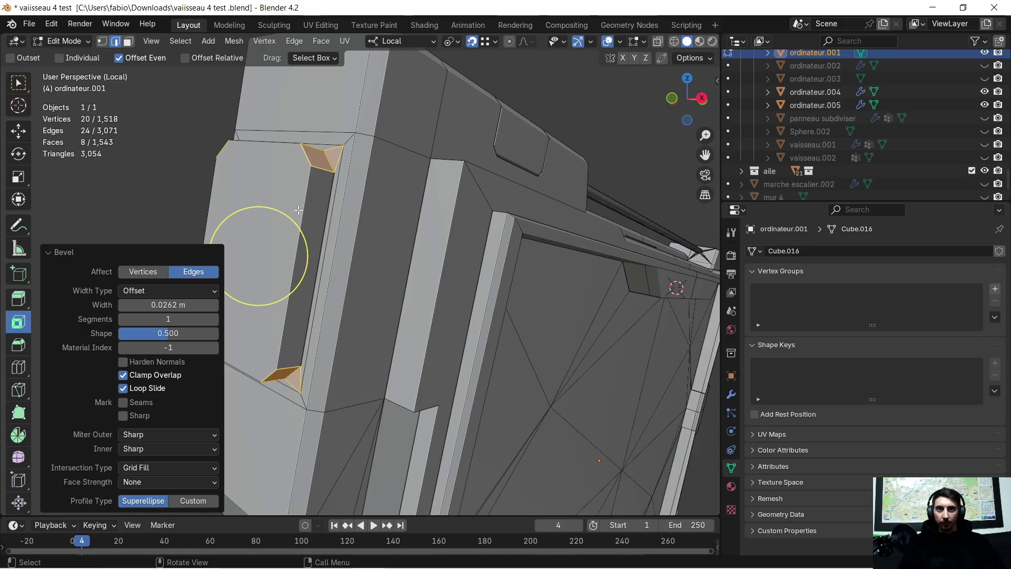
Bevel the raised side plate's border edges to about 0.019 m with one segment.
left_click(303, 203)
left_click(302, 203)
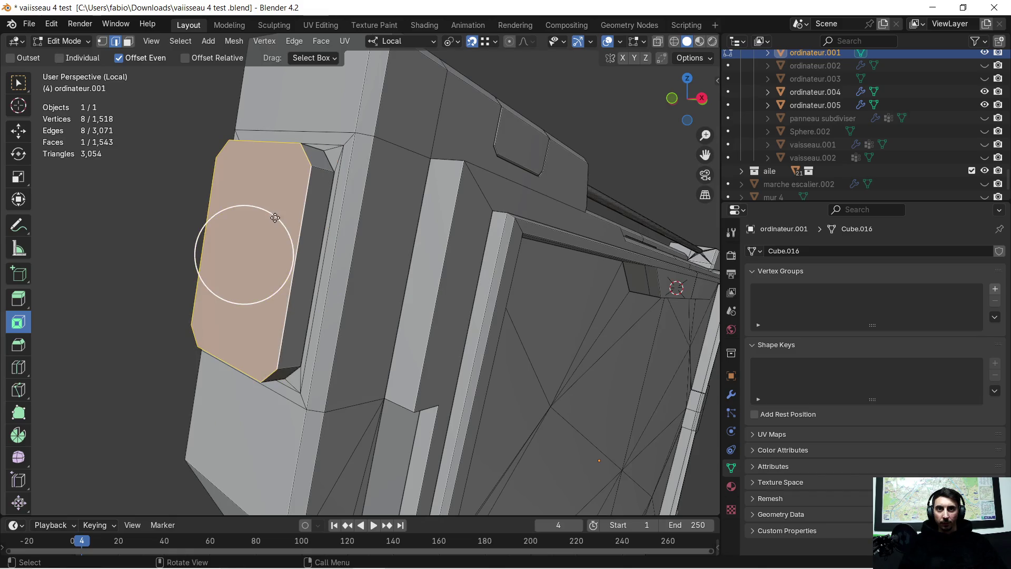
middle_click_drag(211, 226, 181, 243)
key("ctrl+b")
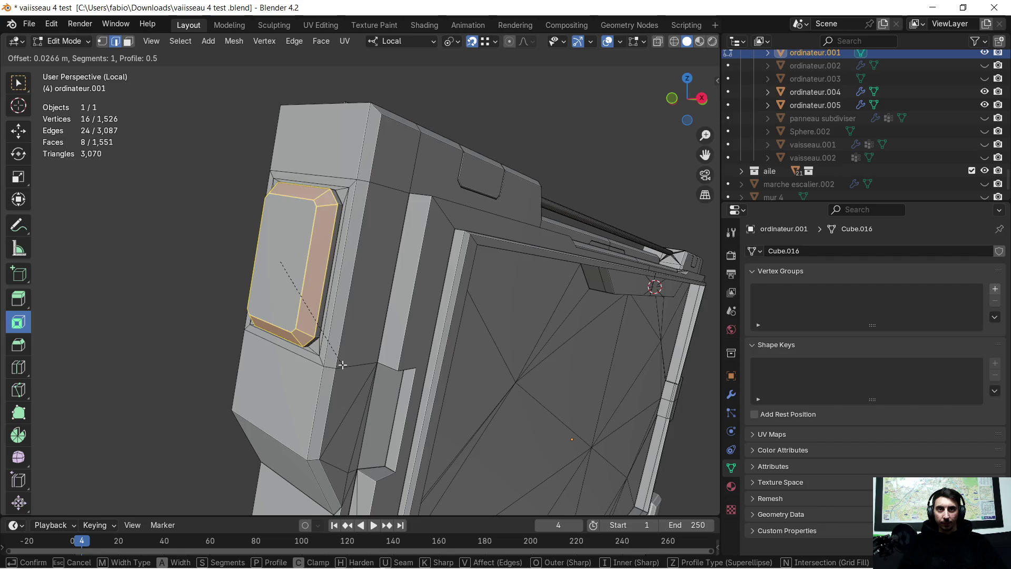
left_click(337, 364)
middle_click_drag(337, 364, 349, 308)
scroll(349, 308, "down", 5)
Deselect everything and orbit around to view the monitor's front and side.
left_click(232, 222)
mouse_move(232, 222)
middle_mouse_down()
mouse_move(275, 264)
mouse_move(230, 286)
mouse_move(365, 271)
middle_mouse_up()
scroll(277, 224, "up", 7)
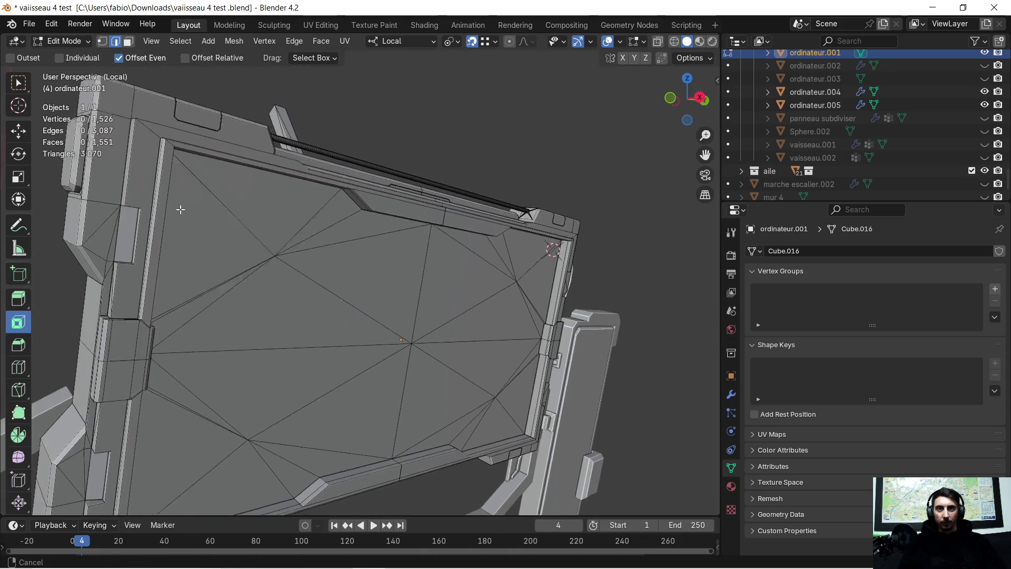
scroll(246, 269, "down", 3)
middle_click_drag(259, 266, 354, 275)
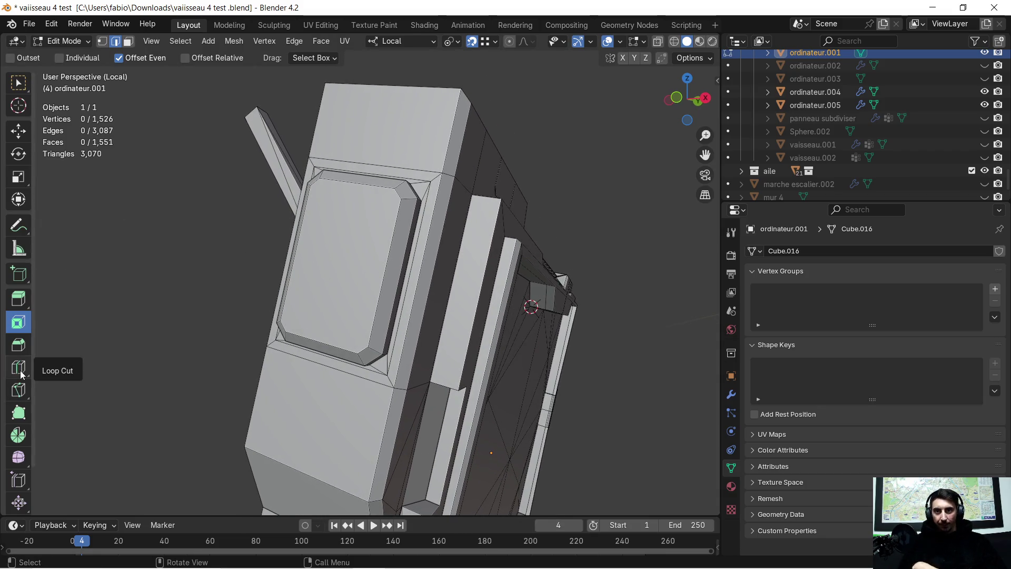
Knife-cut a stepped line across the plate's lower face, from right edge to left edge, using X-axis constraints.
left_click(19, 389)
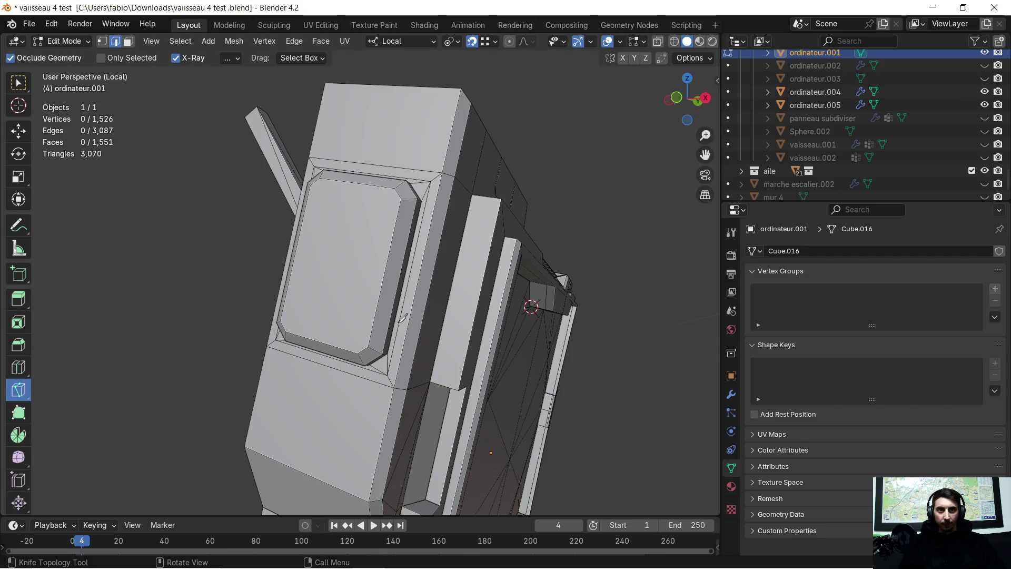
scroll(399, 315, "up", 4)
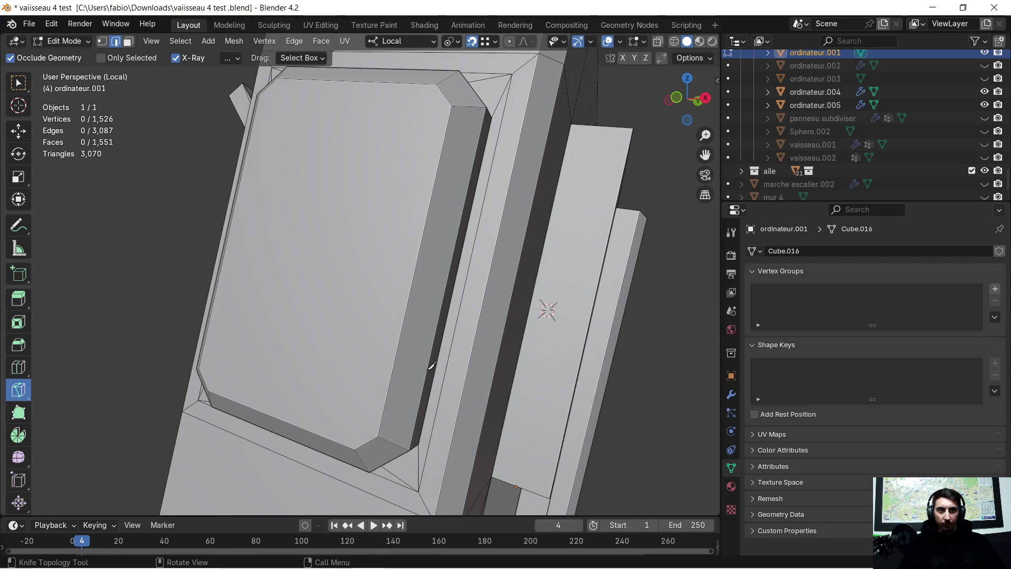
left_click(396, 352)
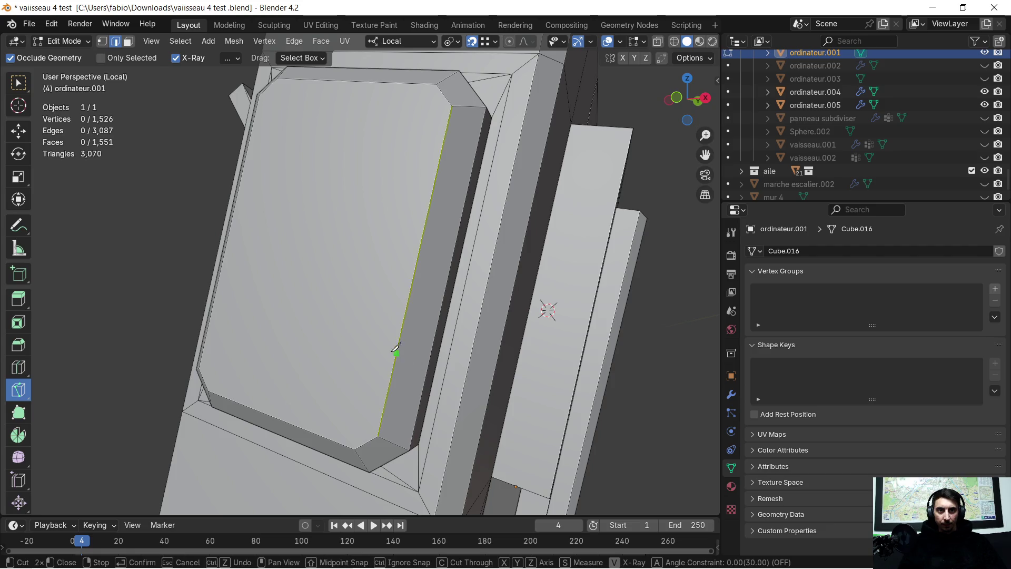
key("y")
key("x")
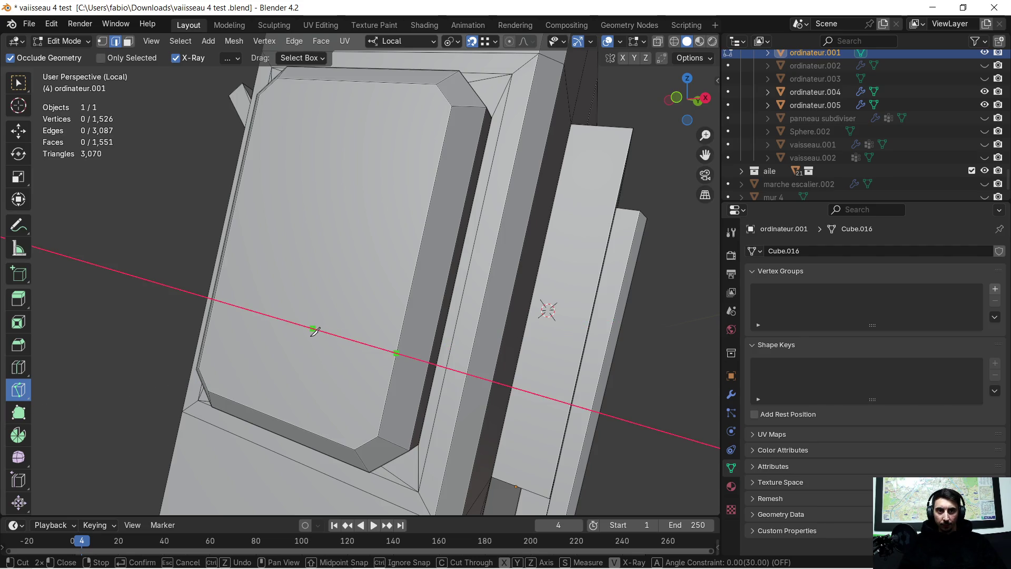
left_click(314, 329)
key("x")
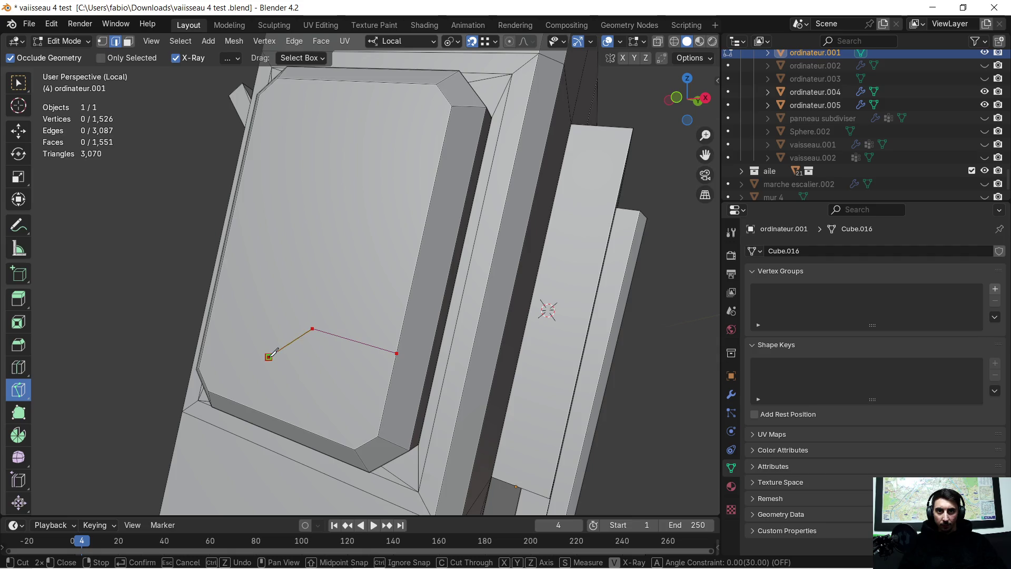
key("x")
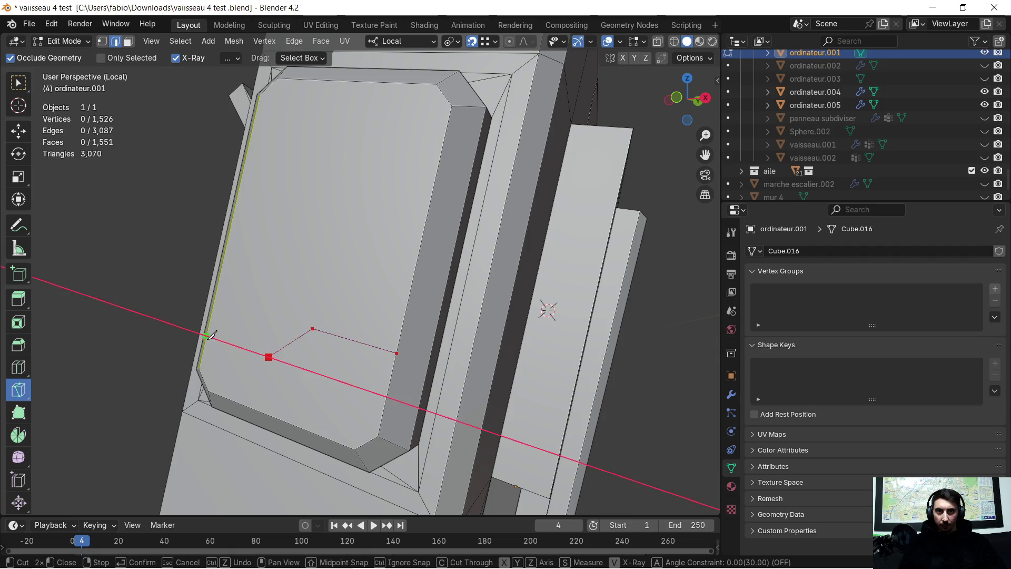
left_click(205, 335)
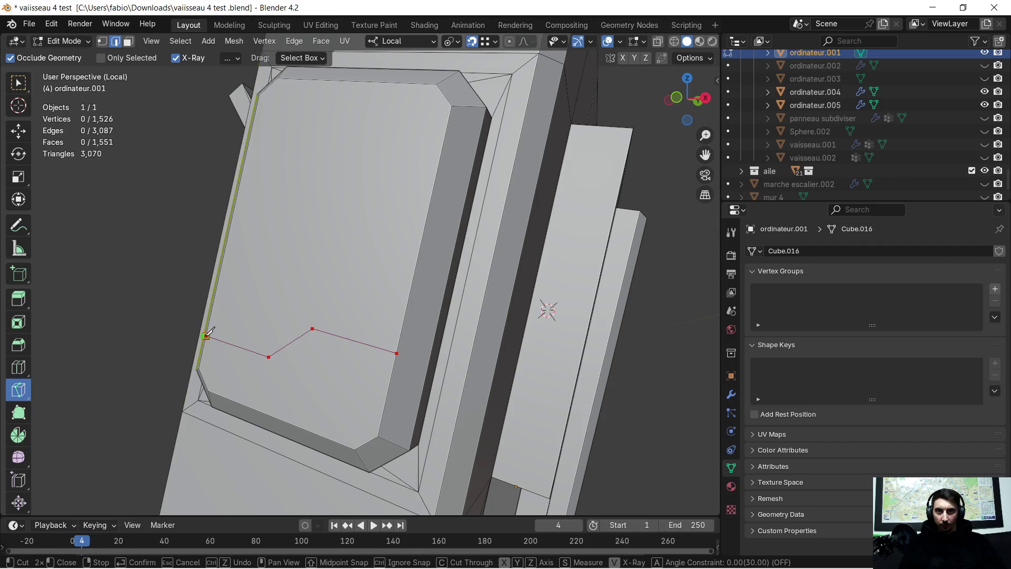
key("Return")
Inspect the new cut line and commit it into the mesh, splitting the face in two.
mouse_move(223, 327)
middle_mouse_down()
mouse_move(373, 356)
mouse_move(269, 343)
mouse_move(411, 327)
mouse_move(395, 317)
middle_mouse_up()
scroll(373, 356, "up", 6)
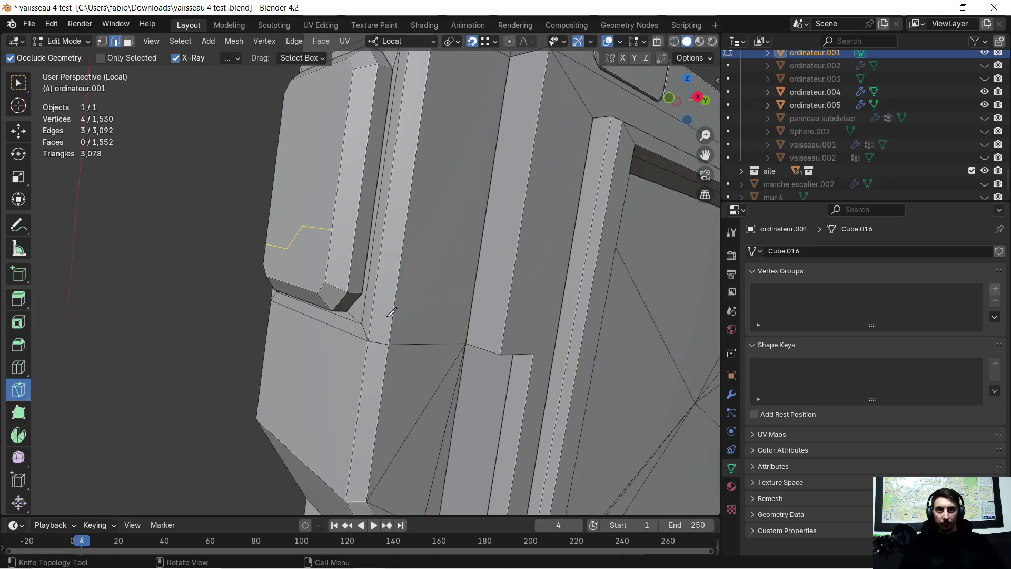
scroll(395, 316, "down", 4)
scroll(522, 315, "up", 3)
middle_click_drag(533, 311, 401, 310)
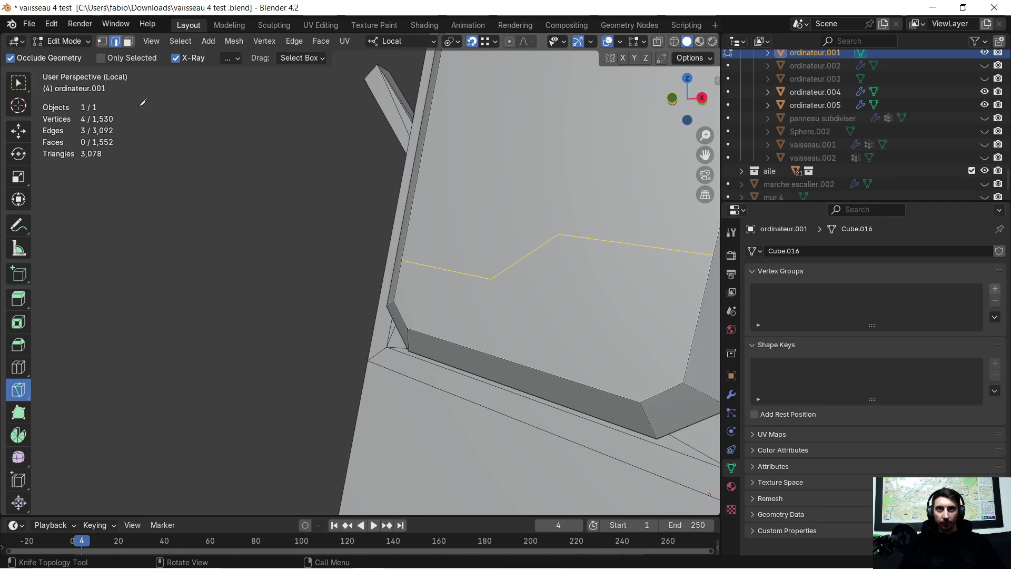
key("Return")
left_click(128, 41)
key("w")
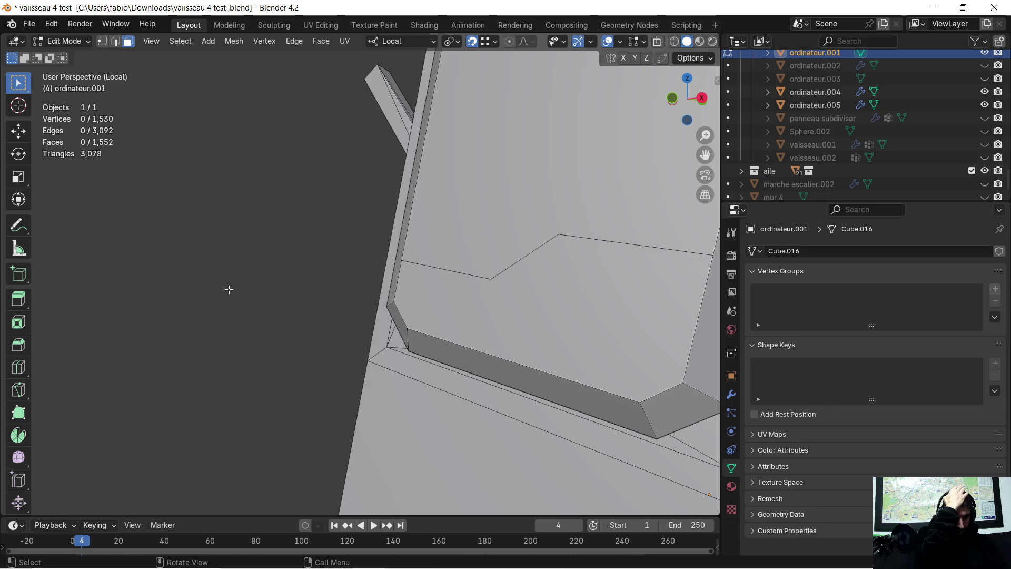
scroll(246, 272, "down", 5)
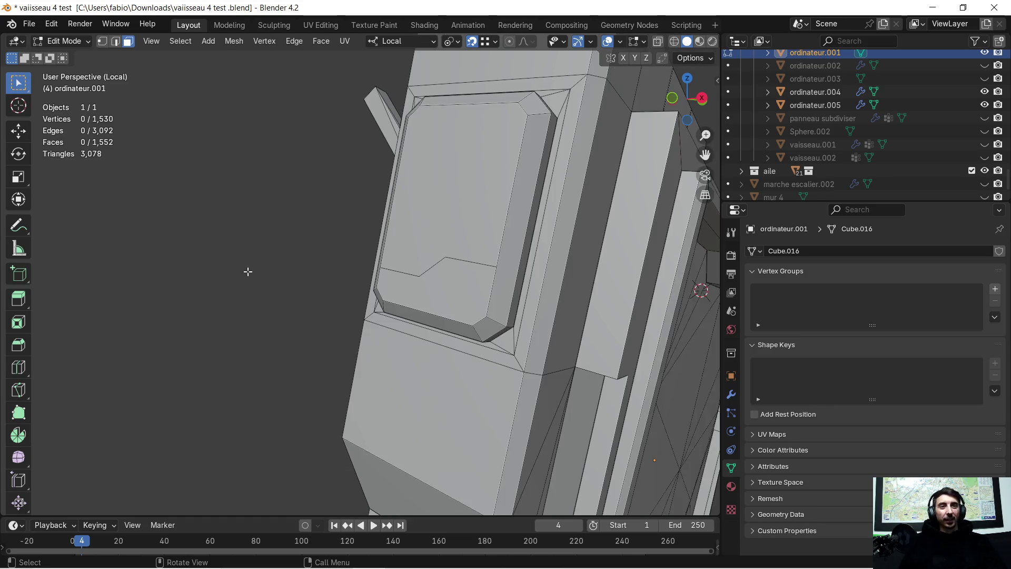
scroll(368, 259, "up", 3)
left_click(363, 258)
scroll(362, 258, "up", 3)
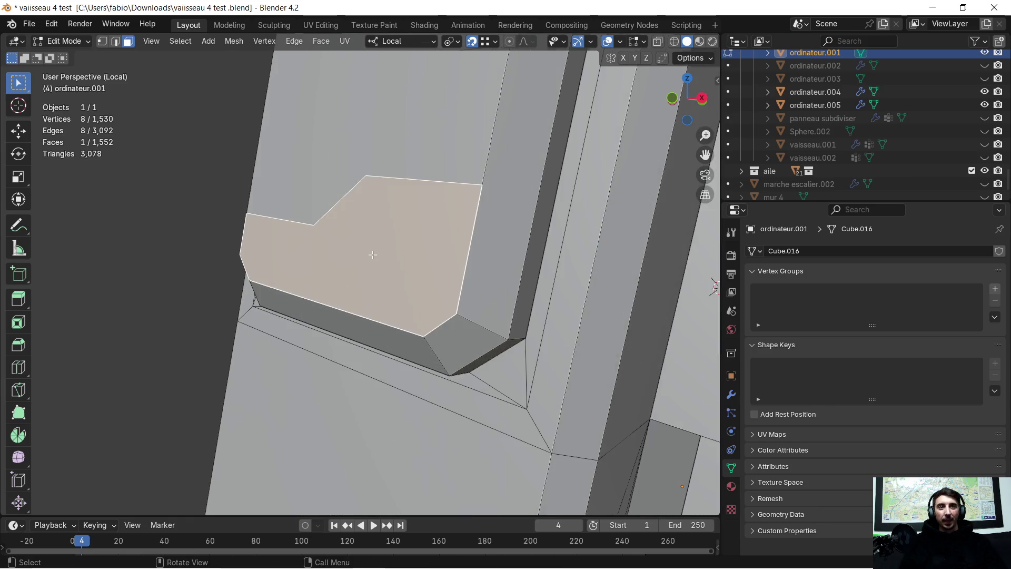
mouse_move(358, 261)
middle_mouse_down()
mouse_move(362, 277)
mouse_move(369, 274)
mouse_move(165, 266)
middle_mouse_up()
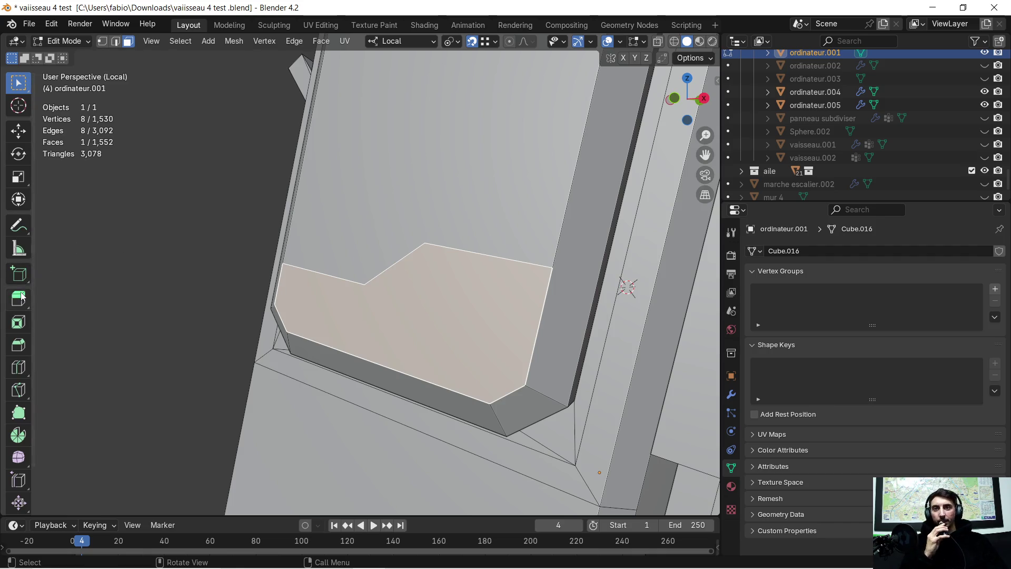
left_click(19, 319)
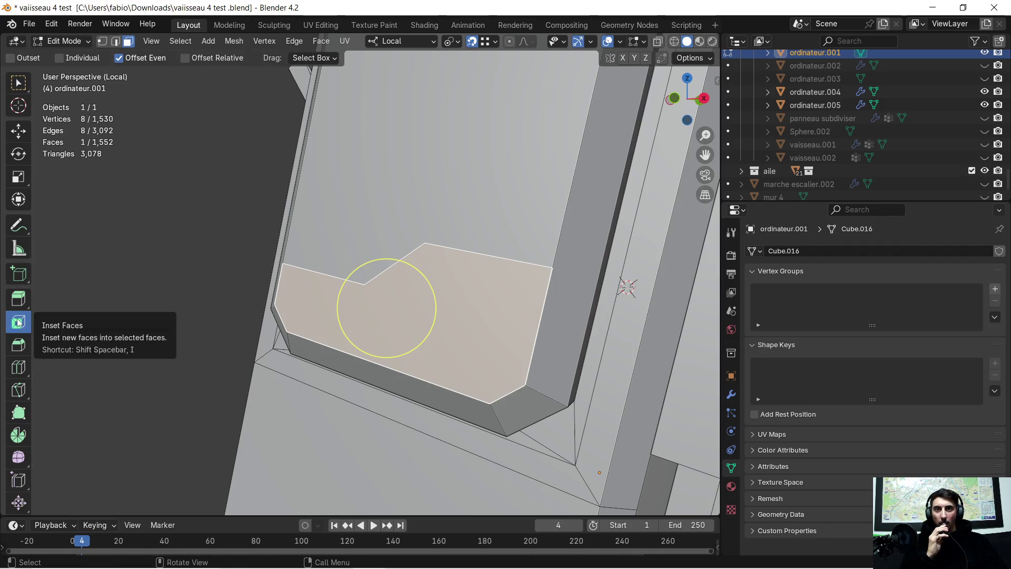
left_click(413, 298)
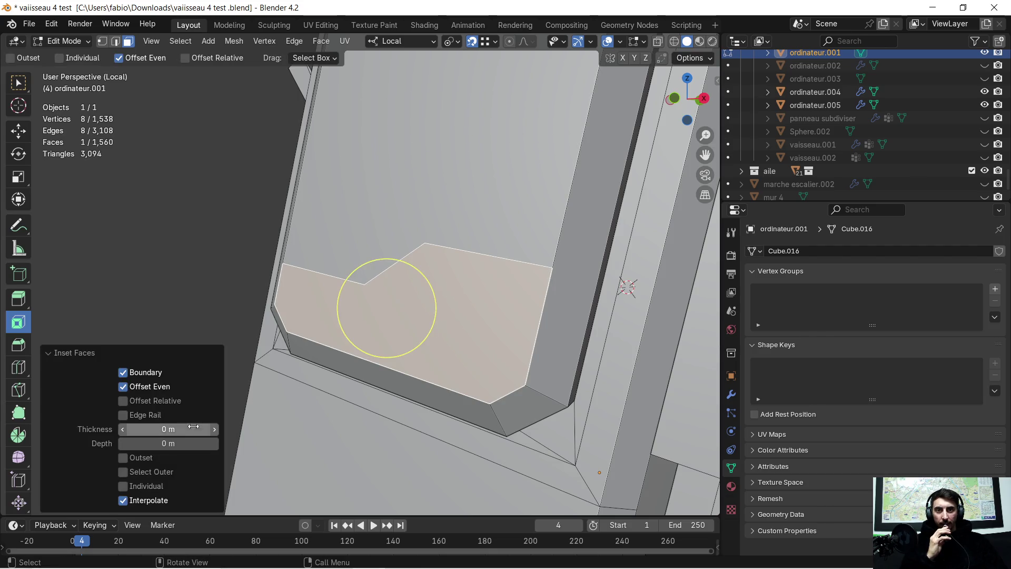
mouse_move(386, 308)
left_mouse_down()
mouse_move(374, 311)
mouse_move(388, 309)
left_mouse_up()
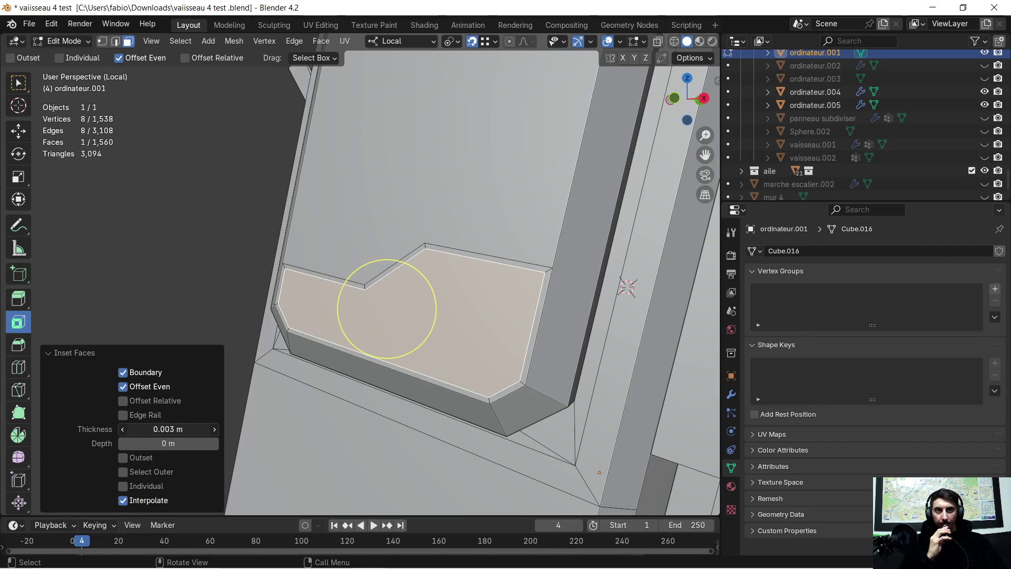
mouse_move(626, 289)
middle_mouse_down()
mouse_move(517, 285)
mouse_move(449, 301)
middle_mouse_up()
key("KP_Decimal")
scroll(406, 279, "up", 1)
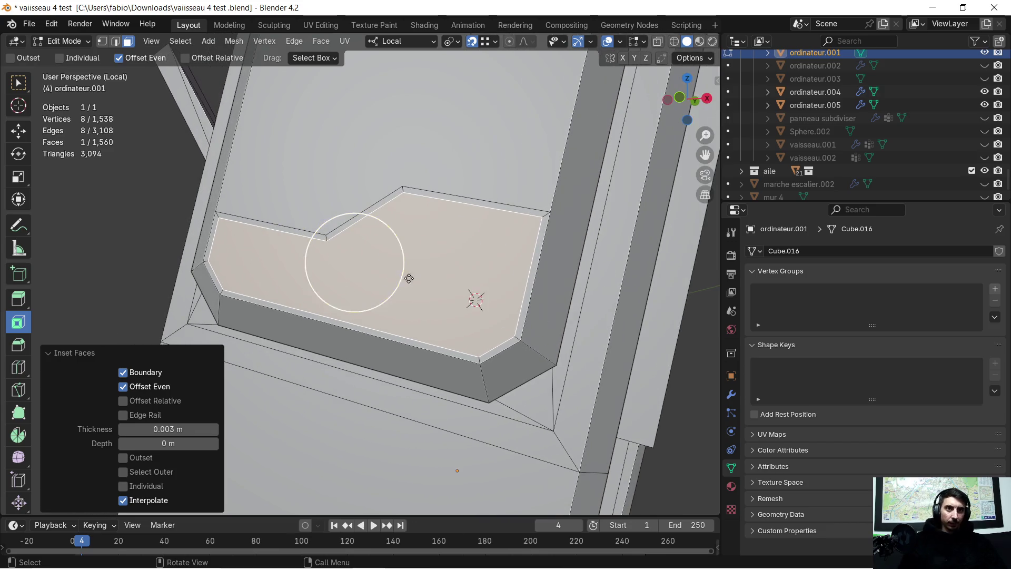
scroll(506, 243, "up", 1)
mouse_move(537, 232)
middle_mouse_down()
mouse_move(373, 244)
mouse_move(452, 252)
mouse_move(402, 252)
middle_mouse_up()
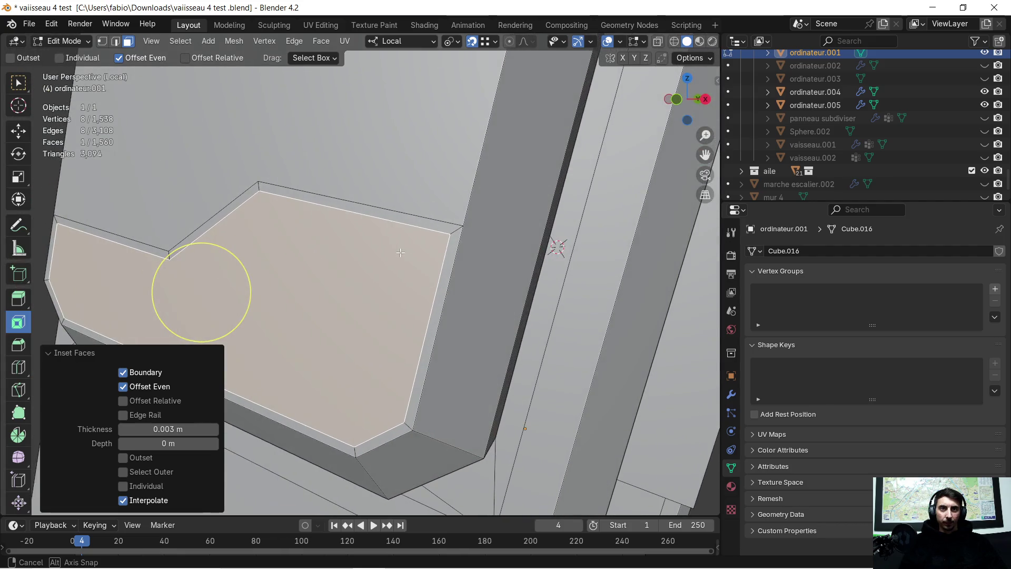
key("ctrl+z")
key("ctrl+z")
mouse_move(333, 255)
middle_mouse_down()
mouse_move(390, 248)
mouse_move(367, 235)
mouse_move(393, 235)
mouse_move(441, 182)
middle_mouse_up()
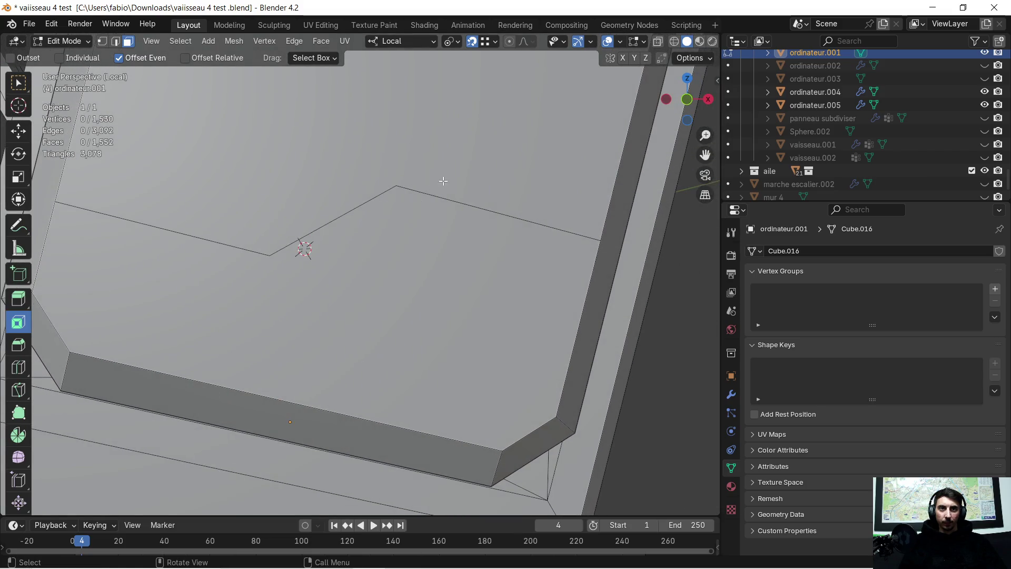
Extrude the three notched cut edges along local Z.
left_click(434, 192)
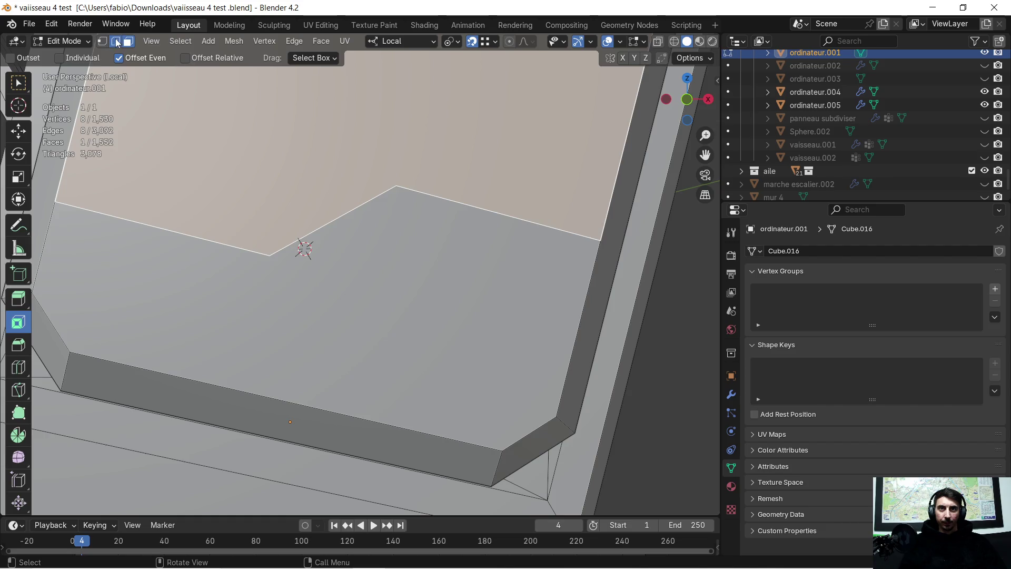
left_click(116, 41)
left_click(496, 213)
left_click(342, 217, "shift")
left_click(182, 238, "shift")
middle_click_drag(182, 238, 187, 254)
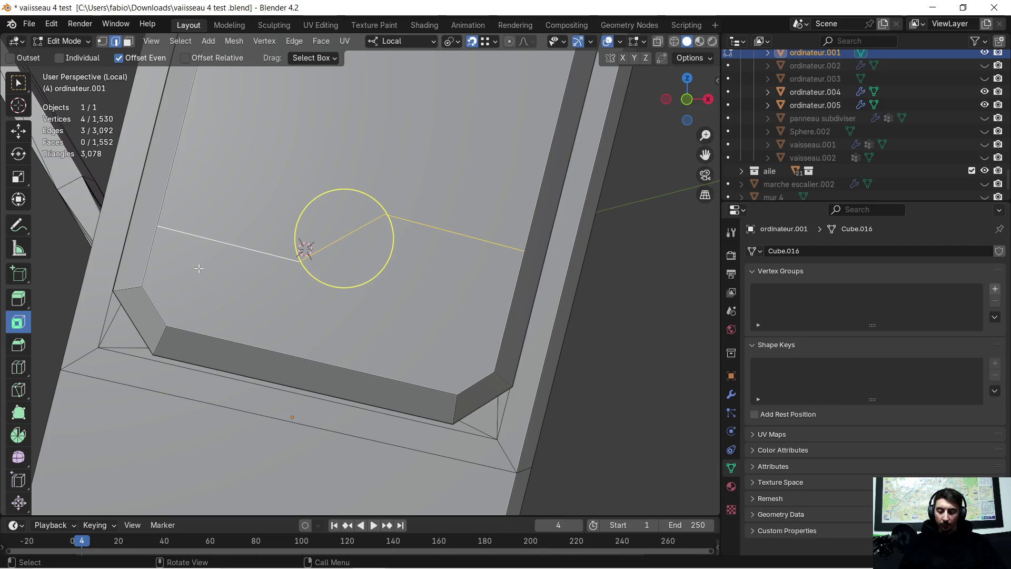
key("e")
key("z")
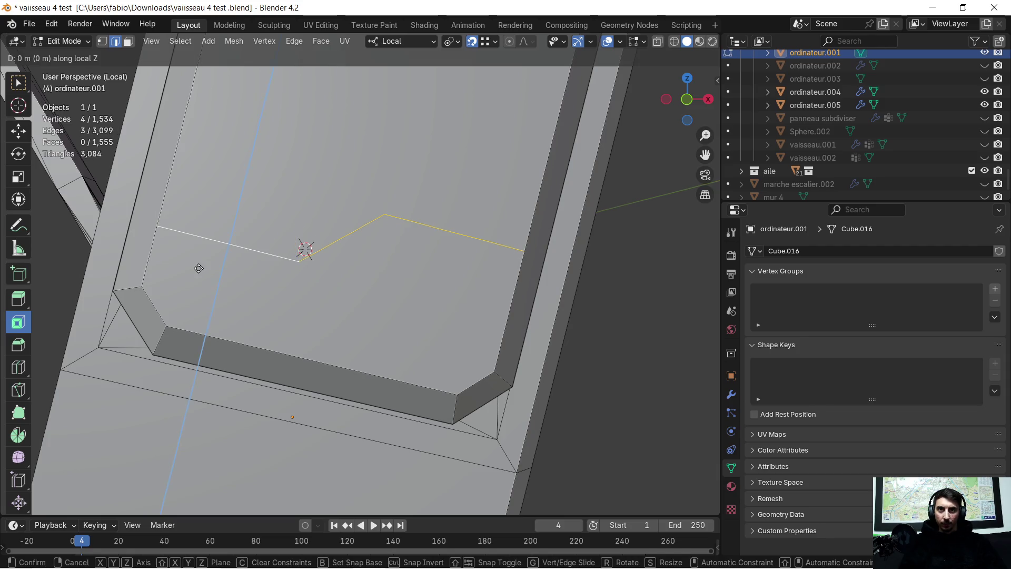
left_click(199, 272)
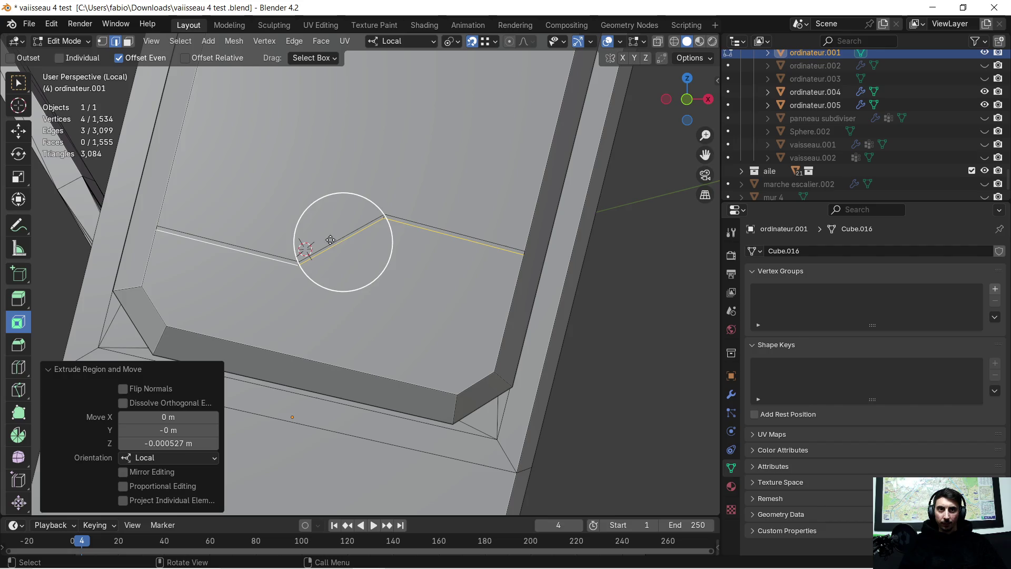
Delete the notched face below the cut.
left_click(135, 44)
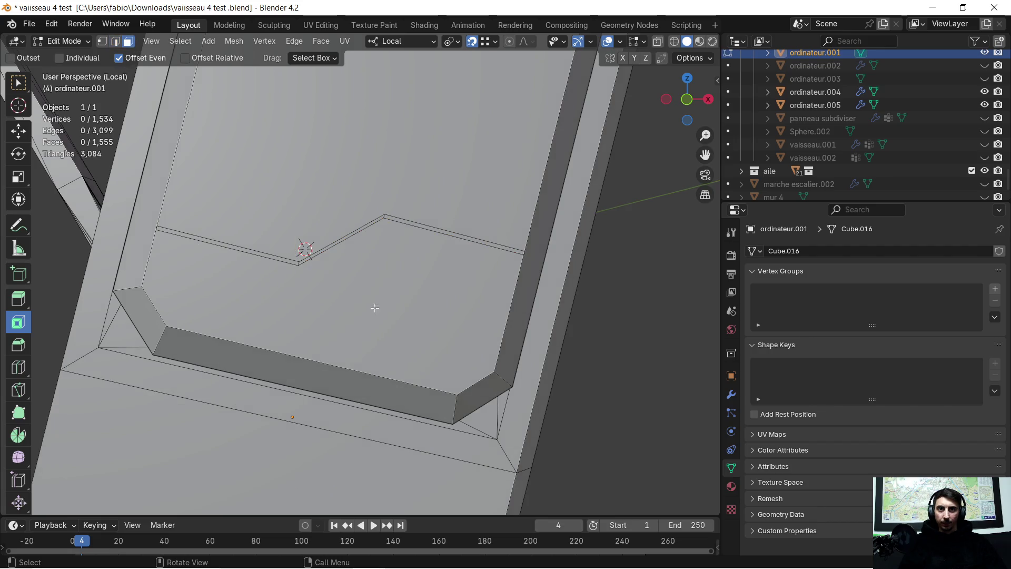
left_click(379, 308)
key("x")
left_click(381, 309)
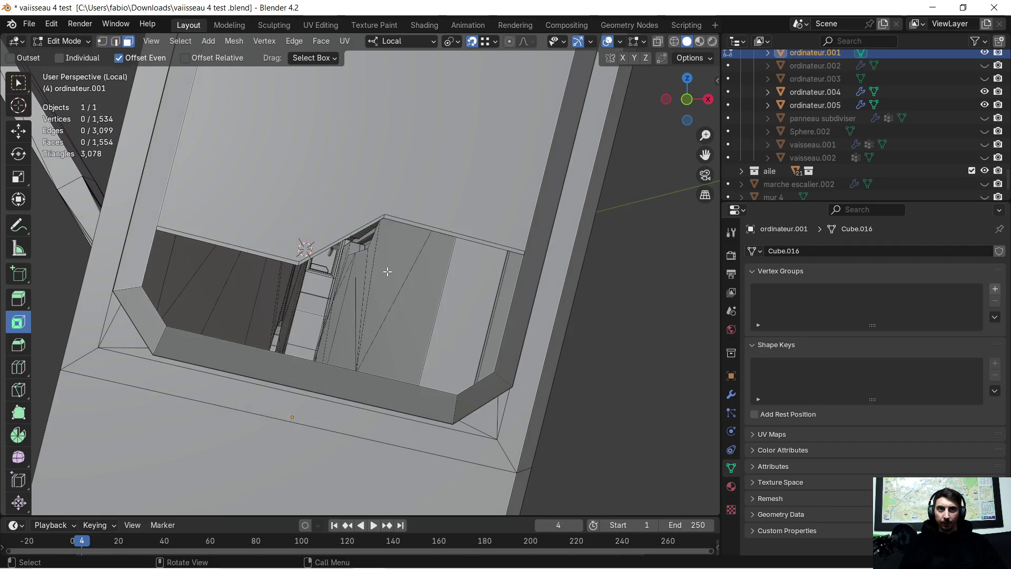
scroll(410, 235, "up", 1)
Start selecting the opening's rim by picking its top edges.
left_click(414, 201)
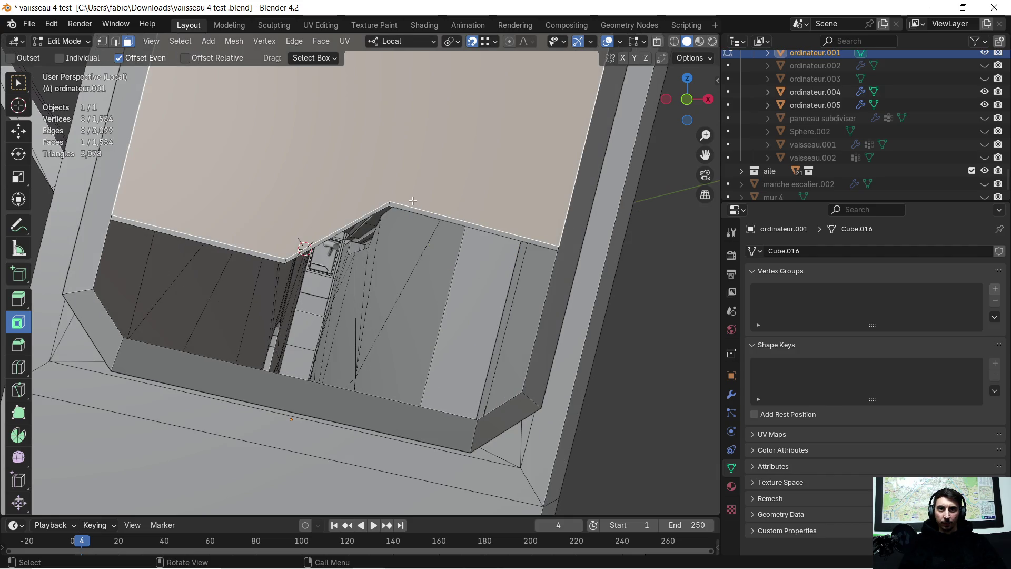
left_click(475, 225)
key("c")
left_click(119, 42)
left_click(139, 230)
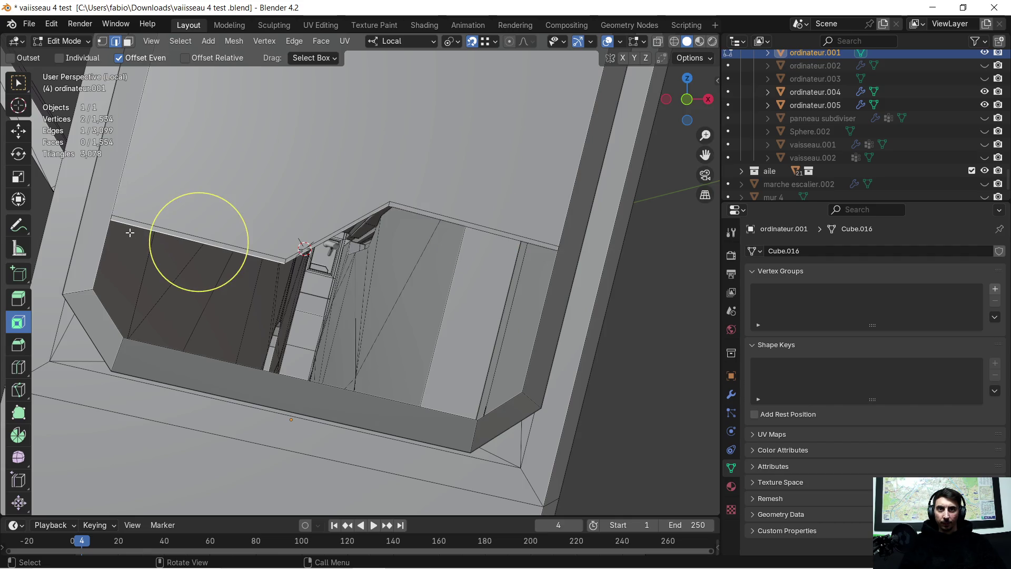
left_click_drag(199, 243, 269, 236)
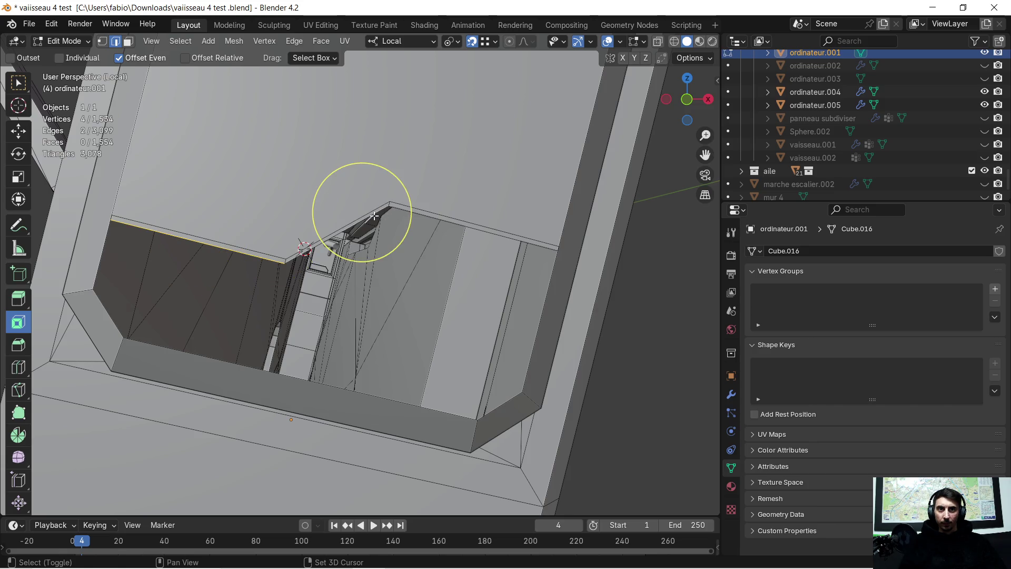
middle_click_drag(306, 203, 222, 248)
key("ctrl+z")
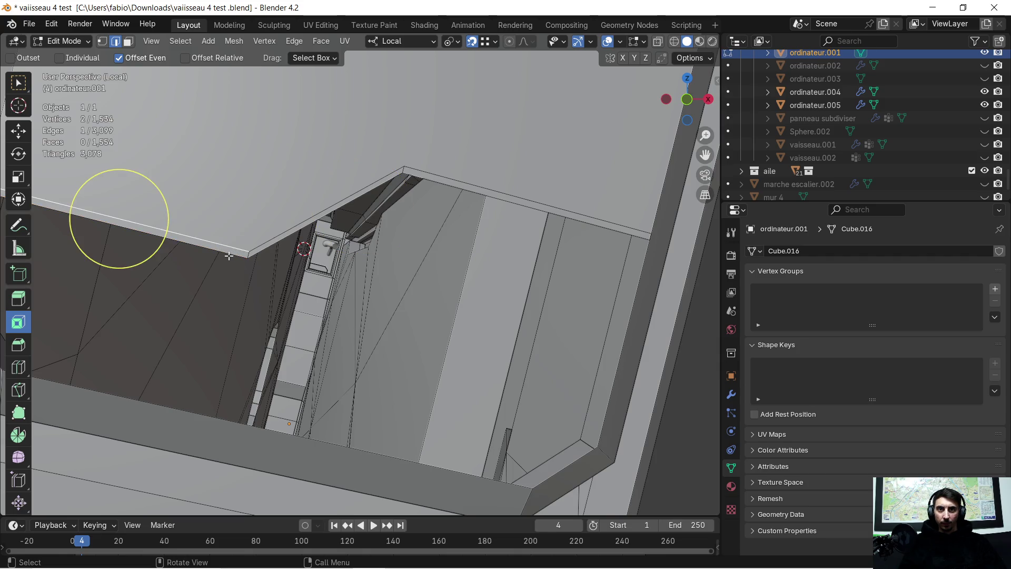
Add the remaining far, right and bottom rim edges to close the loop around the opening.
left_click(262, 247, "shift")
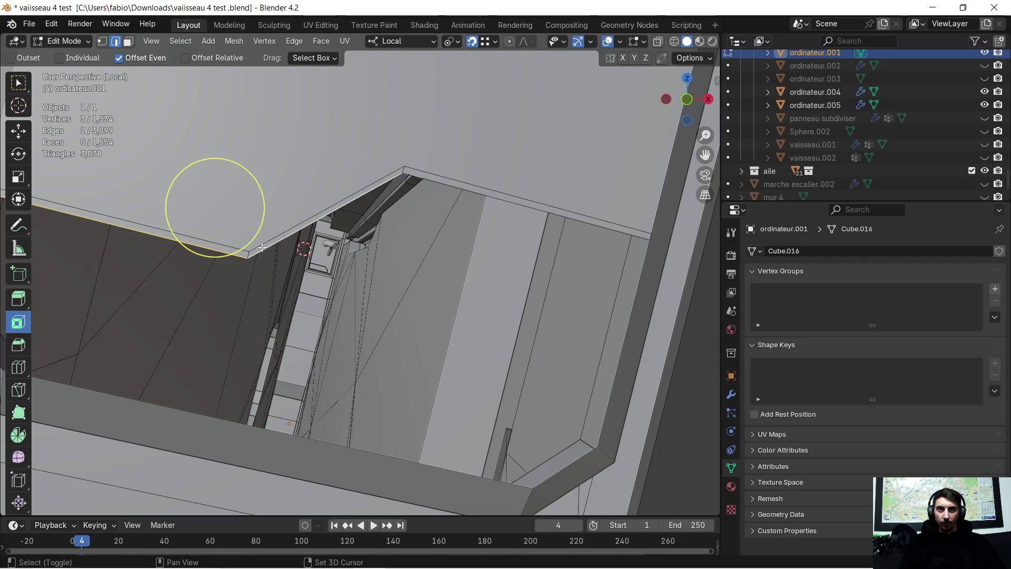
left_click(437, 178, "shift")
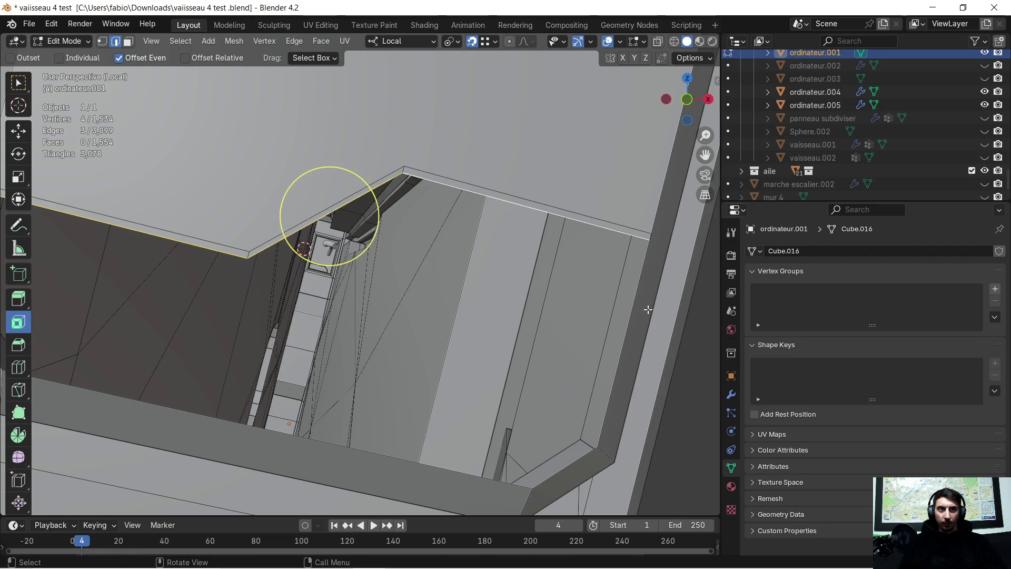
left_click(506, 478, "shift")
left_click(496, 480, "shift")
mouse_move(496, 480)
middle_mouse_down()
mouse_move(375, 402)
mouse_move(226, 334)
mouse_move(454, 344)
mouse_move(337, 331)
middle_mouse_up()
left_click(334, 331, "shift")
left_click(321, 277, "shift")
mouse_move(582, 305)
middle_mouse_down()
mouse_move(515, 294)
mouse_move(361, 316)
mouse_move(564, 260)
mouse_move(354, 254)
mouse_move(394, 283)
mouse_move(417, 252)
middle_mouse_up()
Fill the selected rim loop with a new face.
key("f")
scroll(422, 291, "up", 2)
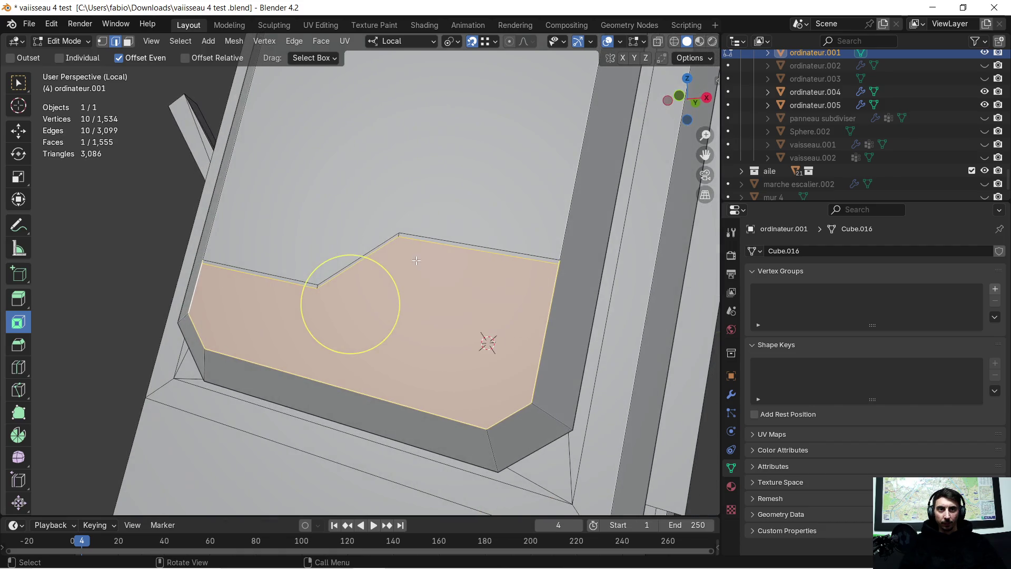
scroll(416, 253, "up", 3)
left_click(407, 251)
left_click(128, 42)
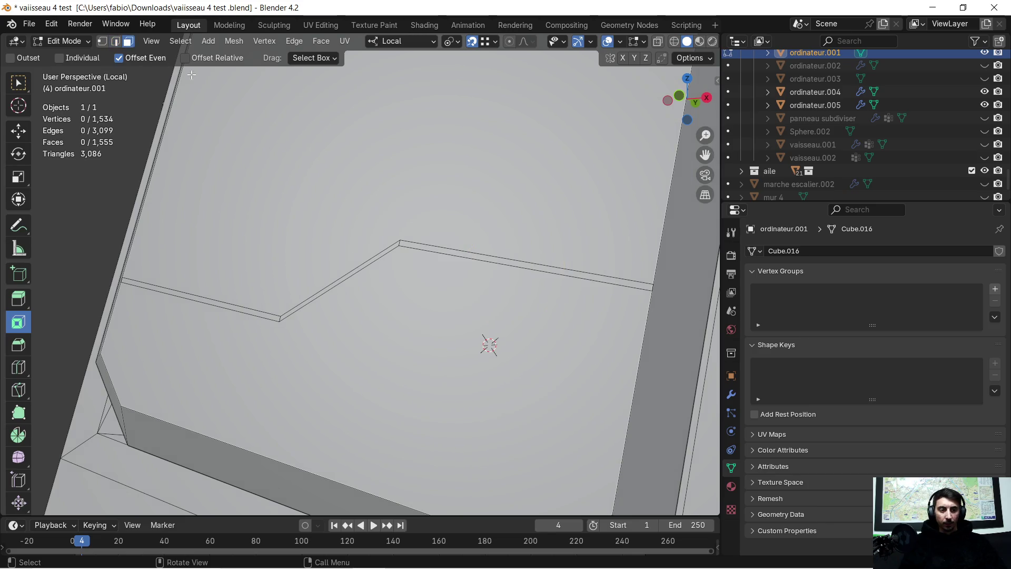
Extrude the three groove strip faces slightly outward.
scroll(395, 210, "up", 1)
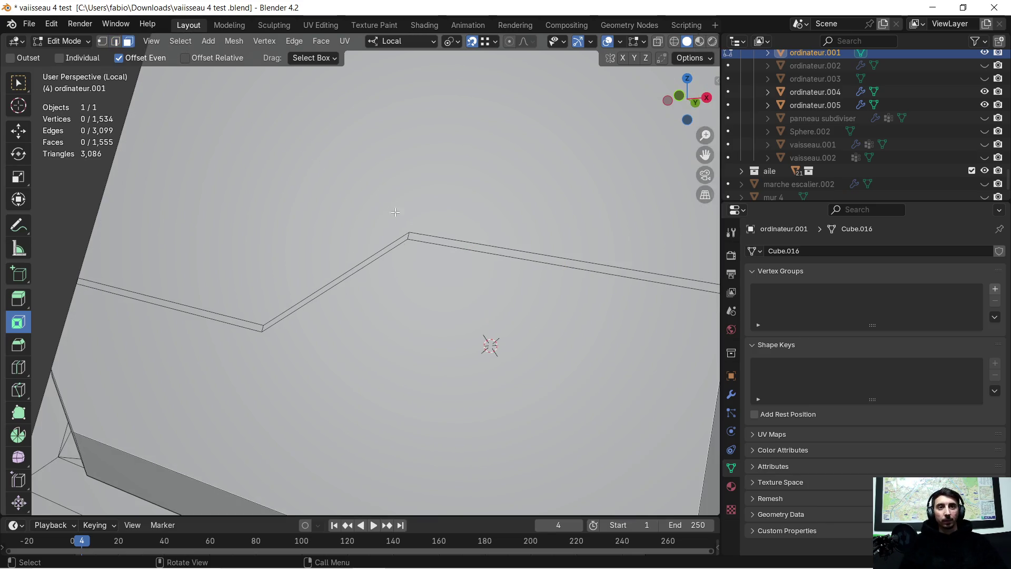
left_click(440, 243)
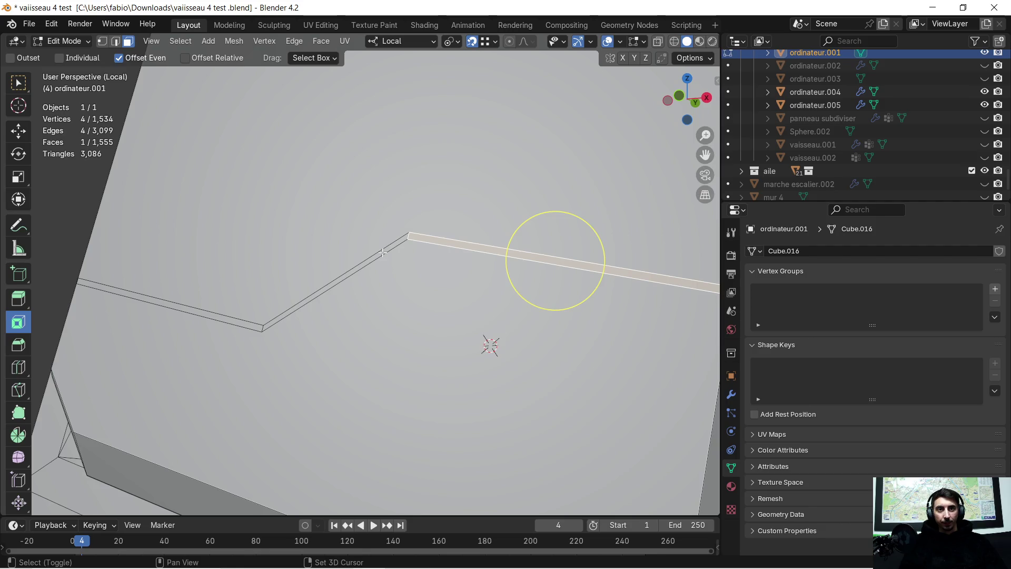
left_click(308, 267, "shift")
left_click(225, 319, "shift")
middle_click_drag(225, 320, 317, 317)
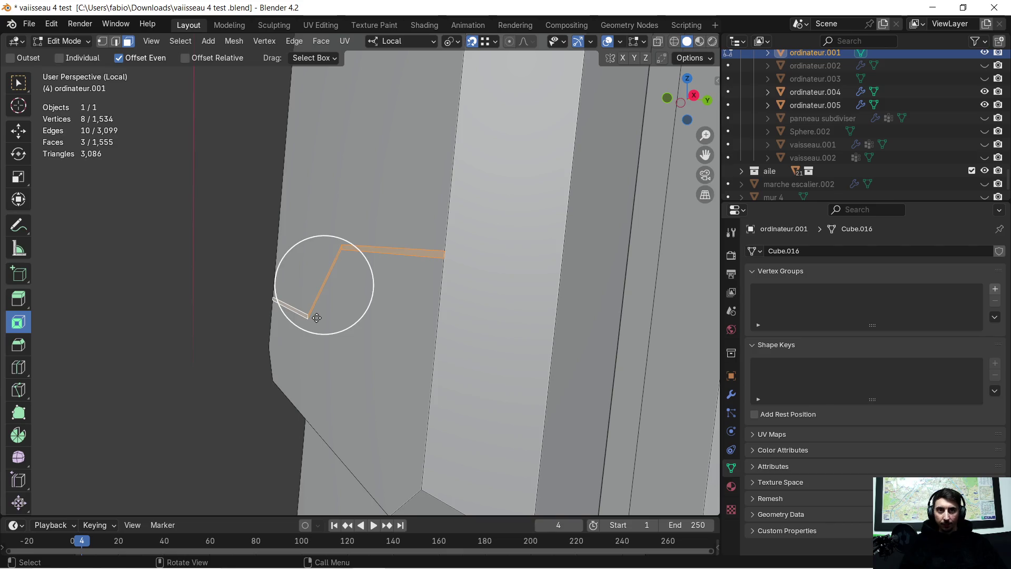
key("e")
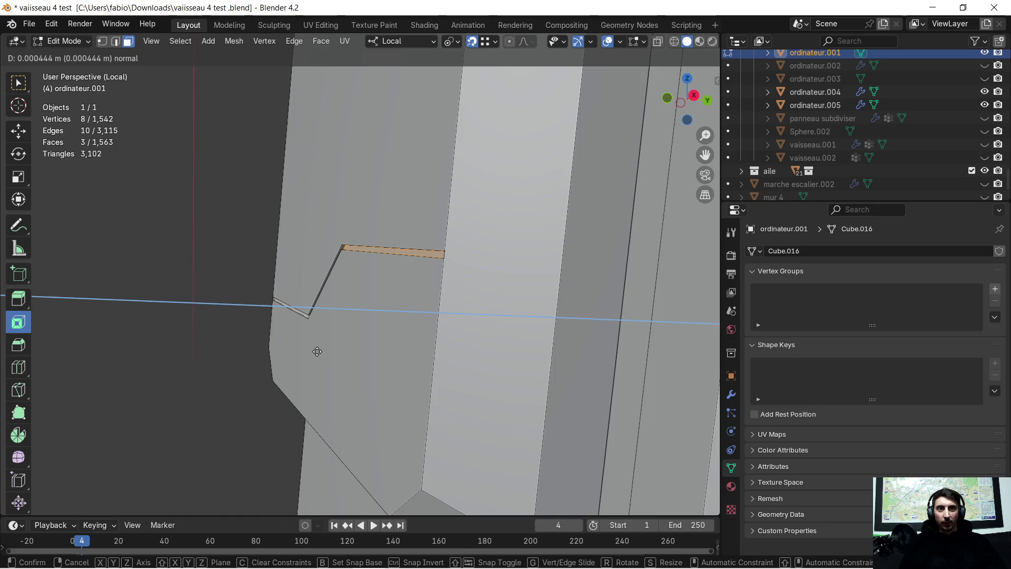
left_click(317, 352)
scroll(313, 342, "down", 6)
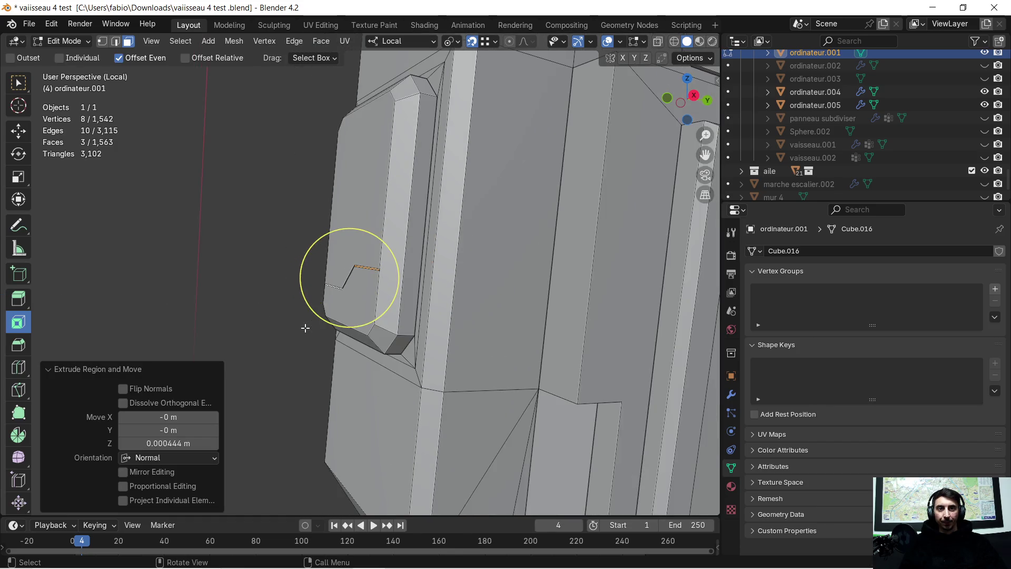
mouse_move(301, 329)
middle_mouse_down()
mouse_move(329, 328)
mouse_move(309, 316)
middle_mouse_up()
Extrude the lower side-plate face 0.001663 m along its normal.
left_click(278, 253)
scroll(288, 257, "up", 2)
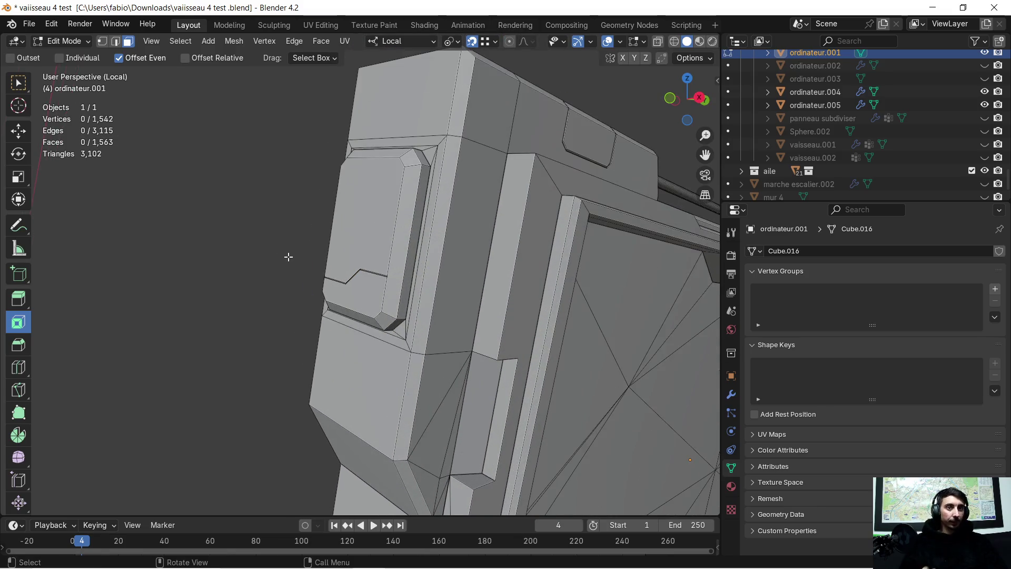
scroll(305, 256, "up", 3)
mouse_move(304, 256)
middle_mouse_down()
mouse_move(375, 254)
mouse_move(272, 253)
mouse_move(211, 221)
middle_mouse_up()
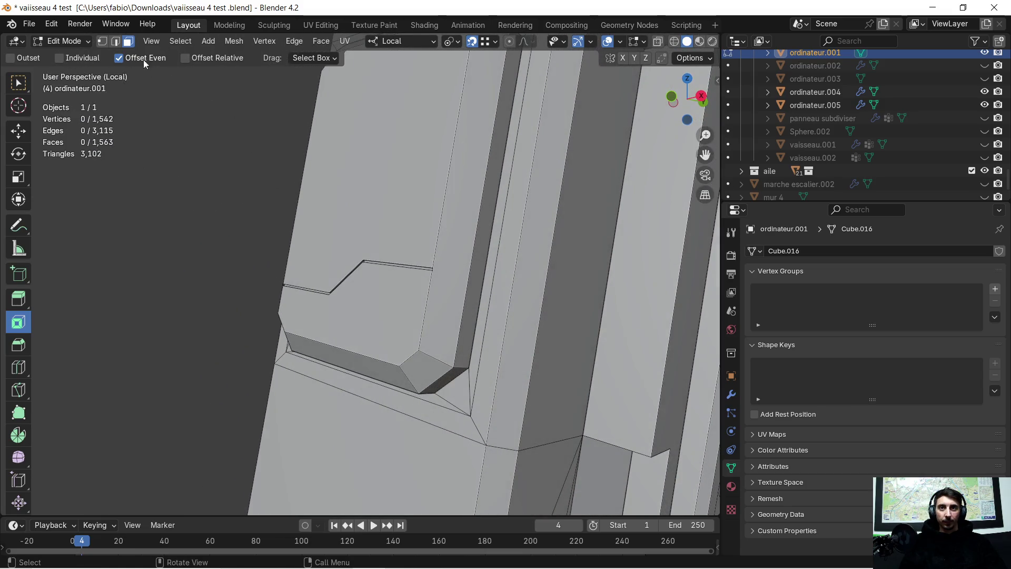
left_click(357, 290)
mouse_move(357, 290)
middle_mouse_down()
mouse_move(329, 303)
mouse_move(281, 298)
middle_mouse_up()
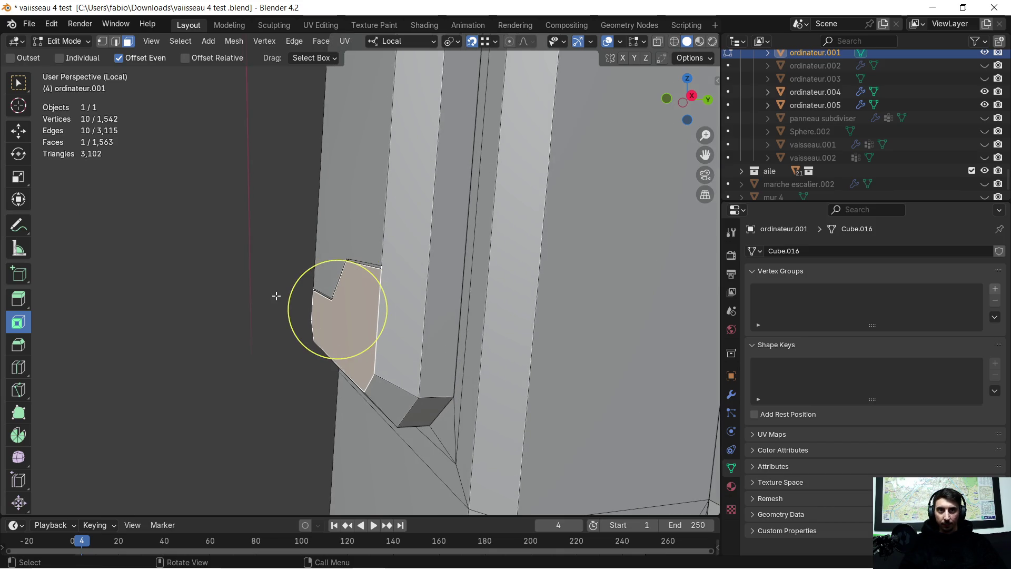
key("e")
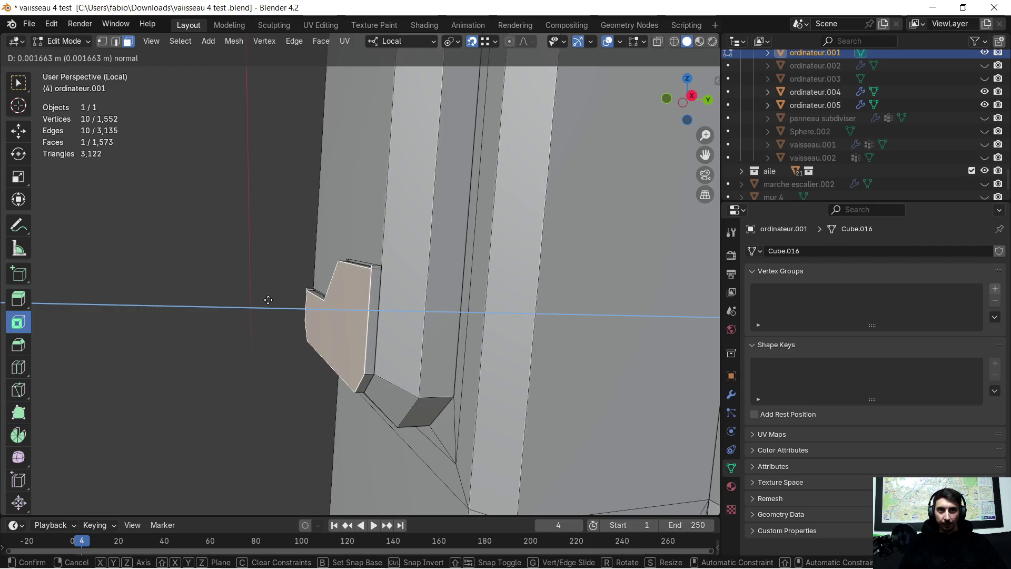
left_click(269, 300)
middle_click_drag(316, 303, 567, 314)
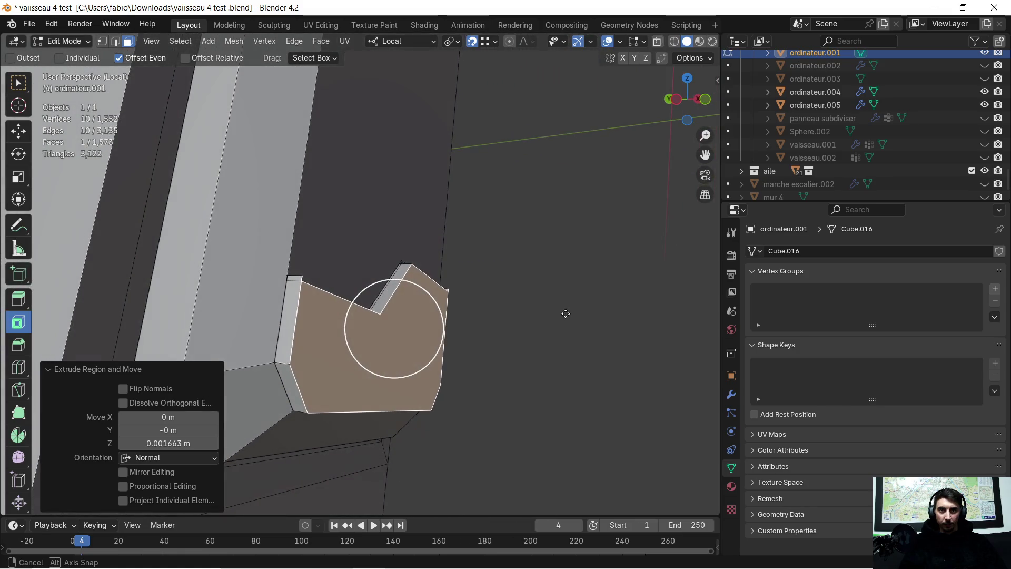
Delete the two thin strip faces beside the extruded side piece.
left_click(299, 278)
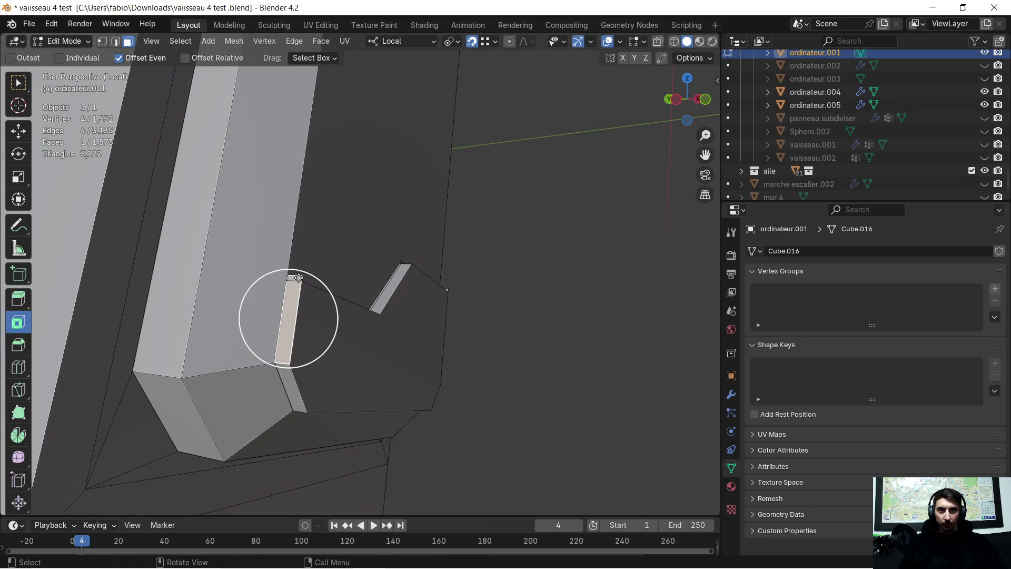
key("x")
left_click(300, 277)
middle_click_drag(332, 275, 327, 278)
left_click_drag(278, 282, 278, 282)
key("Escape")
key("x")
left_click(290, 289)
mouse_move(289, 289)
middle_mouse_down()
mouse_move(296, 316)
mouse_move(274, 331)
mouse_move(293, 307)
mouse_move(289, 331)
middle_mouse_up()
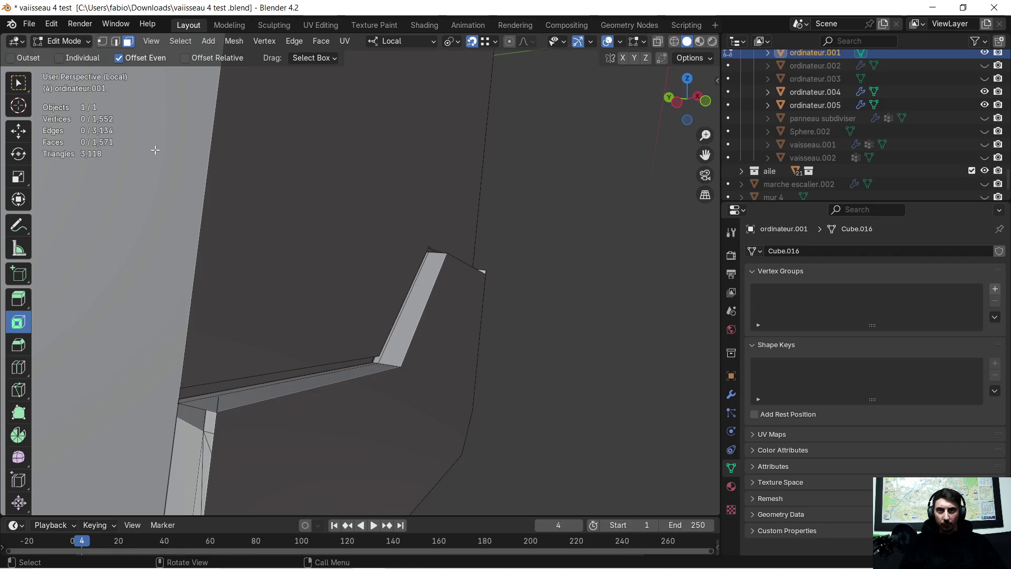
Delete the stray vertex at the strip's bottom and the leftover corner vertex.
left_click(220, 394)
key("c")
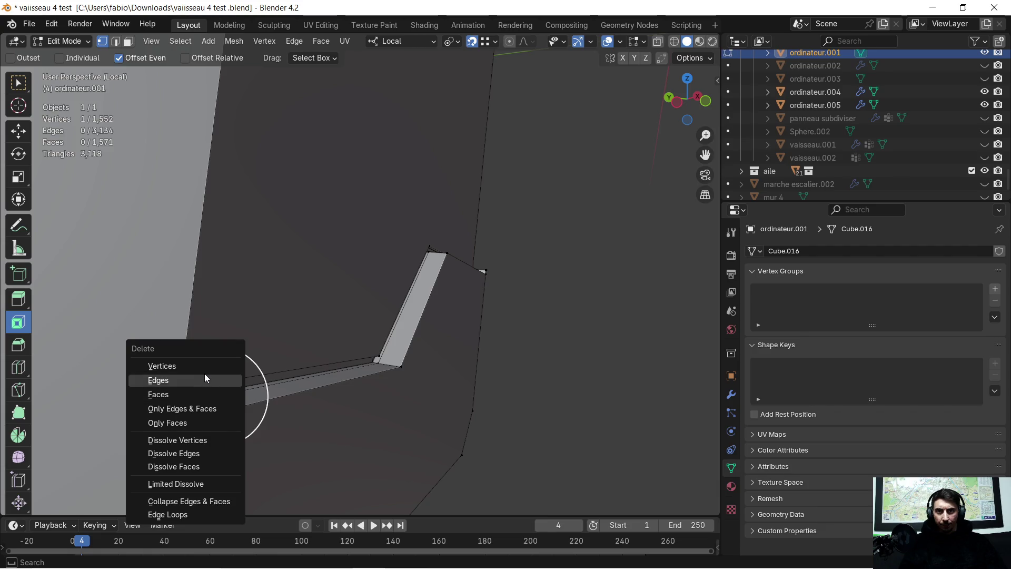
left_click(206, 366)
mouse_move(238, 400)
middle_mouse_down()
mouse_move(255, 381)
mouse_move(248, 388)
mouse_move(221, 366)
mouse_move(119, 384)
mouse_move(32, 376)
mouse_move(716, 368)
mouse_move(203, 342)
middle_mouse_up()
left_click(389, 284)
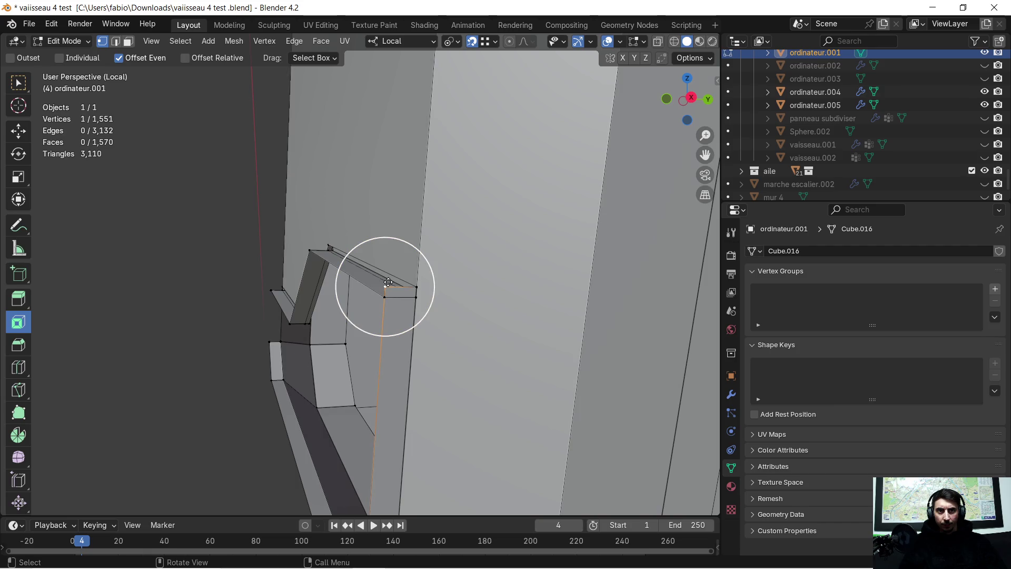
key("x")
left_click(387, 284)
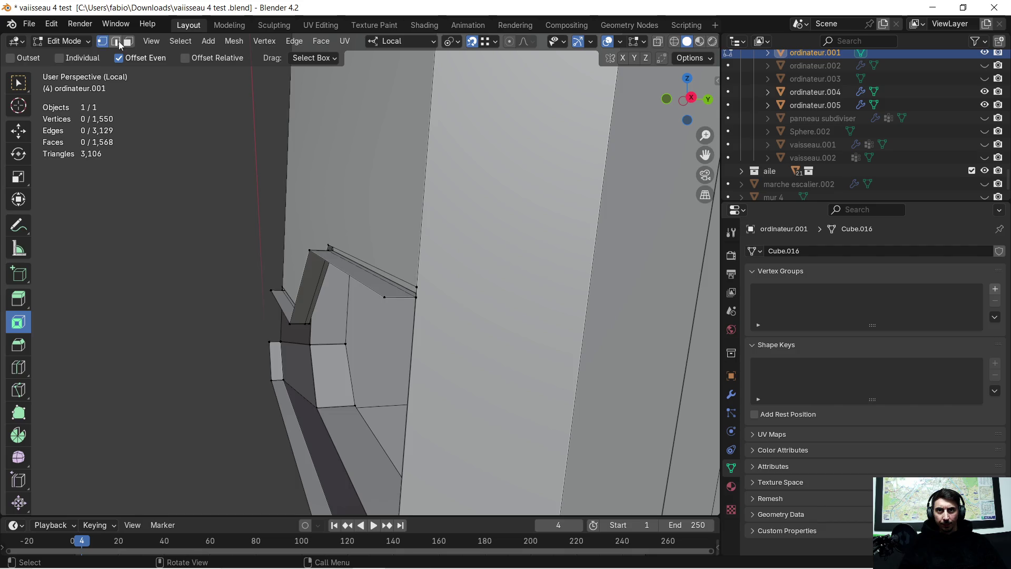
Build a new side wall by extruding edges twice along local Z.
middle_click_drag(360, 366, 364, 271)
key("e")
key("z")
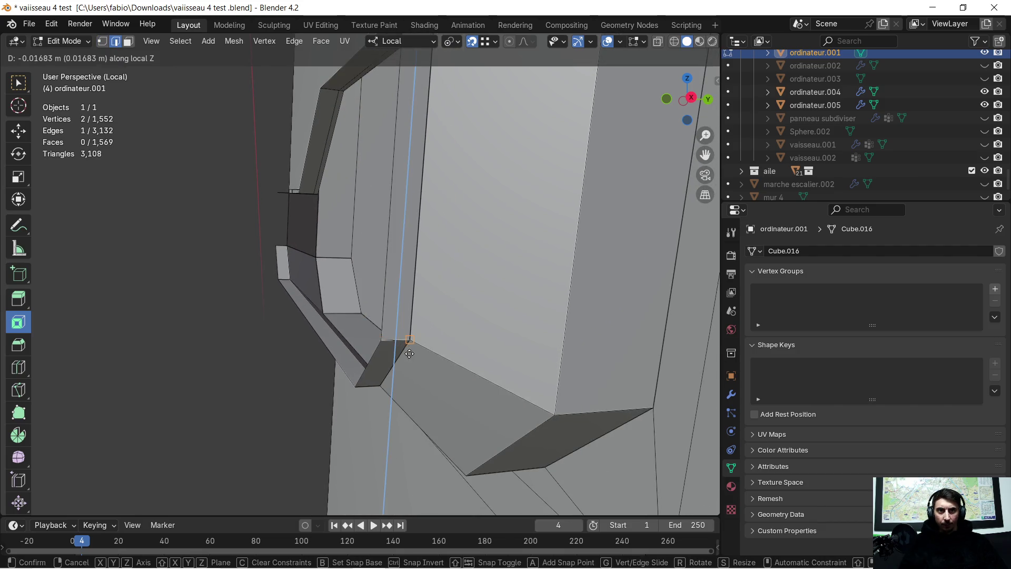
left_click(413, 349)
mouse_move(402, 334)
middle_mouse_down()
mouse_move(599, 328)
mouse_move(485, 293)
mouse_move(501, 319)
middle_mouse_up()
left_click(300, 243)
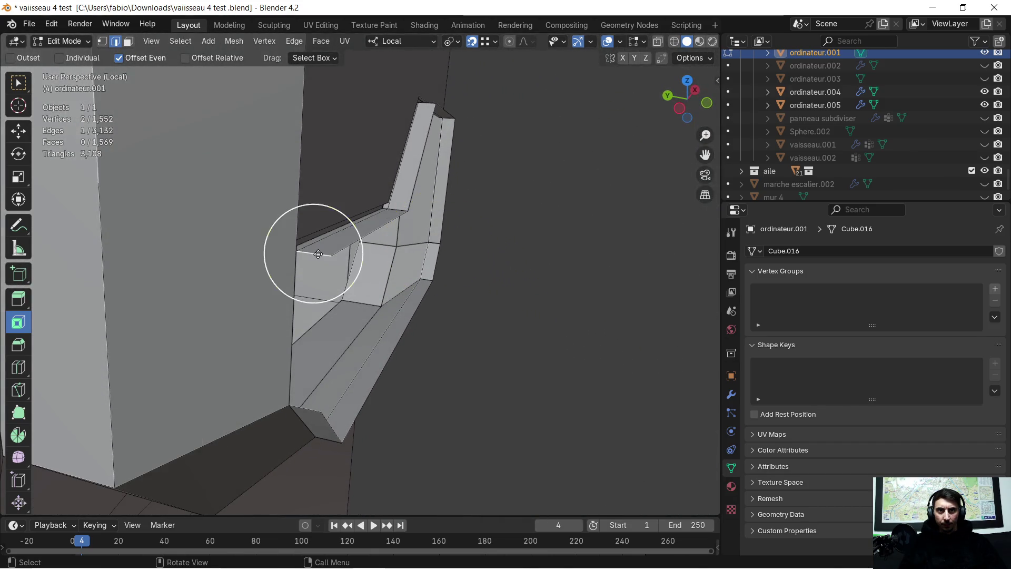
key("e")
key("z")
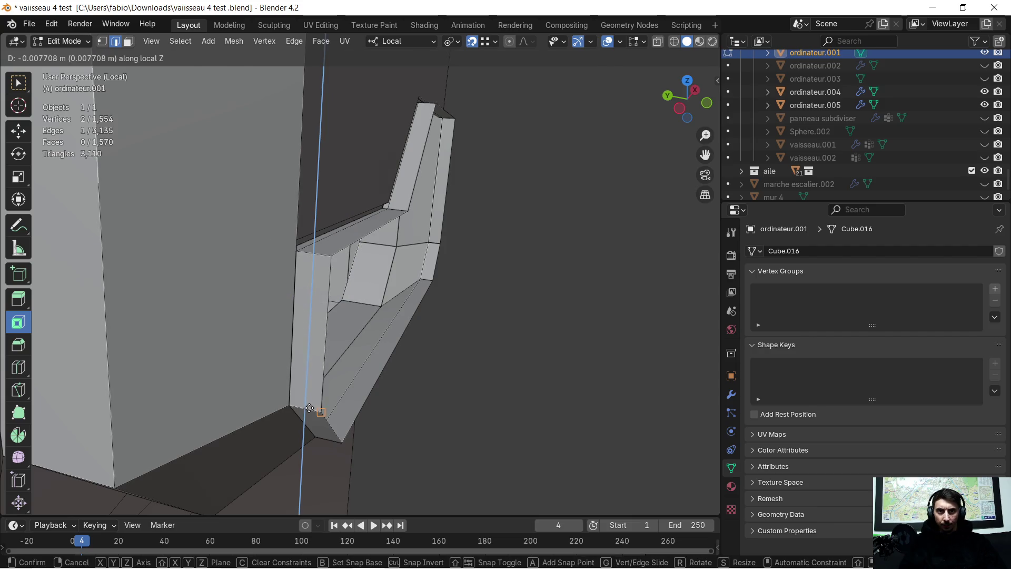
left_click(309, 409)
Select the side plate opening's outline edges and fill it with a face.
mouse_move(451, 289)
middle_mouse_down()
mouse_move(330, 317)
mouse_move(293, 274)
mouse_move(312, 206)
mouse_move(314, 215)
mouse_move(295, 219)
middle_mouse_up()
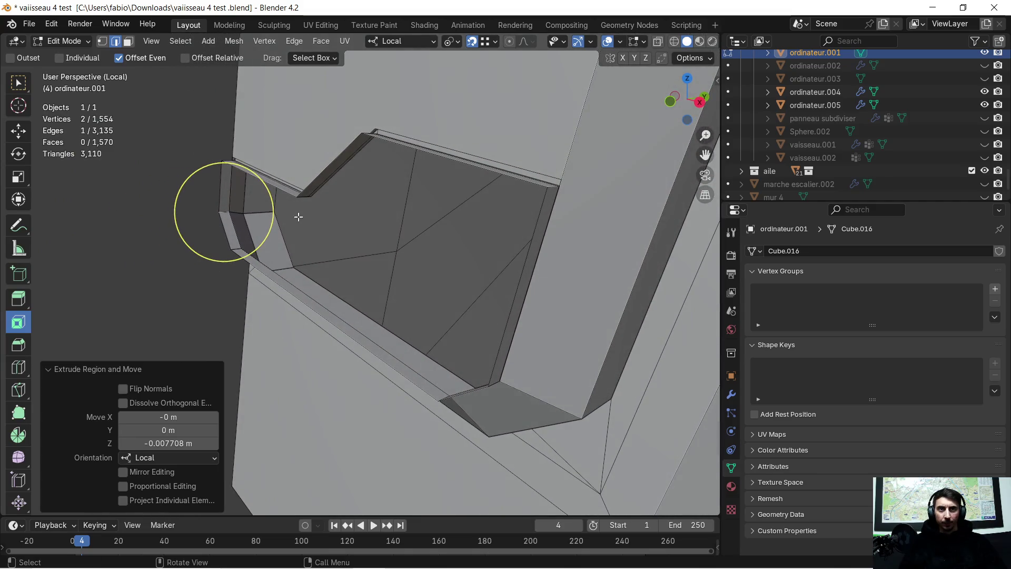
mouse_move(348, 106)
middle_mouse_down()
mouse_move(367, 155)
mouse_move(395, 176)
mouse_move(442, 184)
middle_mouse_up()
left_click(405, 185, "shift")
left_click(269, 233, "shift")
middle_click_drag(268, 233, 317, 388)
left_click(317, 385, "shift")
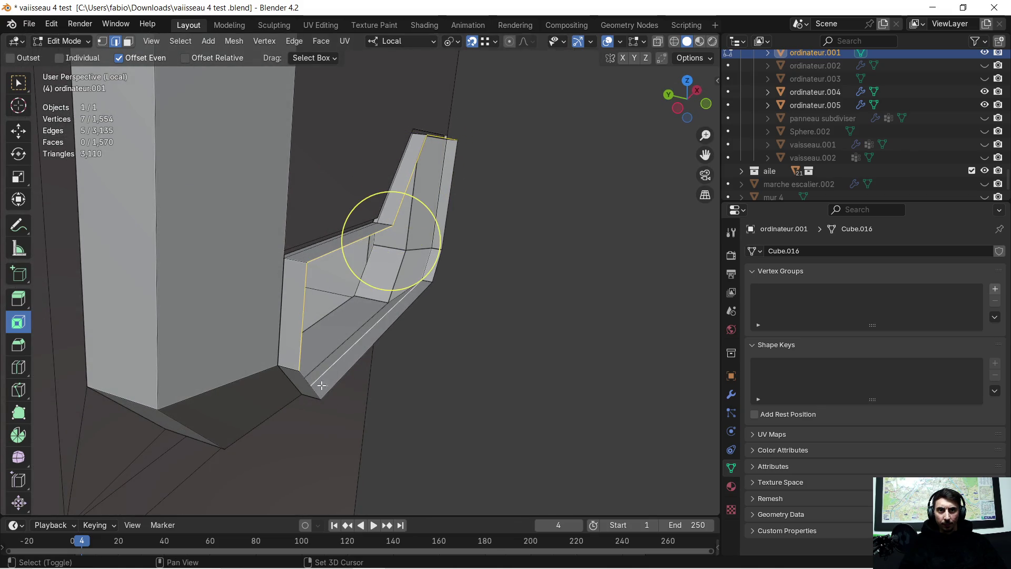
left_click(310, 388, "shift")
mouse_move(422, 329)
middle_mouse_down()
mouse_move(364, 312)
mouse_move(380, 327)
mouse_move(434, 291)
middle_mouse_up()
left_click(419, 311, "shift")
key("f")
Merge the whole mesh by distance at 0.0001 m, removing 8 duplicate vertices.
mouse_move(404, 250)
middle_mouse_down()
mouse_move(389, 244)
mouse_move(395, 232)
mouse_move(359, 262)
mouse_move(441, 217)
mouse_move(487, 207)
mouse_move(422, 225)
mouse_move(396, 215)
mouse_move(384, 226)
mouse_move(460, 221)
middle_mouse_up()
scroll(386, 220, "up", 5)
key("a")
key("m")
left_click(457, 225)
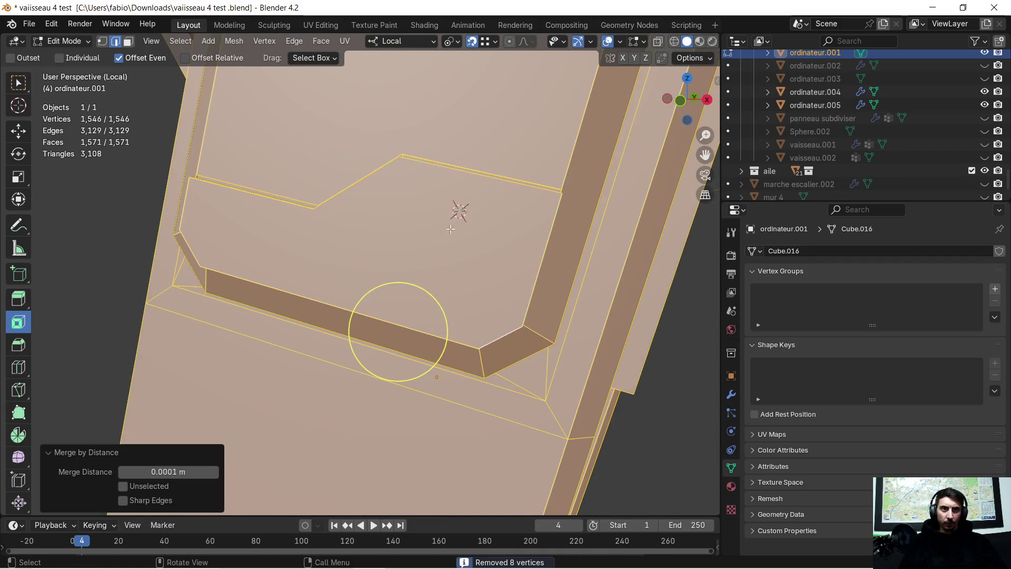
Select the upper recessed face and scale it down to 0.929.
key("alt+a")
middle_click_drag(393, 231, 385, 231)
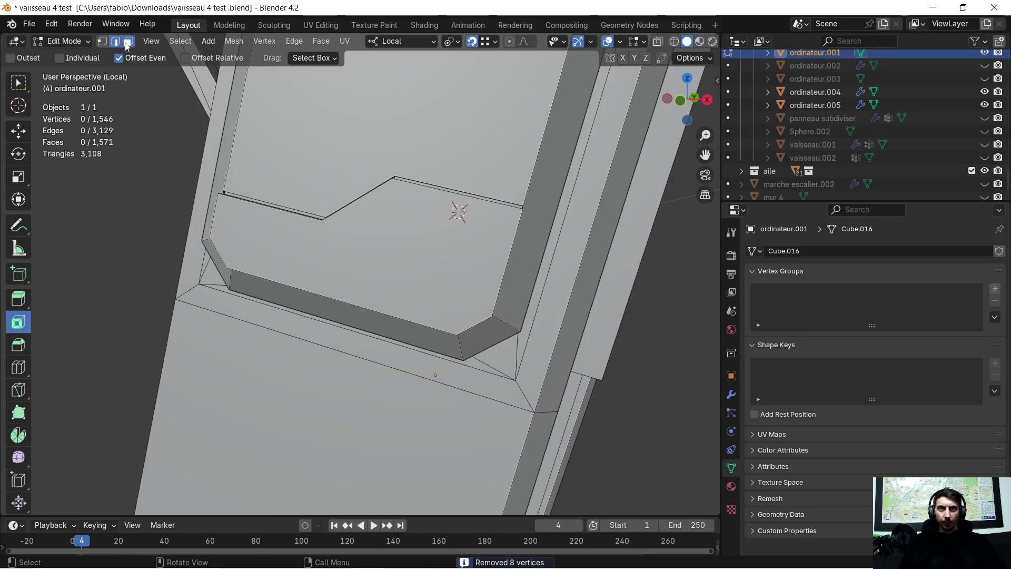
key("c")
left_click(349, 244)
key("Escape")
key("s")
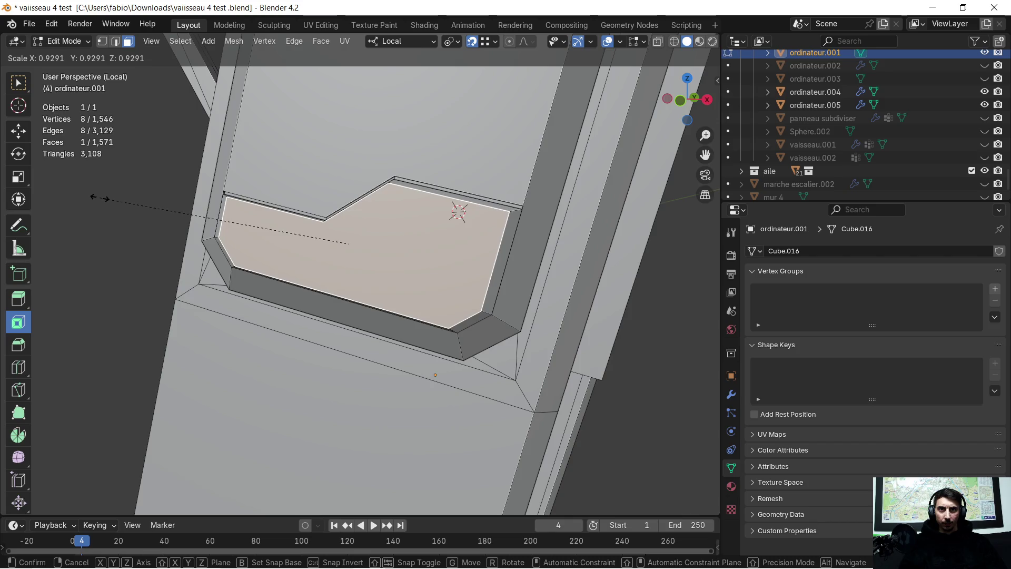
left_click(100, 197)
key("c")
Inspect the scaled button block around the panel and return to Object Mode.
mouse_move(265, 201)
middle_mouse_down()
mouse_move(279, 190)
mouse_move(267, 182)
mouse_move(273, 197)
mouse_move(318, 190)
mouse_move(313, 205)
mouse_move(337, 238)
mouse_move(318, 248)
mouse_move(411, 307)
mouse_move(327, 314)
middle_mouse_up()
scroll(234, 324, "up", 4)
mouse_move(234, 324)
middle_mouse_down("ctrl")
mouse_move(231, 304)
mouse_move(529, 242)
mouse_move(481, 258)
mouse_move(527, 316)
middle_mouse_up("ctrl")
scroll(519, 243, "up", 1)
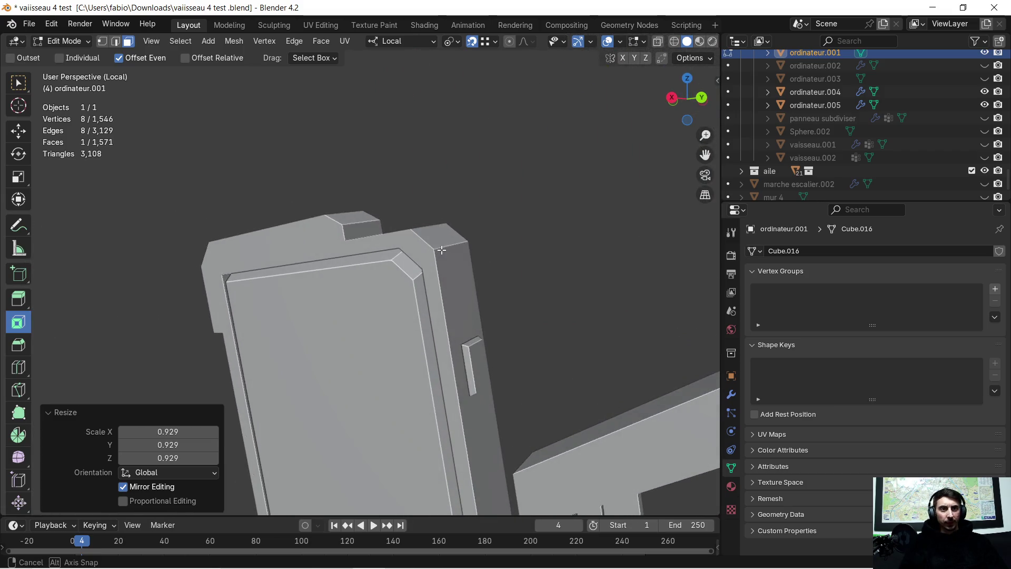
mouse_move(553, 355)
middle_mouse_down("shift")
mouse_move(406, 266)
mouse_move(372, 267)
middle_mouse_up("shift")
key("Tab")
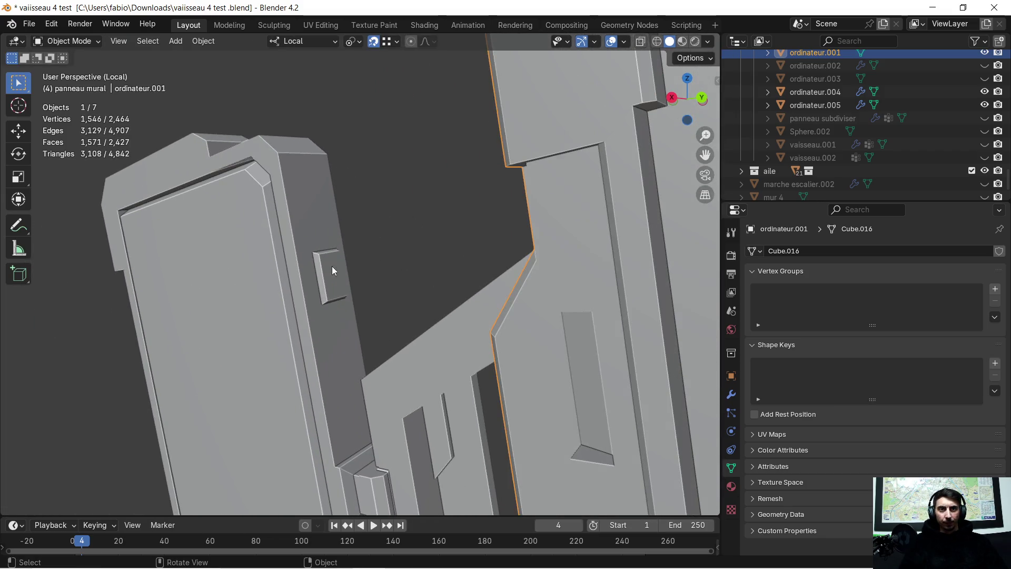
Add the side button piece ordinateur.004 to the selection and inspect both meshes in Edit Mode.
left_click(318, 258, "shift")
key("Tab")
scroll(327, 266, "up", 2)
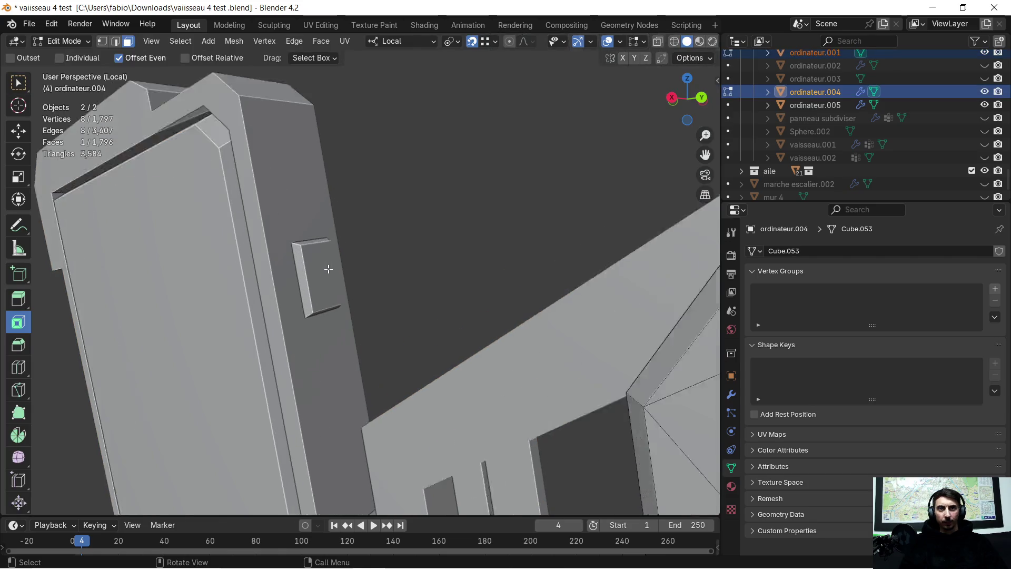
scroll(325, 269, "down", 4)
mouse_move(325, 269)
middle_mouse_down()
mouse_move(422, 265)
mouse_move(467, 287)
mouse_move(234, 283)
middle_mouse_up()
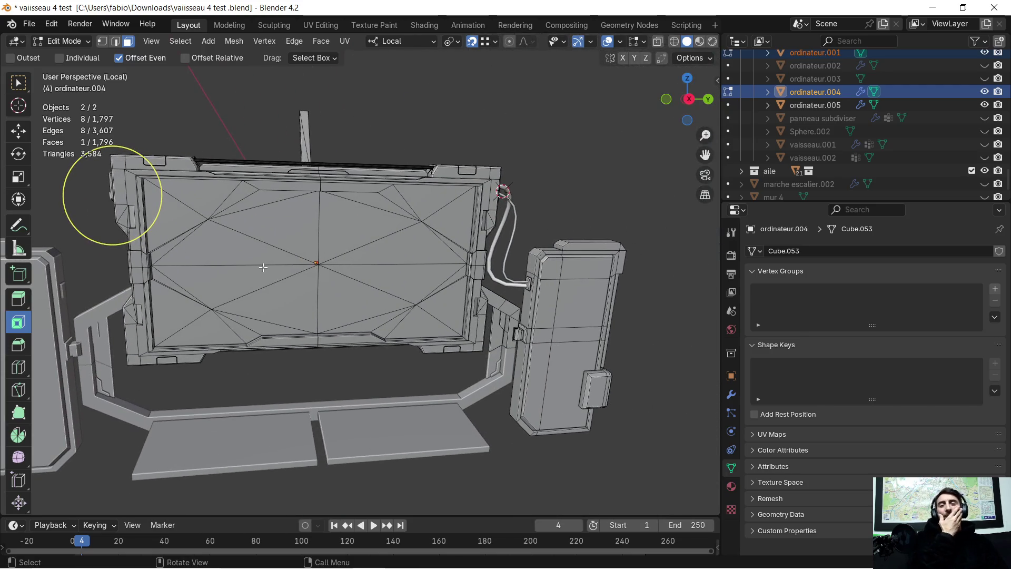
scroll(170, 278, "up", 1)
scroll(169, 280, "down", 2)
mouse_move(199, 275)
middle_mouse_down()
mouse_move(259, 239)
mouse_move(255, 257)
mouse_move(235, 251)
middle_mouse_up()
scroll(180, 266, "down", 2)
scroll(232, 248, "down", 3)
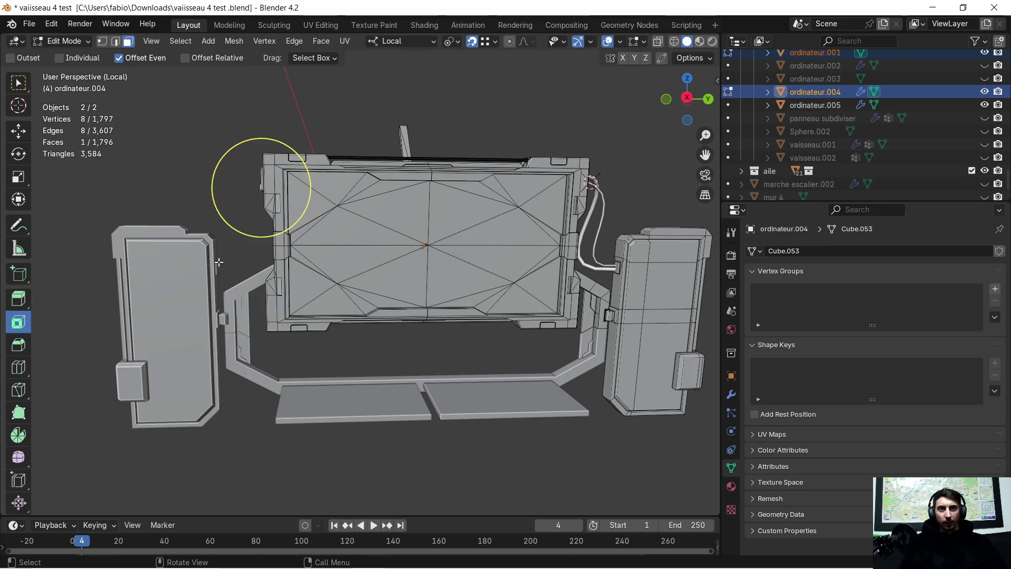
Back in Object Mode, review the side button's Mirror modifier options.
key("Tab")
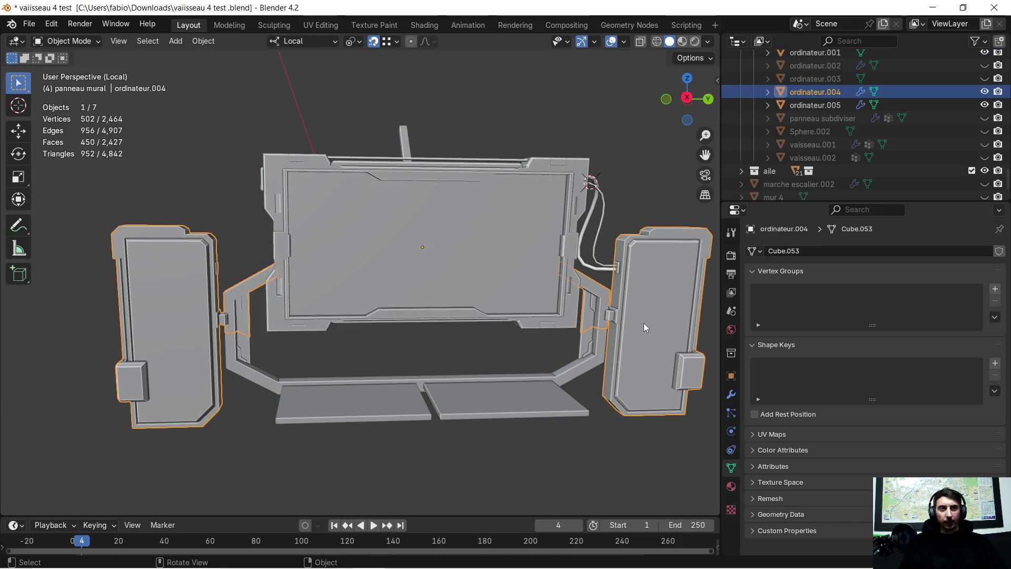
left_click(732, 395)
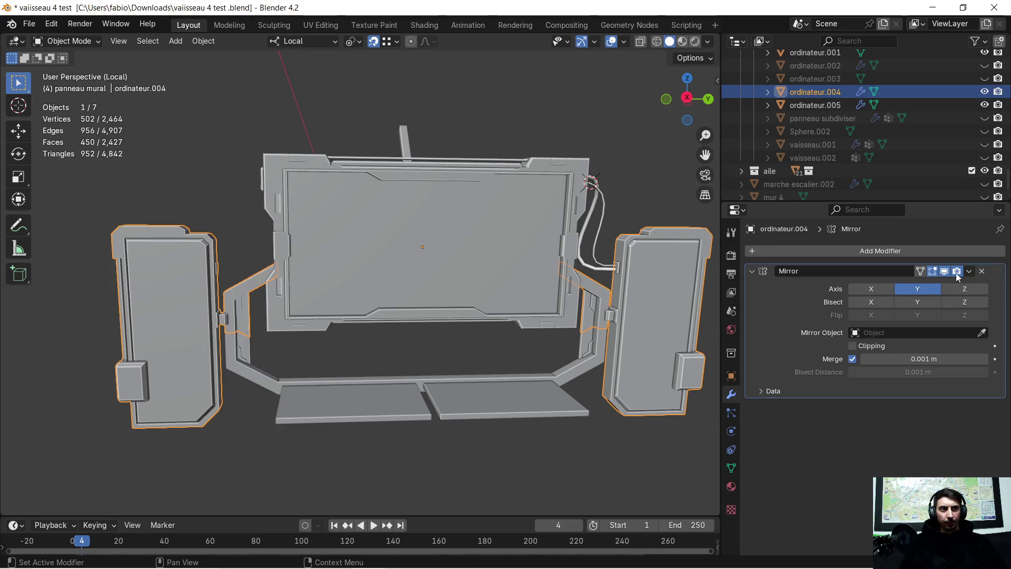
left_click(969, 272)
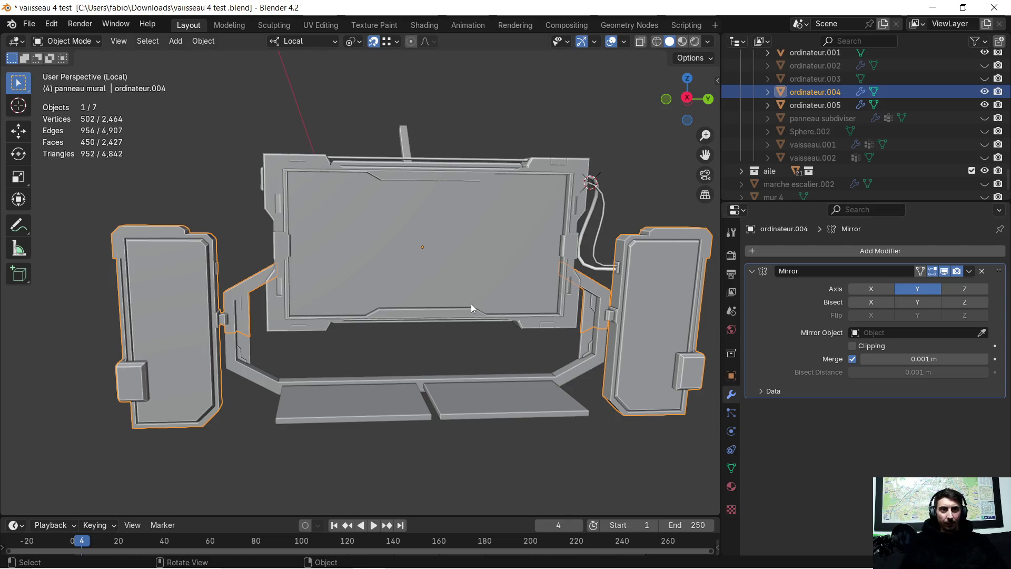
scroll(266, 261, "up", 3)
Put the monitor frame ordinateur.001 in Edit Mode and select the small face on its side.
mouse_move(220, 254)
middle_mouse_down()
mouse_move(242, 251)
mouse_move(243, 216)
mouse_move(182, 172)
middle_mouse_up()
left_click(242, 213)
scroll(182, 173, "up", 3)
middle_click_drag(368, 193, 388, 226)
key("Tab")
left_click(445, 148)
middle_click_drag(417, 194, 405, 192)
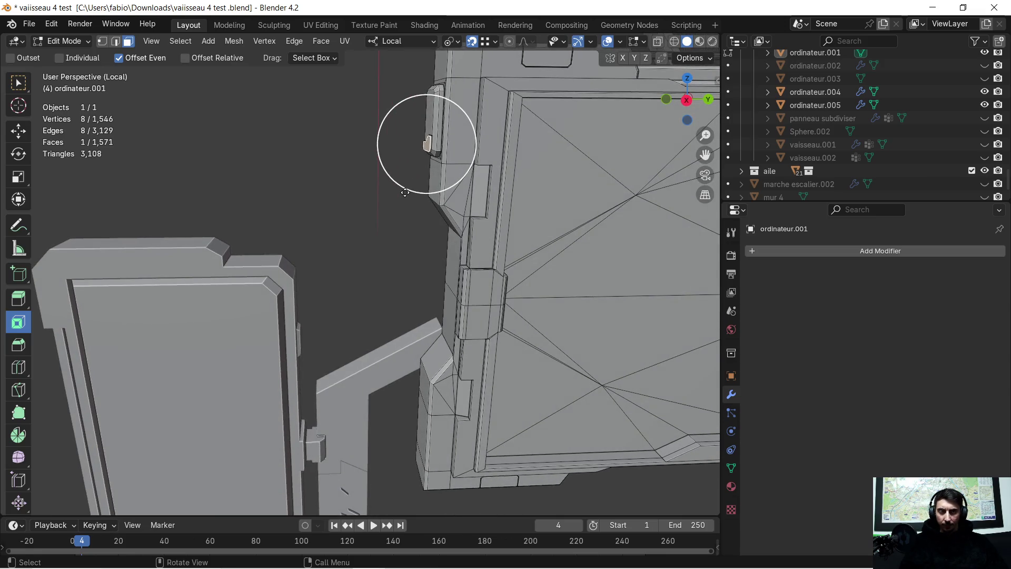
Duplicate the small face, move it -0.1734 m along Y, then down onto the side panel.
key("shift+d")
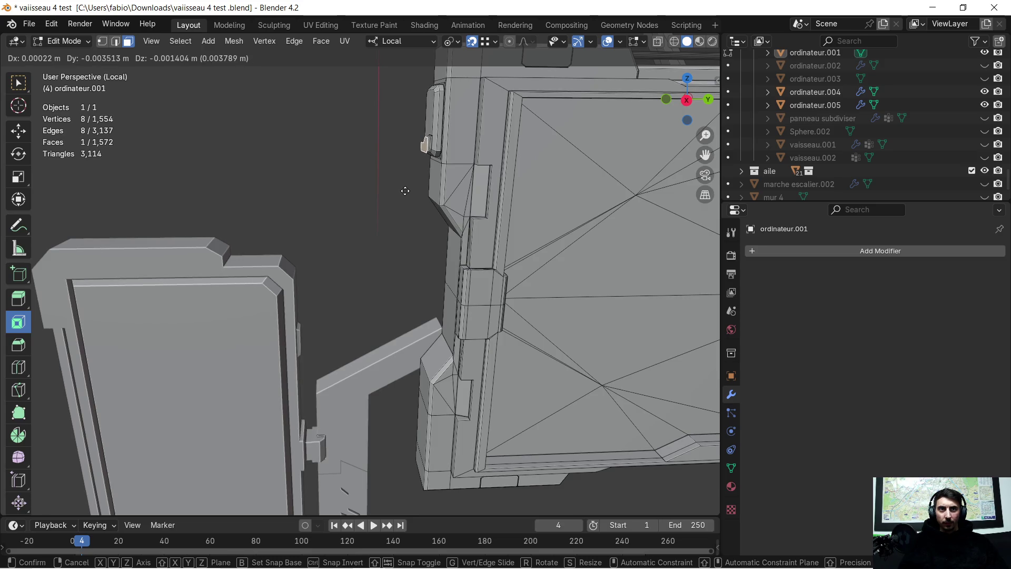
left_click(405, 190)
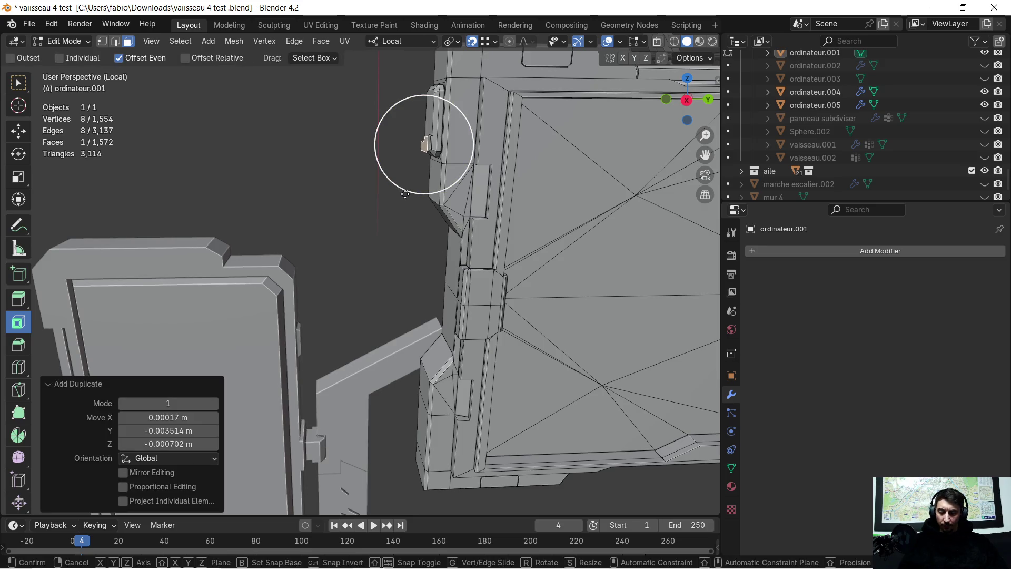
key("g")
key("x")
key("x")
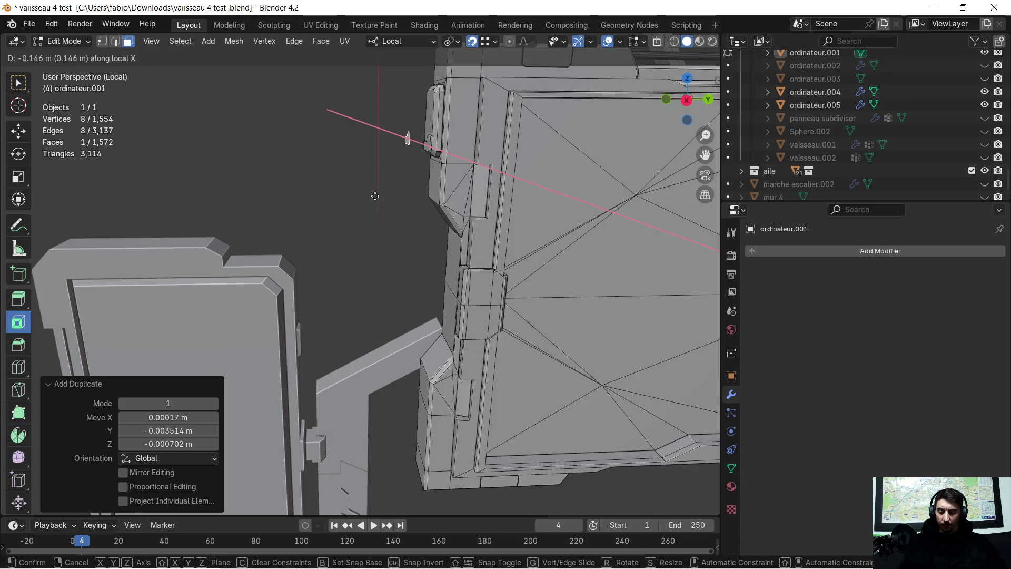
key("y")
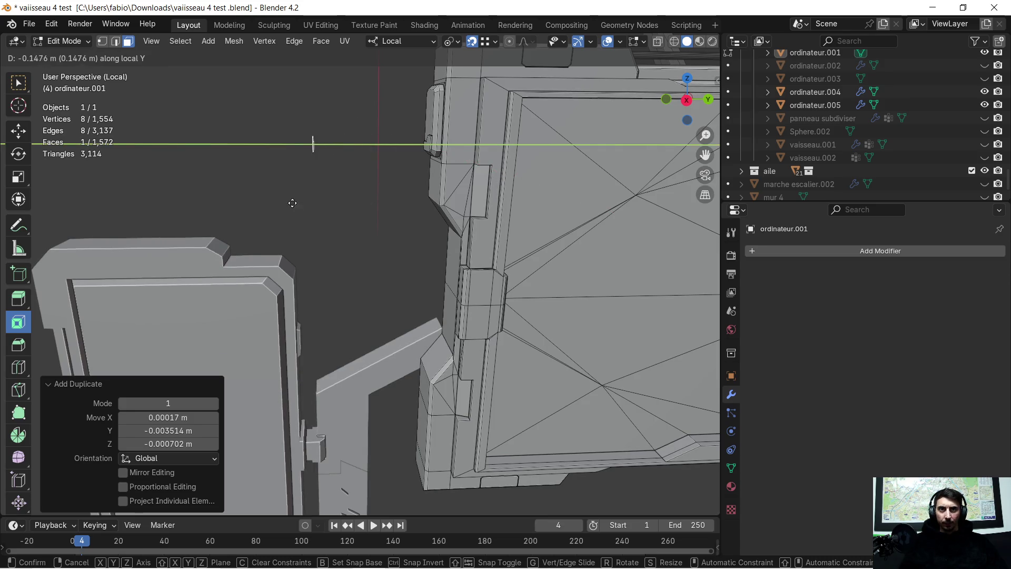
left_click(275, 203)
key("g")
key("z")
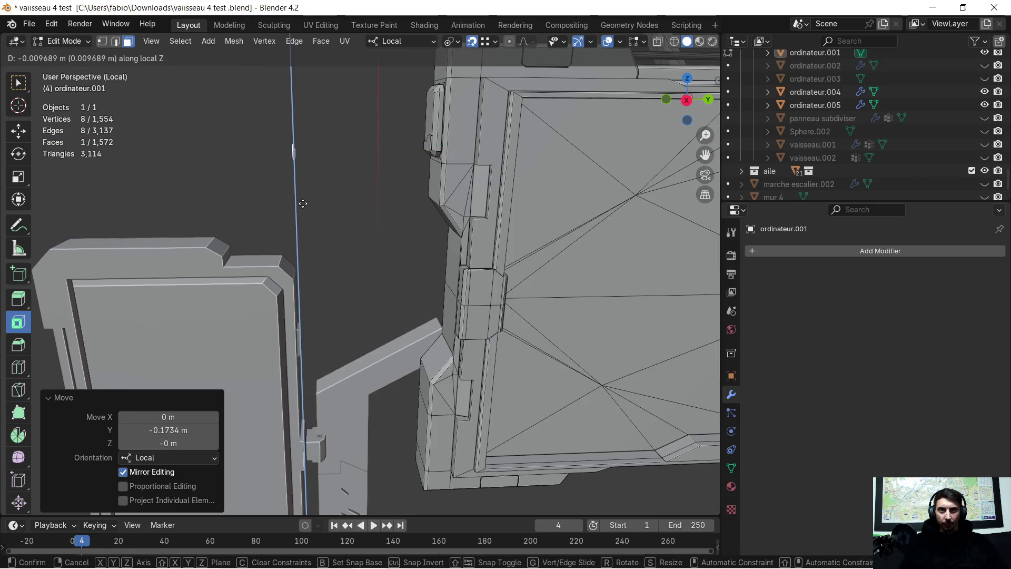
left_click(311, 332)
Shift the copied plate along X over the recess and down Z into its lower part.
scroll(314, 358, "up", 5)
mouse_move(314, 357)
middle_mouse_down()
mouse_move(271, 334)
mouse_move(379, 301)
middle_mouse_up()
scroll(514, 296, "up", 4)
mouse_move(515, 295)
middle_mouse_down()
mouse_move(361, 233)
mouse_move(332, 242)
mouse_move(383, 243)
middle_mouse_up()
key("g")
key("x")
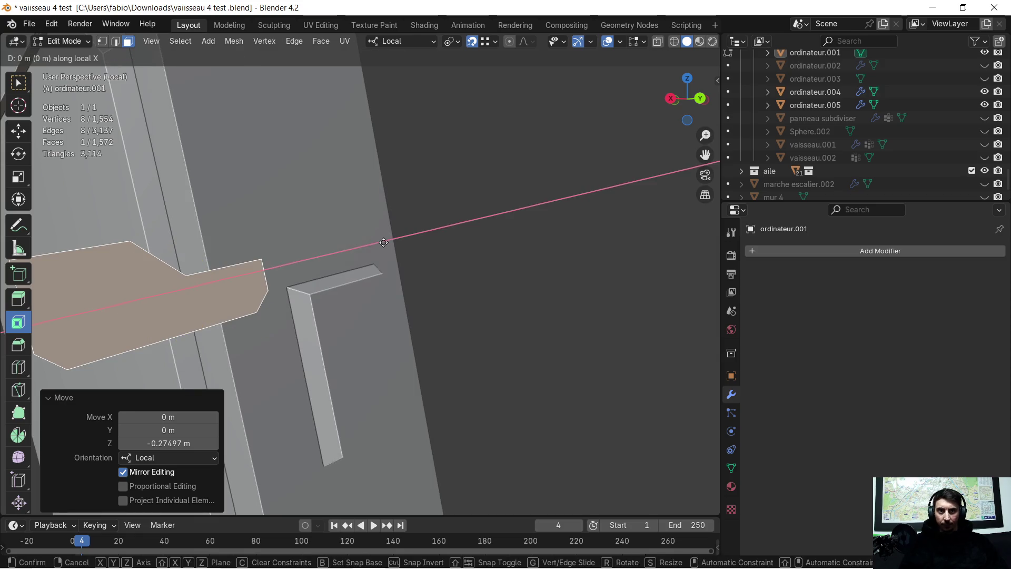
left_click(374, 266)
key("g")
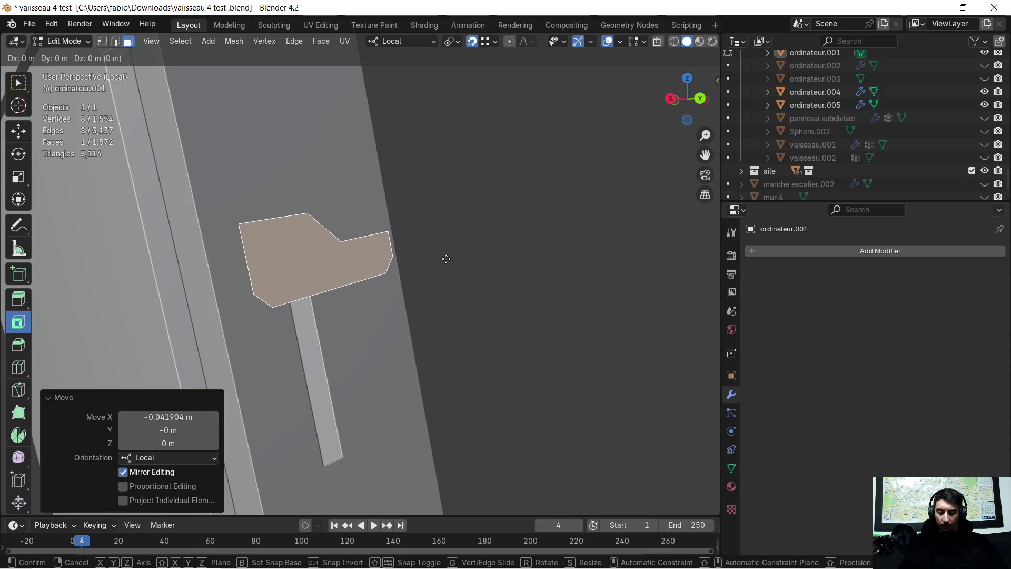
key("z")
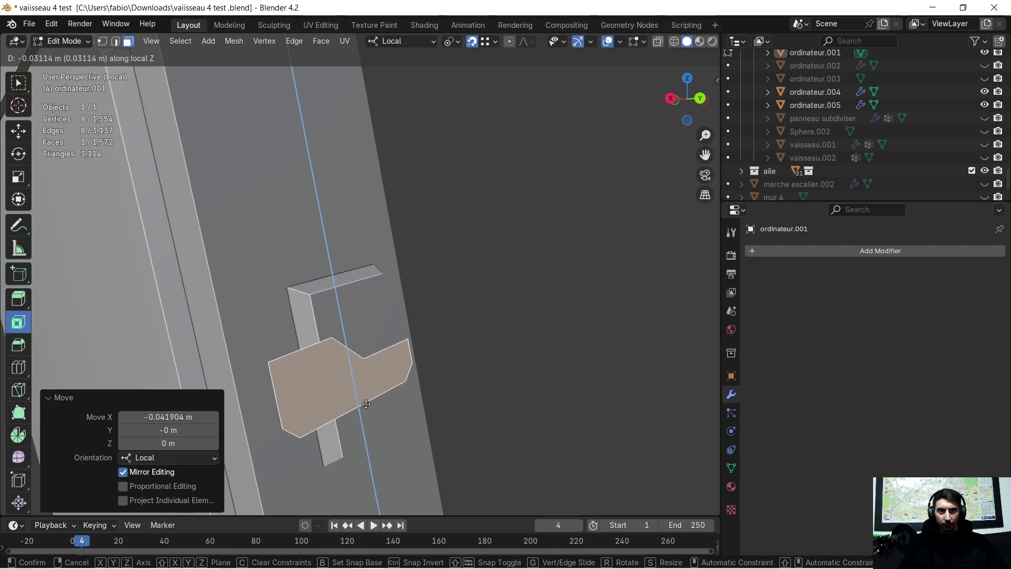
left_click(368, 406)
key("i")
In edge mode, move the plate's left edges along X against the recess wall.
middle_click_drag(338, 425, 338, 416)
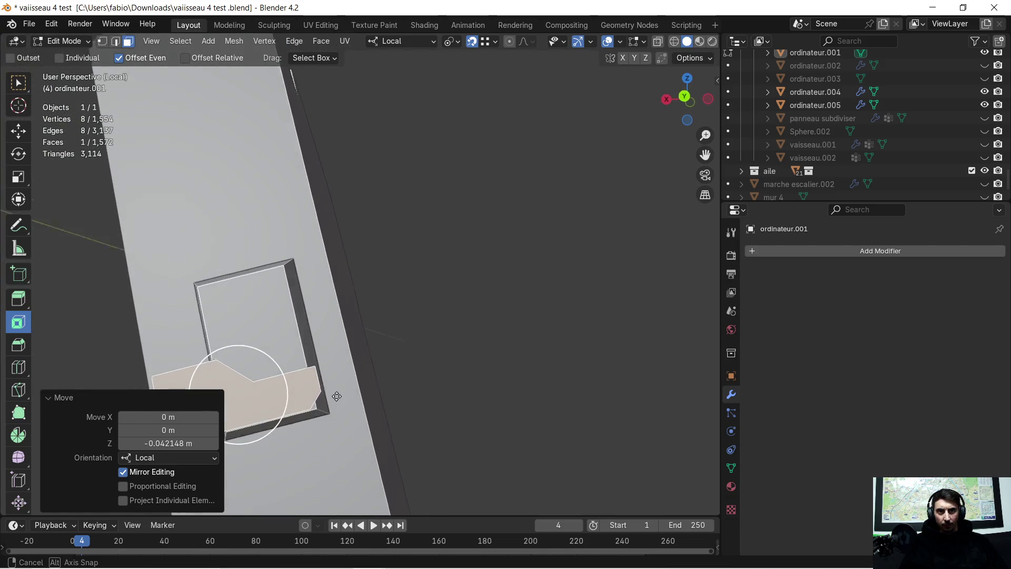
scroll(369, 368, "up", 3)
middle_click_drag(369, 369, 461, 309, "shift")
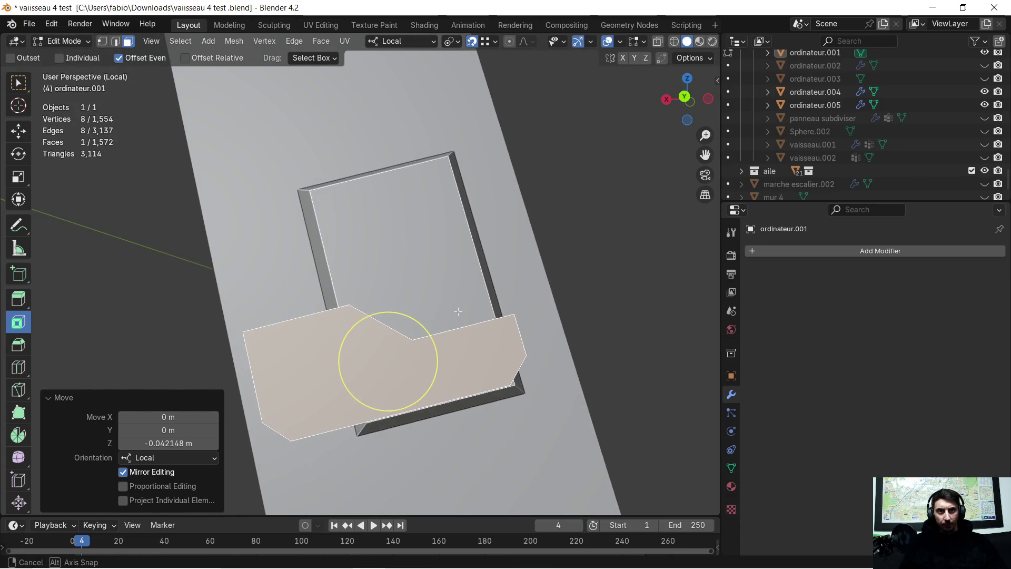
left_click(116, 41)
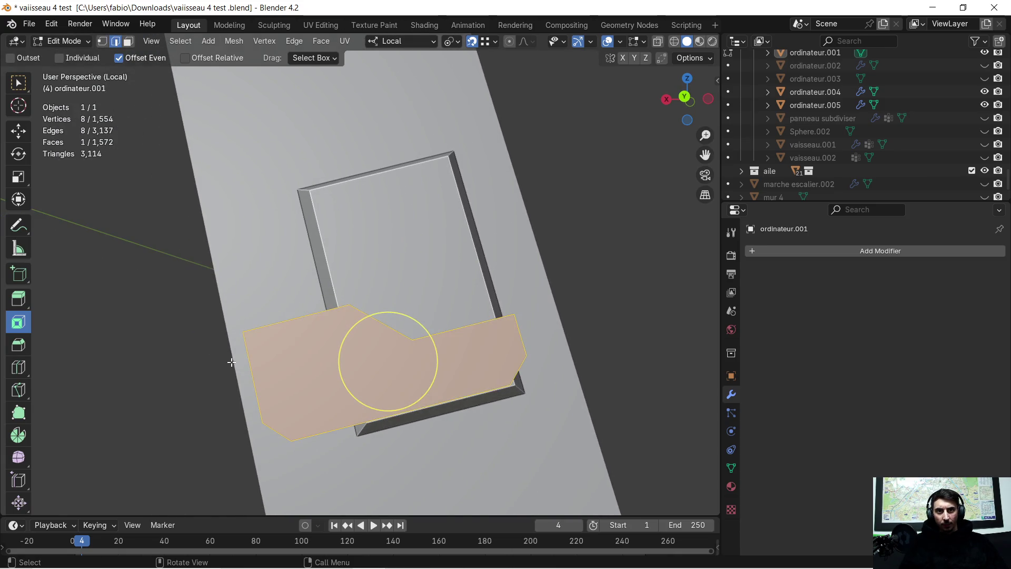
left_click(258, 368)
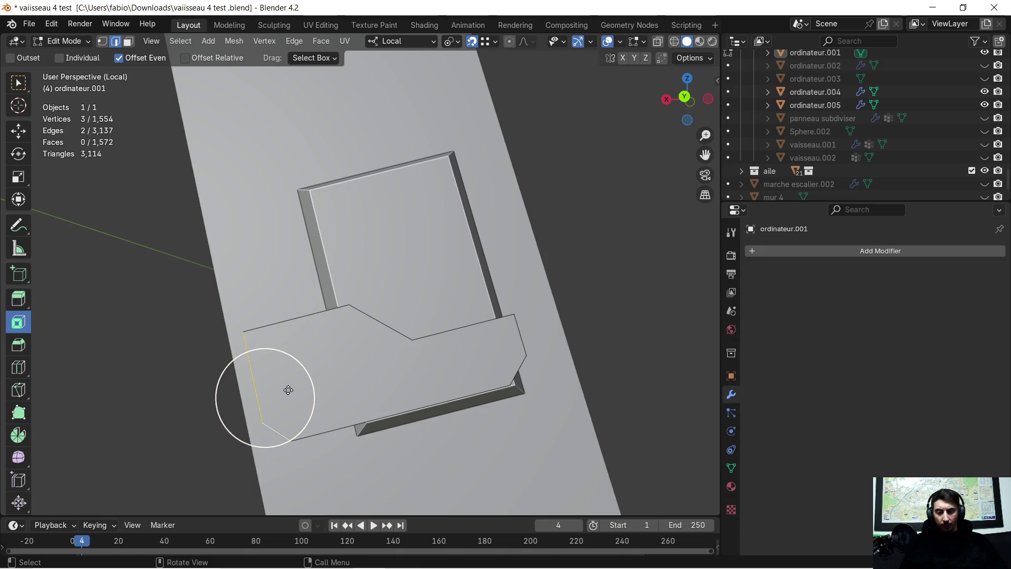
key("g")
key("x")
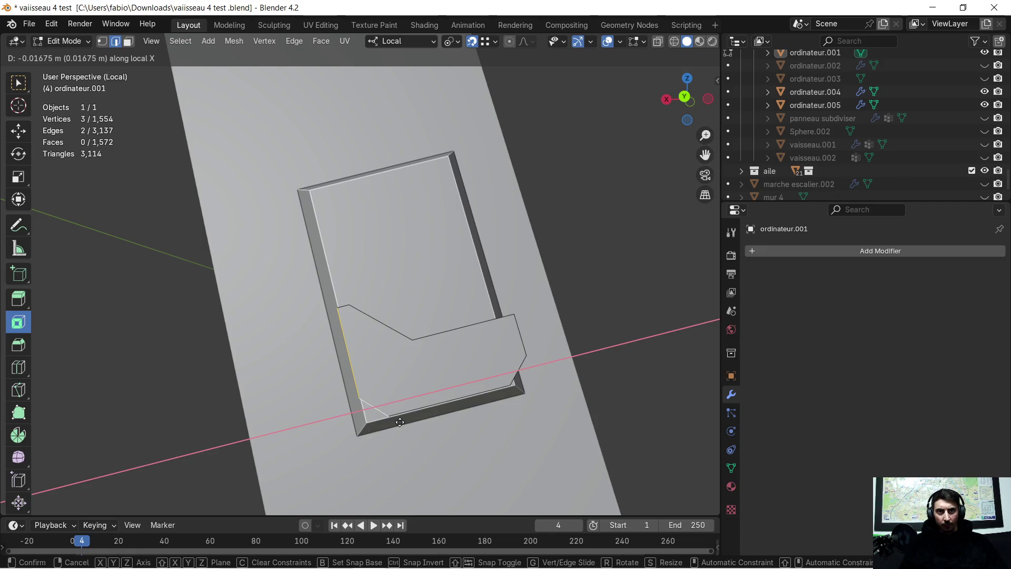
left_click(400, 422)
Move the plate's right-side edges along X against the opposite recess wall.
middle_click_drag(362, 373, 271, 388)
left_click(409, 388)
left_click(398, 409, "shift")
middle_click_drag(399, 408, 454, 399)
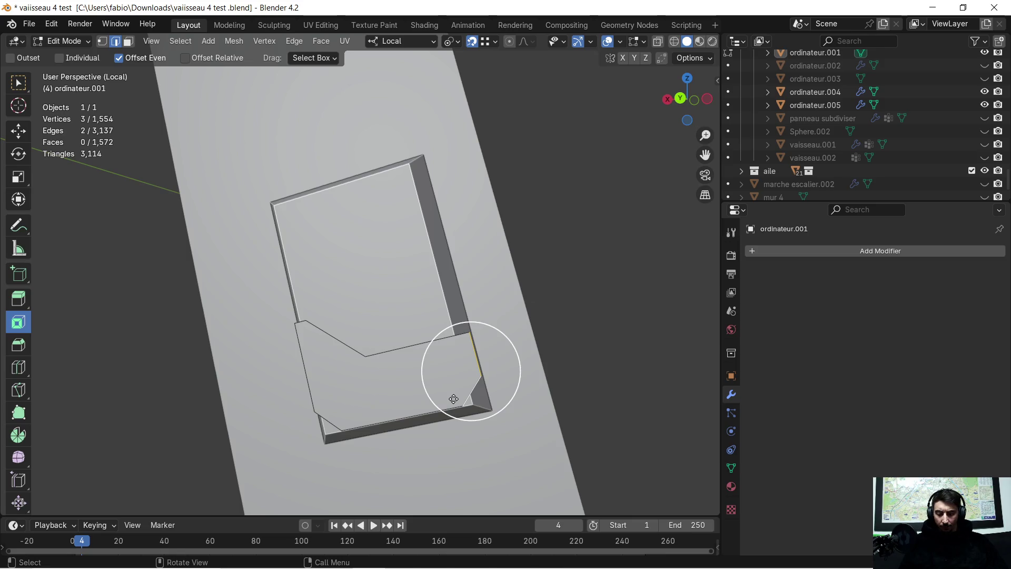
key("g")
key("x")
key("x")
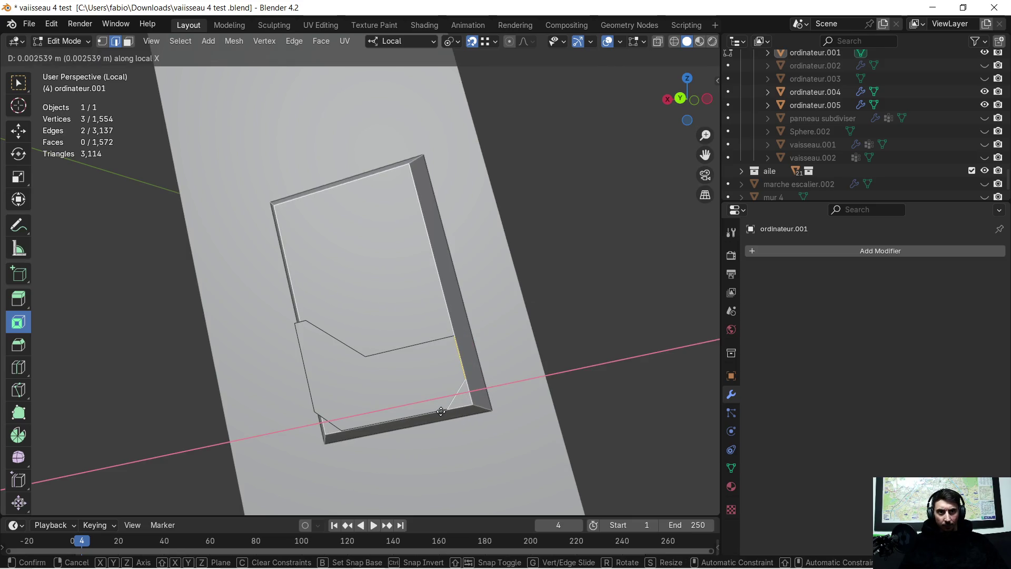
left_click(441, 411)
In face mode, select the new plate face plus another face on the frame.
mouse_move(435, 397)
middle_mouse_down()
mouse_move(524, 379)
mouse_move(553, 357)
mouse_move(610, 357)
mouse_move(595, 331)
mouse_move(388, 349)
mouse_move(349, 318)
middle_mouse_up()
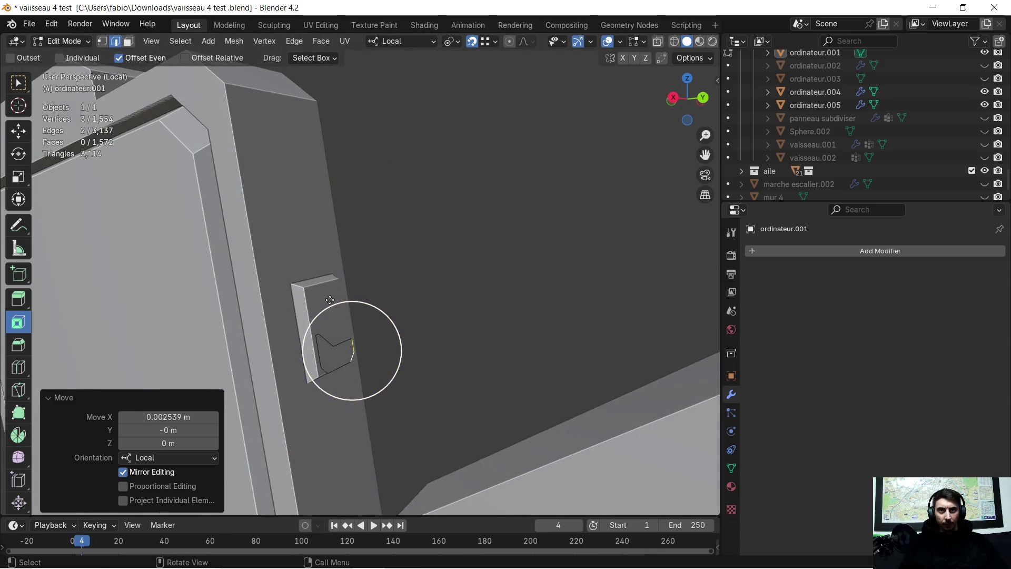
left_click(129, 42)
left_click(345, 356)
mouse_move(338, 345)
middle_mouse_down()
mouse_move(339, 327)
mouse_move(526, 213)
mouse_move(268, 456)
mouse_move(341, 253)
mouse_move(379, 244)
middle_mouse_up()
left_click(375, 167, "shift")
mouse_move(375, 168)
middle_mouse_down()
mouse_move(388, 335)
mouse_move(358, 244)
mouse_move(424, 292)
middle_mouse_up()
scroll(388, 335, "down", 5)
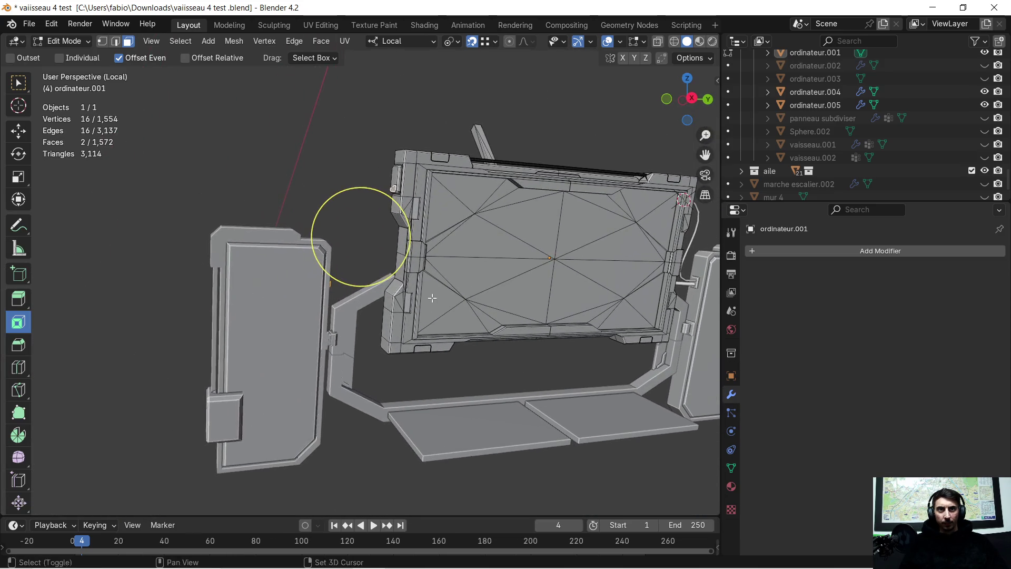
Switch to Select Box and generate Random Cables from the selected faces with Random Flow.
left_click(18, 83)
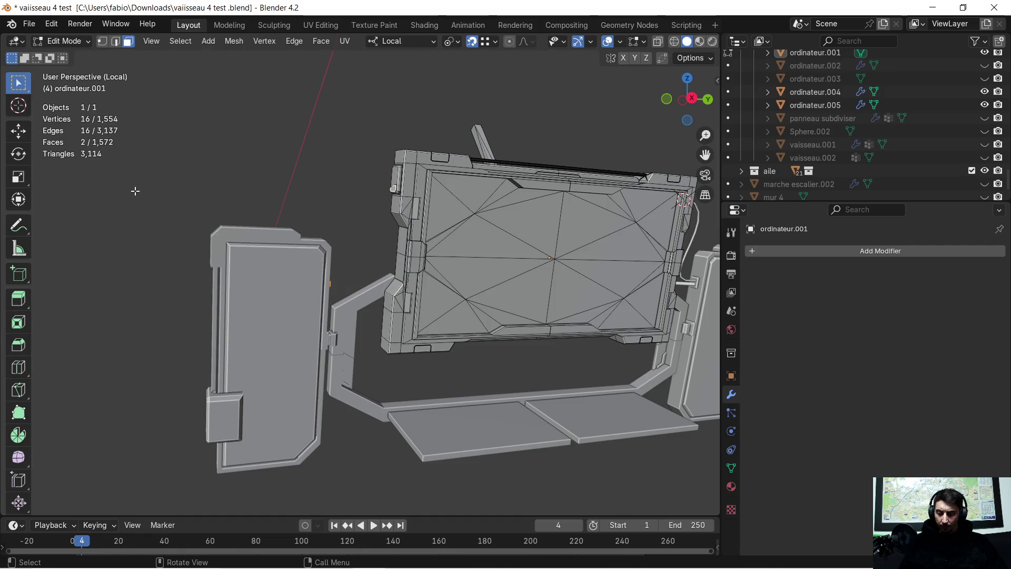
middle_click_drag(341, 195, 260, 225)
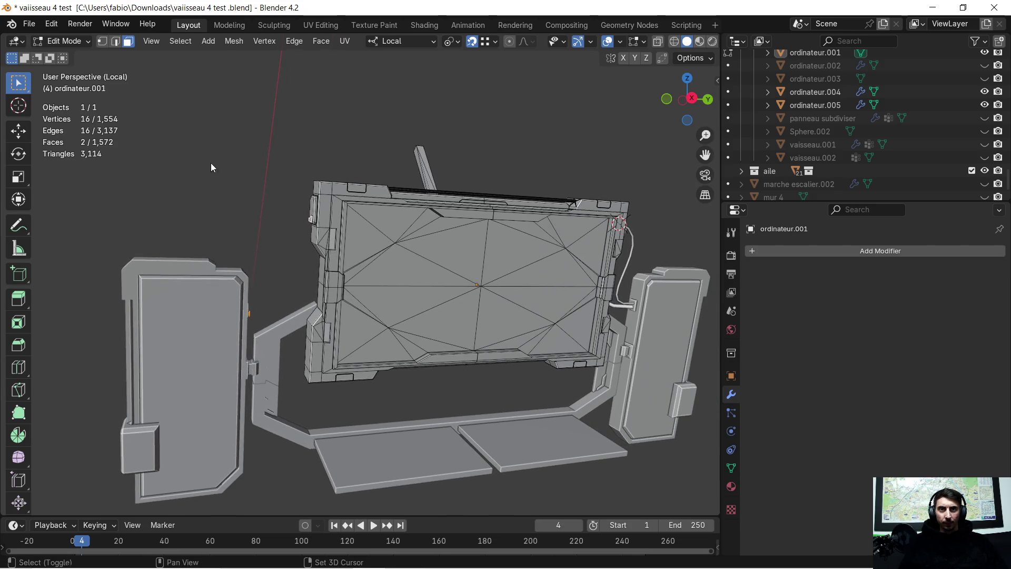
key("shift+a")
key("Escape")
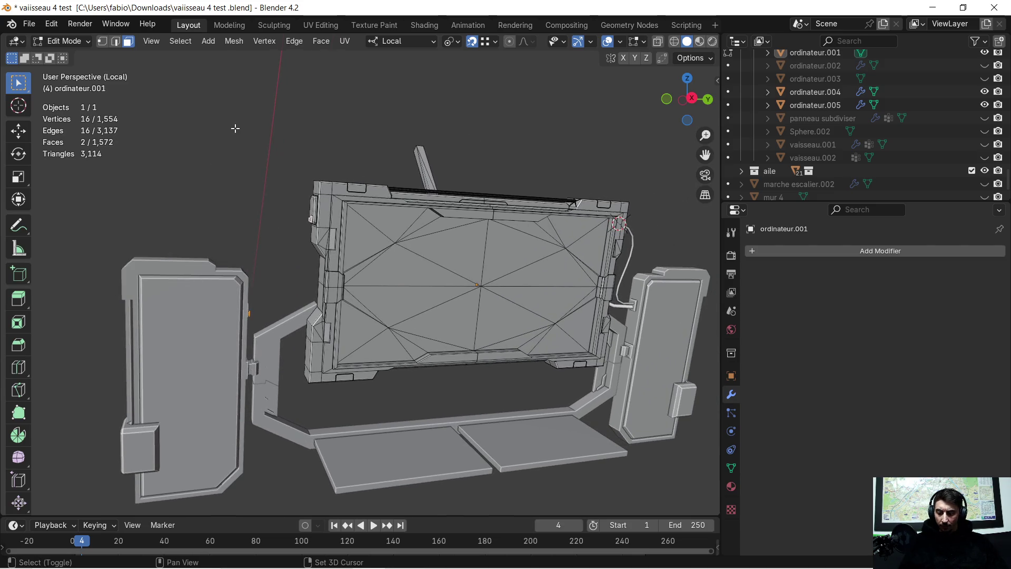
key("shift+alt+q")
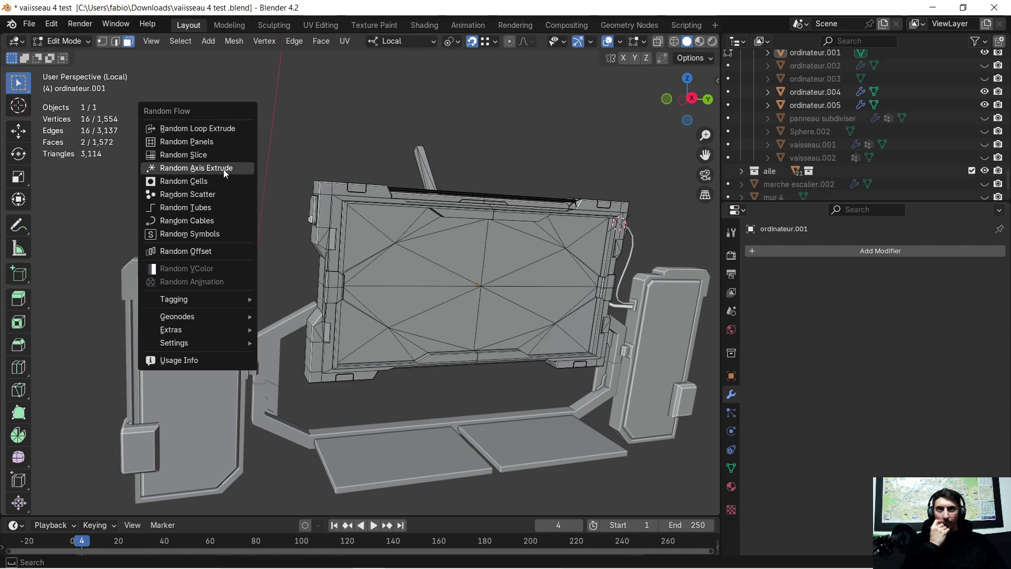
left_click(208, 225)
mouse_move(299, 177)
left_mouse_down()
mouse_move(495, 172)
mouse_move(713, 121)
left_mouse_up()
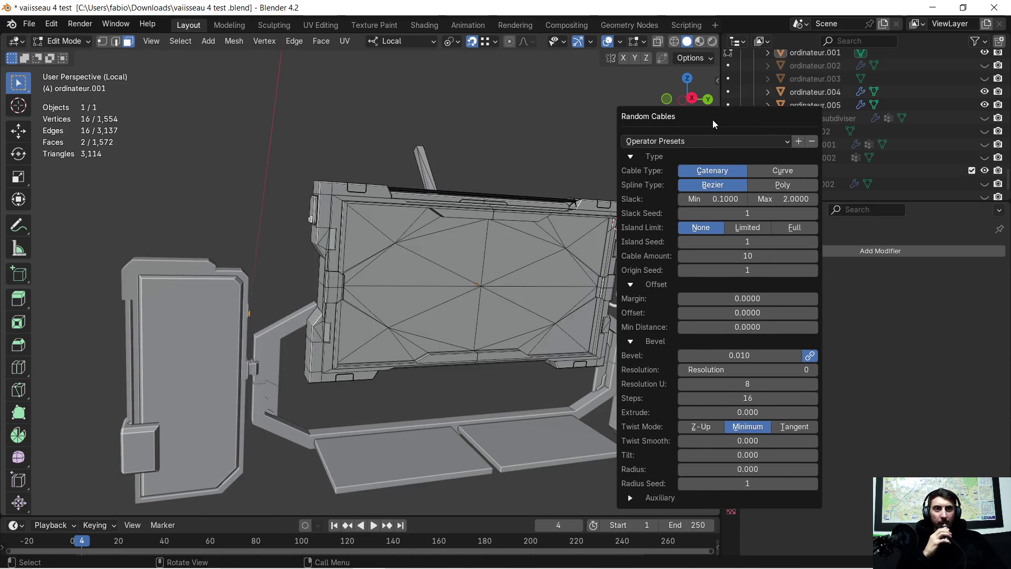
Set the cable Slack Seed to 3, Island Seed to 2 and Origin Seed to 3.
left_click(814, 213)
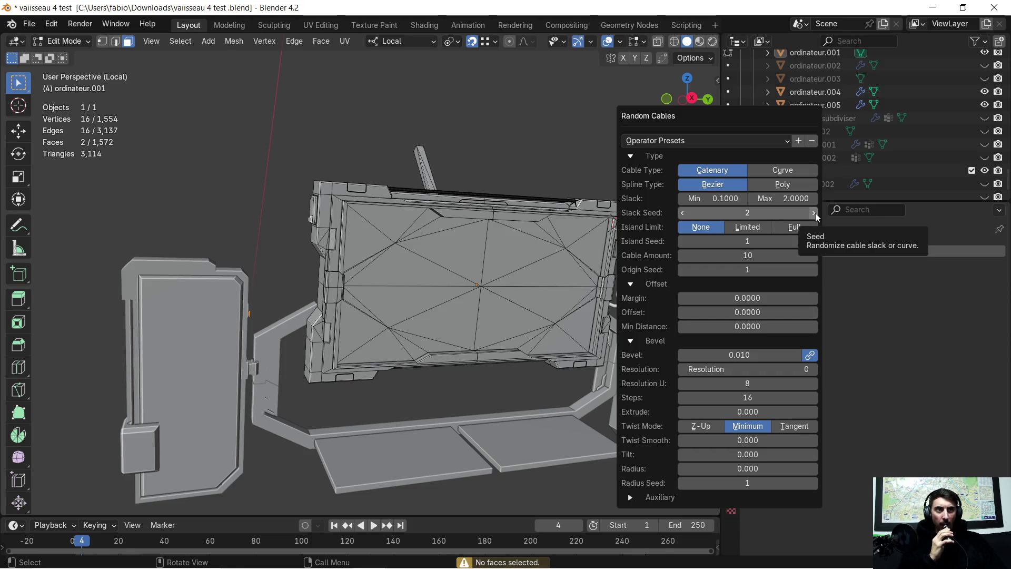
left_click(814, 213)
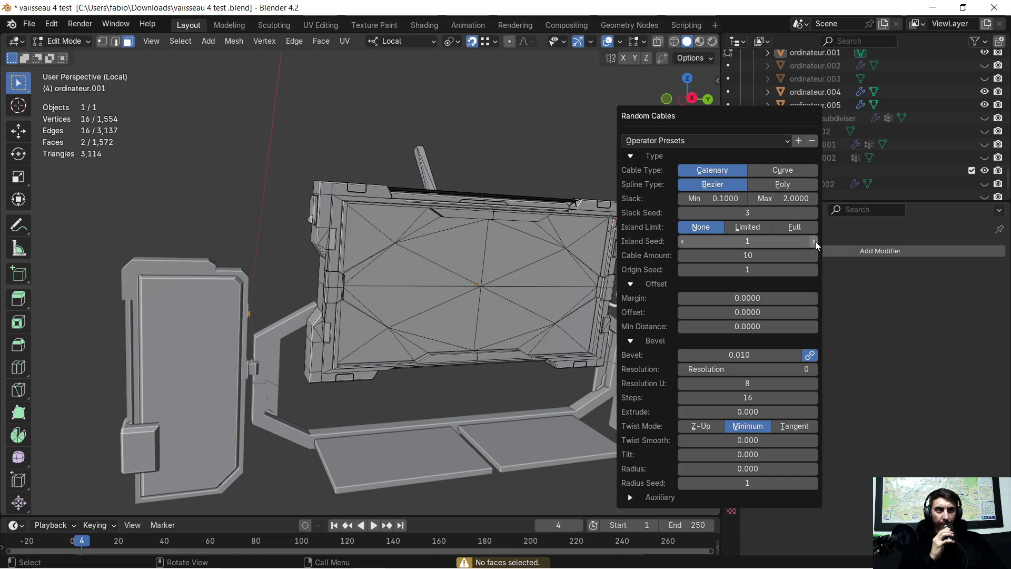
left_click(815, 241)
left_click(814, 272)
left_click(814, 272)
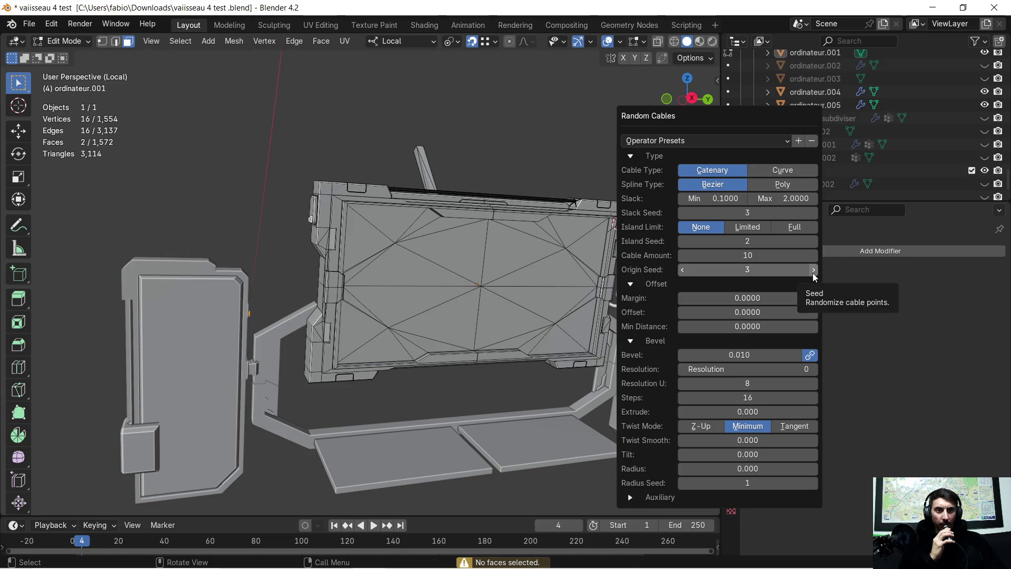
Add a second small face near the monitor's support pillar as a cable anchor.
scroll(362, 241, "up", 3)
mouse_move(294, 242)
middle_mouse_down()
mouse_move(234, 263)
mouse_move(298, 243)
middle_mouse_up()
mouse_move(227, 207)
middle_mouse_down()
mouse_move(295, 214)
mouse_move(343, 204)
middle_mouse_up()
scroll(343, 203, "up", 2)
scroll(328, 215, "up", 2)
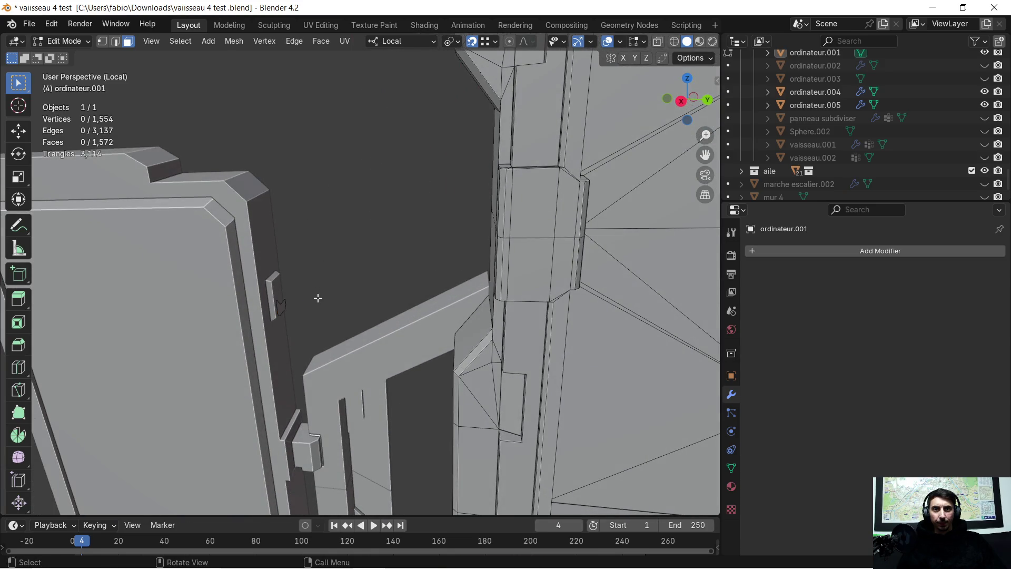
middle_click_drag(284, 305, 404, 292)
left_click(392, 83, "shift")
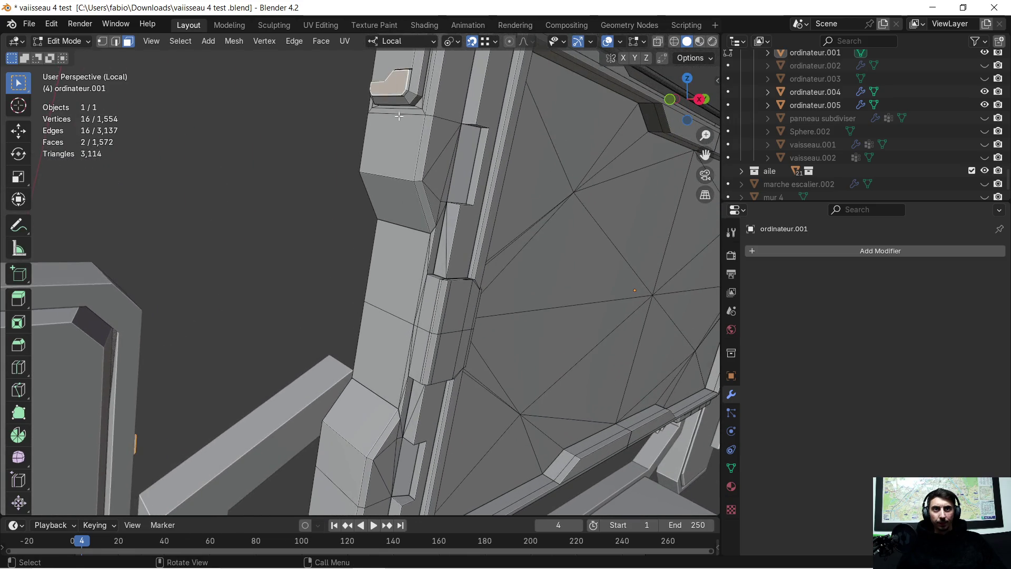
scroll(403, 143, "down", 8)
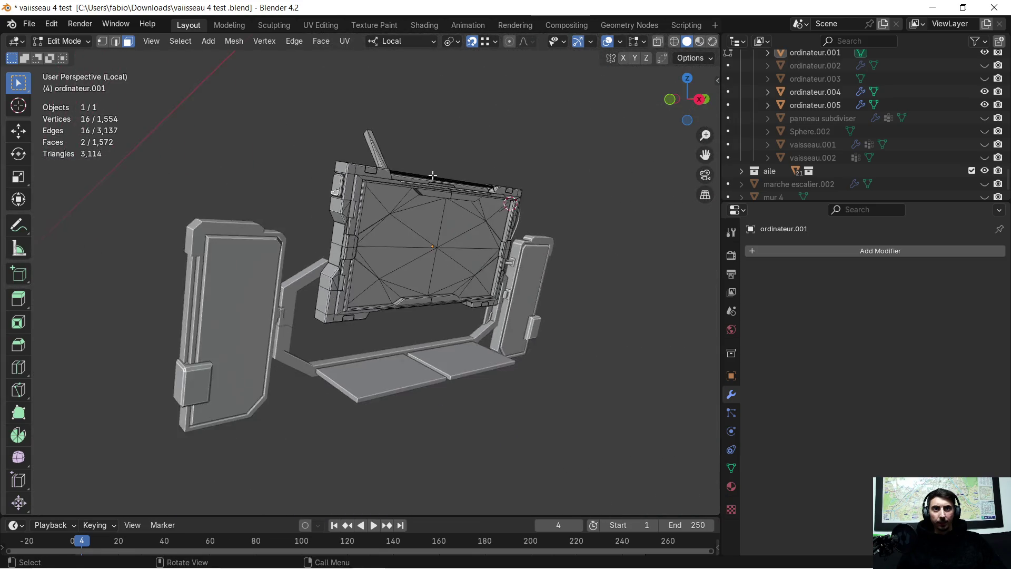
mouse_move(432, 174)
middle_mouse_down()
mouse_move(389, 197)
mouse_move(413, 199)
middle_mouse_up()
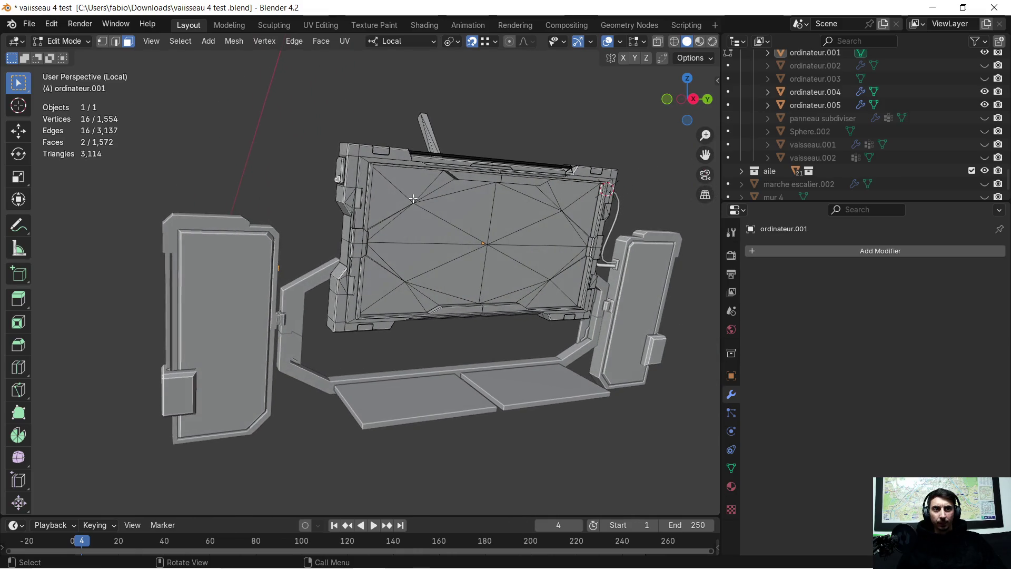
key("shift+alt+q")
Regenerate Random Cables with Slack Seed 3 and accept the result.
left_click(317, 220)
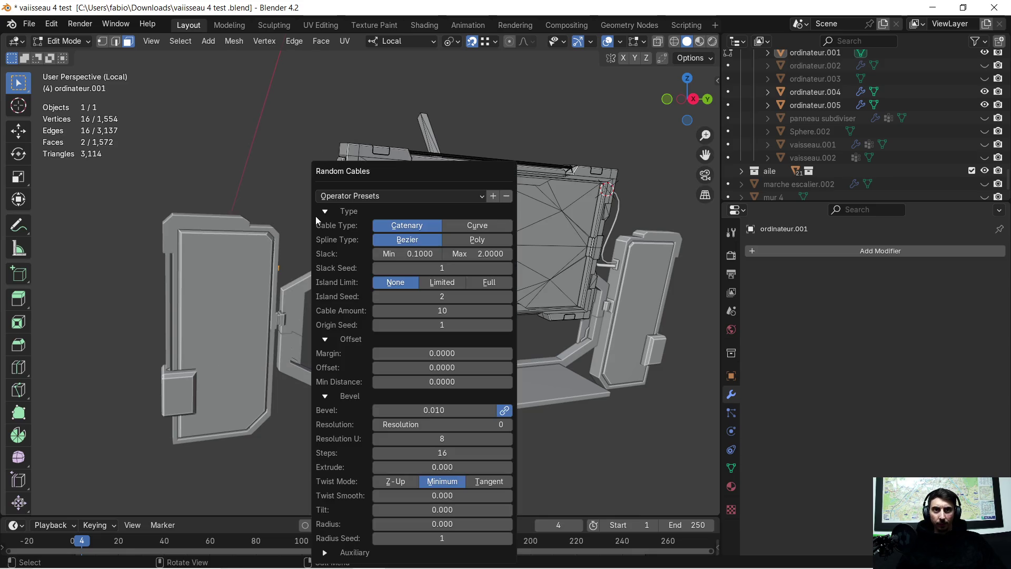
left_click_drag(449, 176, 639, 162)
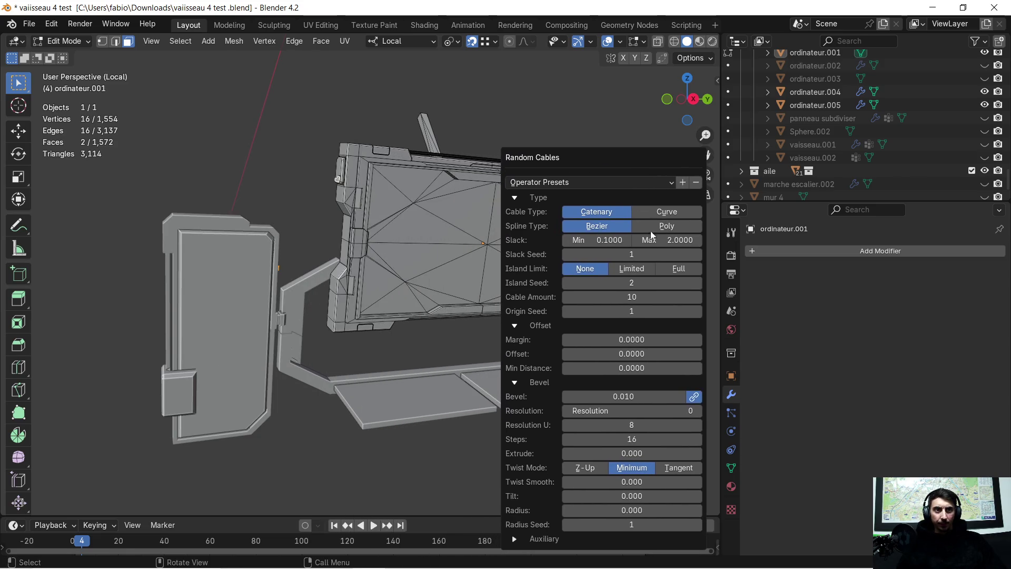
left_click_drag(684, 251, 699, 255)
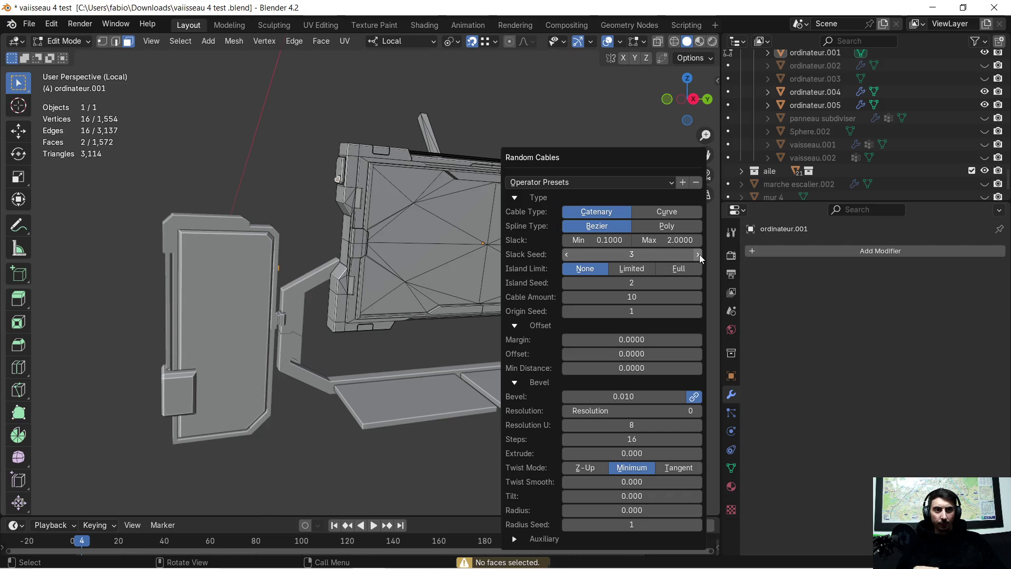
left_click(376, 350)
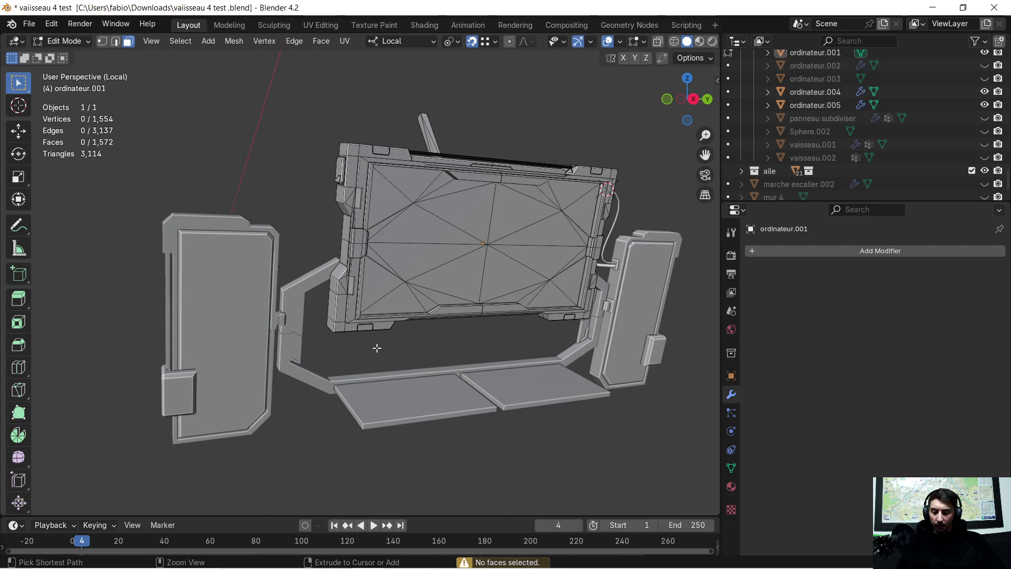
Reopen the monitor panel in Edit Mode and shift-select a second anchor face on the left post.
scroll(270, 214, "up", 5)
mouse_move(283, 199)
middle_mouse_down()
mouse_move(349, 207)
mouse_move(352, 198)
middle_mouse_up()
key("Tab")
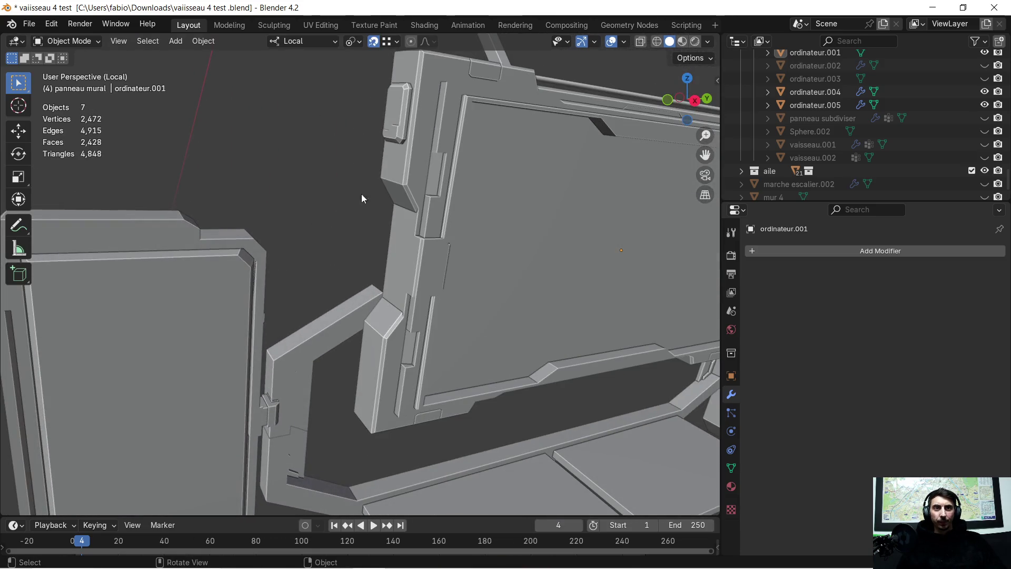
left_click(405, 186)
key("Tab")
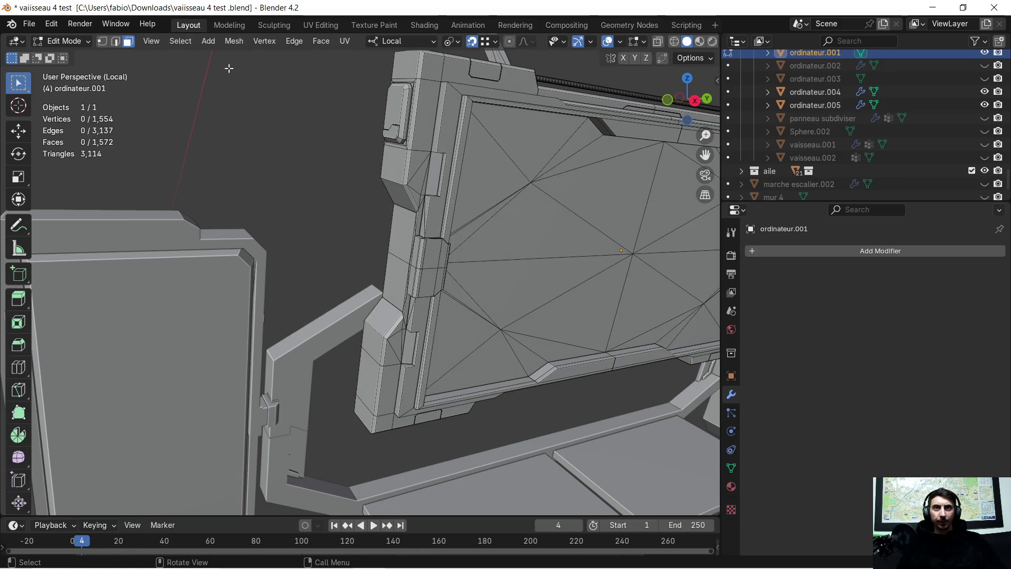
scroll(372, 150, "up", 2)
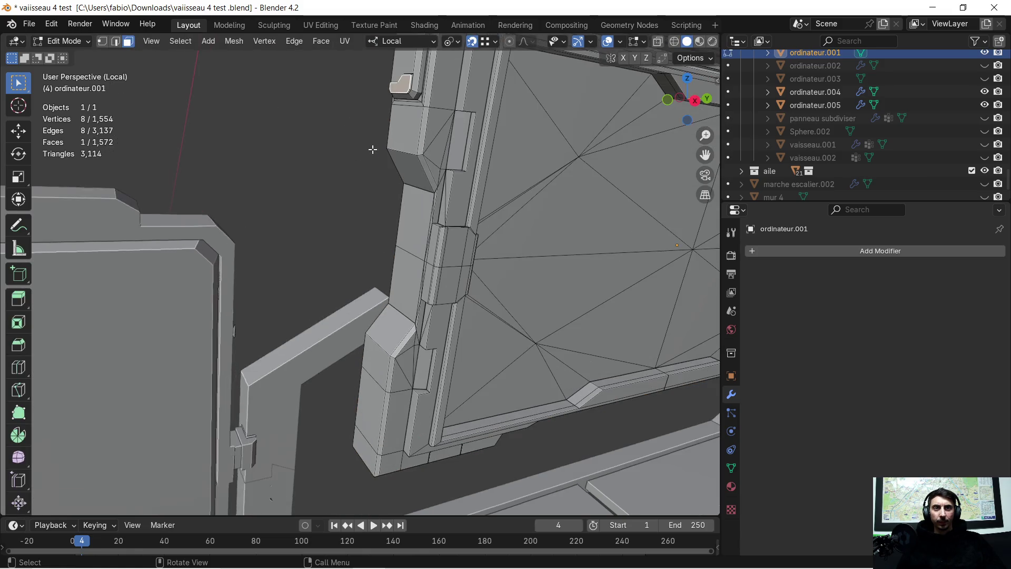
mouse_move(377, 139)
middle_mouse_down()
mouse_move(374, 311)
mouse_move(350, 330)
mouse_move(394, 417)
middle_mouse_up()
left_click(412, 438, "shift")
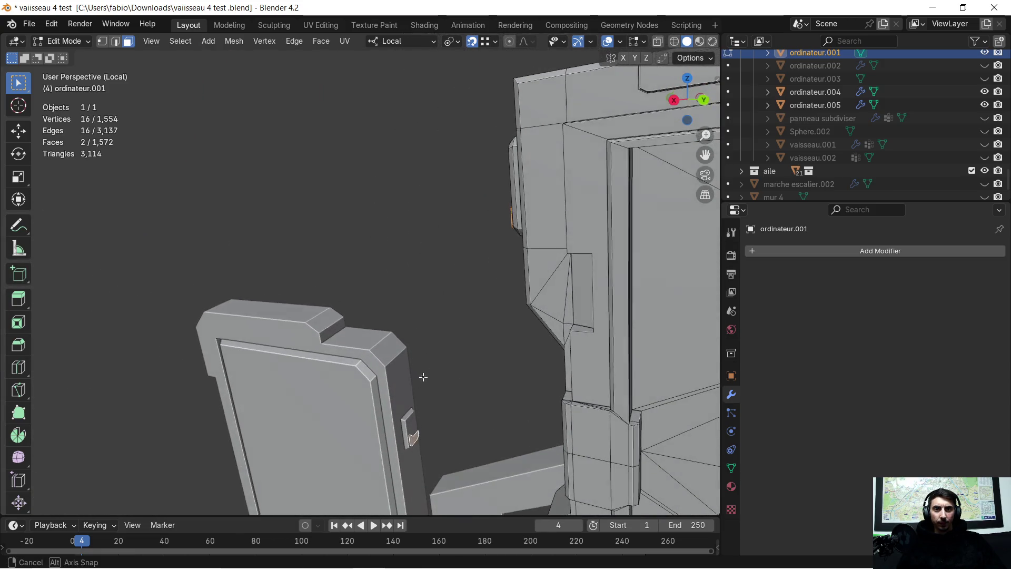
middle_click_drag(418, 380, 580, 342)
left_click(620, 43)
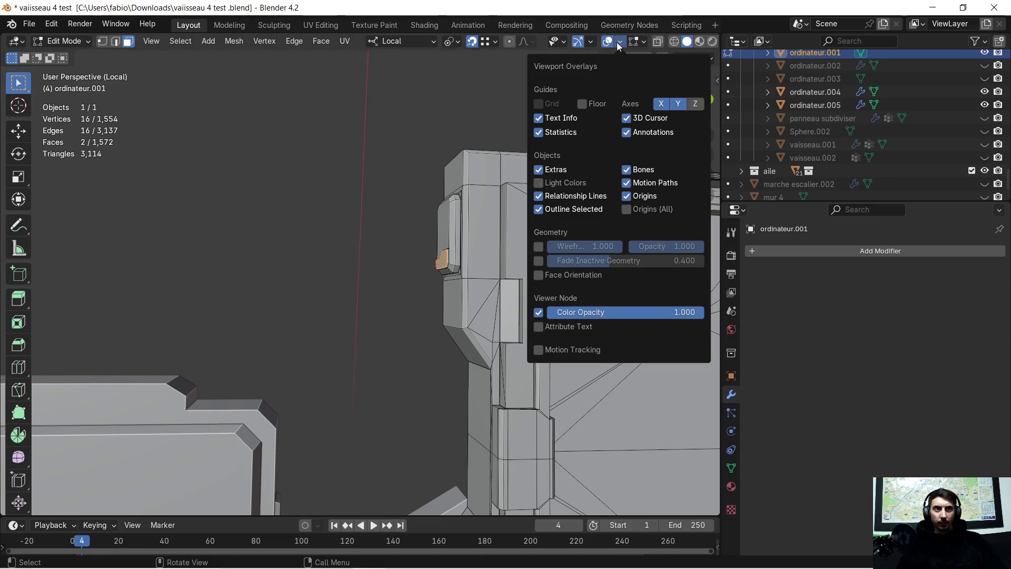
Turn on Face Orientation and flip the red small face's normals outward with Alt+N.
left_click(543, 276)
mouse_move(527, 273)
middle_mouse_down()
mouse_move(412, 227)
mouse_move(321, 266)
mouse_move(334, 263)
mouse_move(424, 323)
mouse_move(505, 338)
mouse_move(402, 210)
mouse_move(684, 425)
mouse_move(597, 346)
middle_mouse_up()
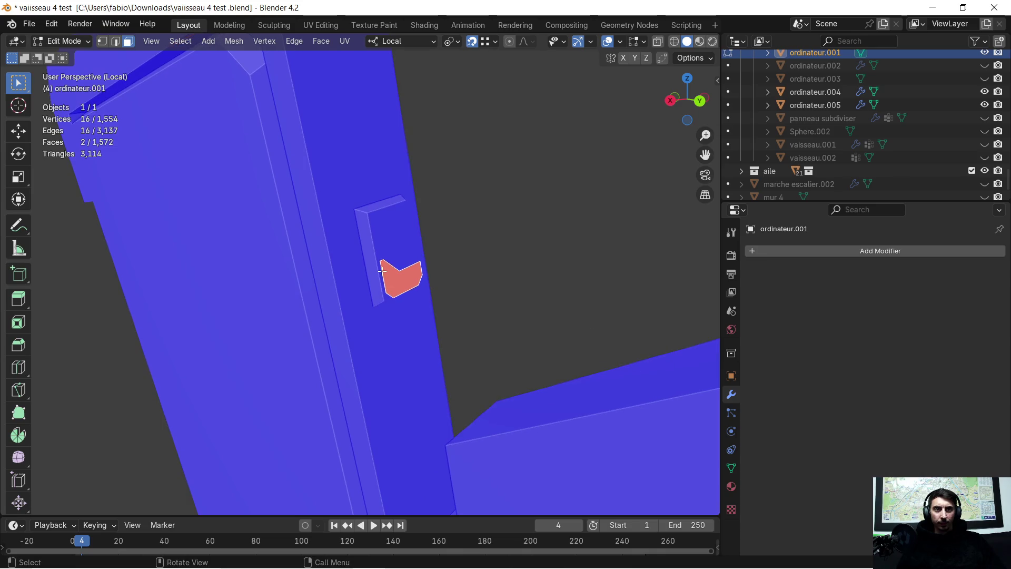
key("alt+n")
left_click(399, 286)
mouse_move(400, 287)
middle_mouse_down()
mouse_move(481, 274)
mouse_move(517, 239)
mouse_move(510, 185)
mouse_move(476, 140)
mouse_move(474, 316)
mouse_move(400, 280)
mouse_move(463, 269)
middle_mouse_up()
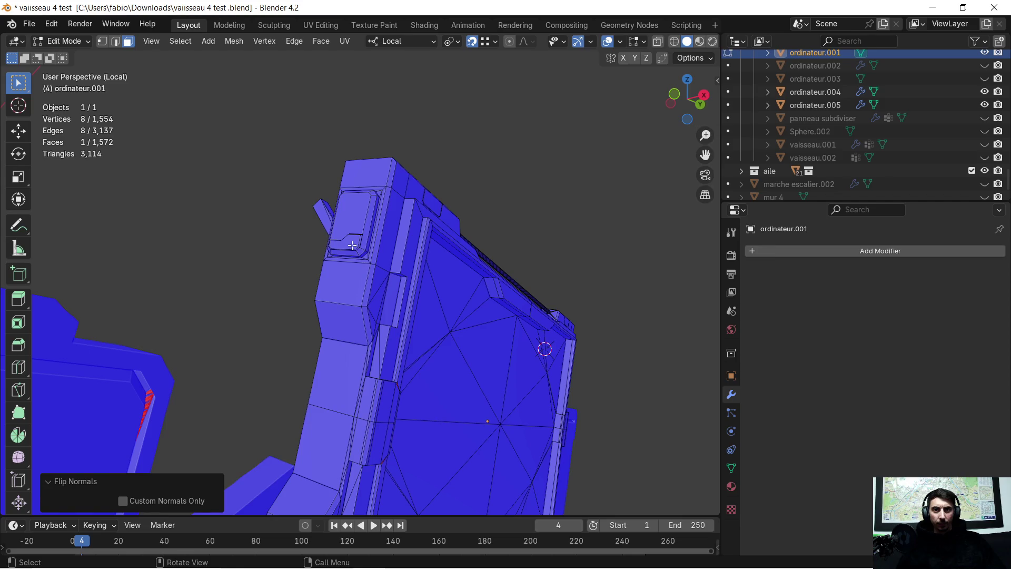
mouse_move(242, 344)
middle_mouse_down()
mouse_move(282, 345)
mouse_move(391, 299)
mouse_move(370, 309)
mouse_move(361, 271)
mouse_move(368, 239)
mouse_move(403, 235)
mouse_move(330, 269)
mouse_move(334, 289)
mouse_move(311, 307)
middle_mouse_up()
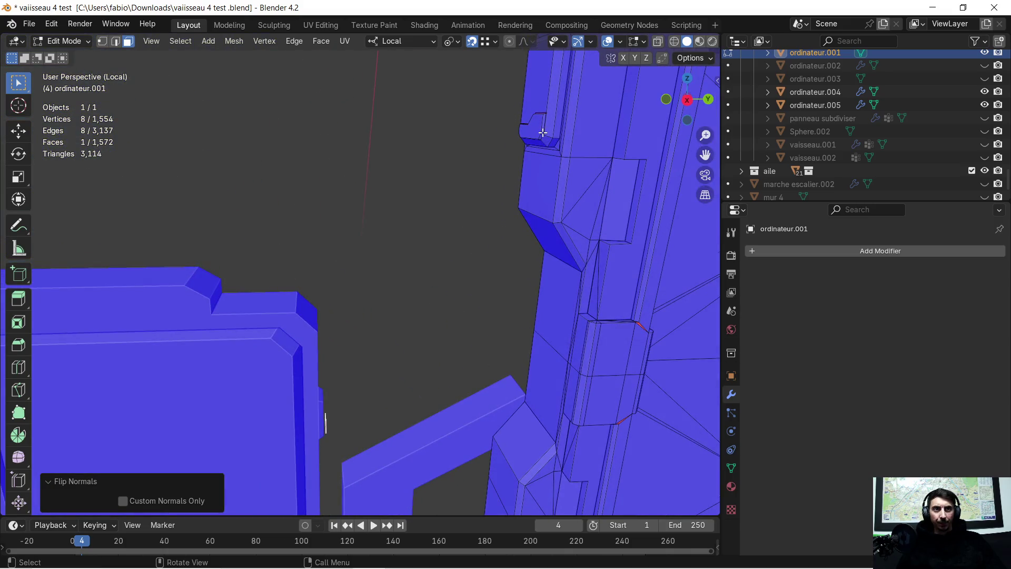
mouse_move(529, 128)
middle_mouse_down()
mouse_move(483, 244)
mouse_move(447, 206)
middle_mouse_up()
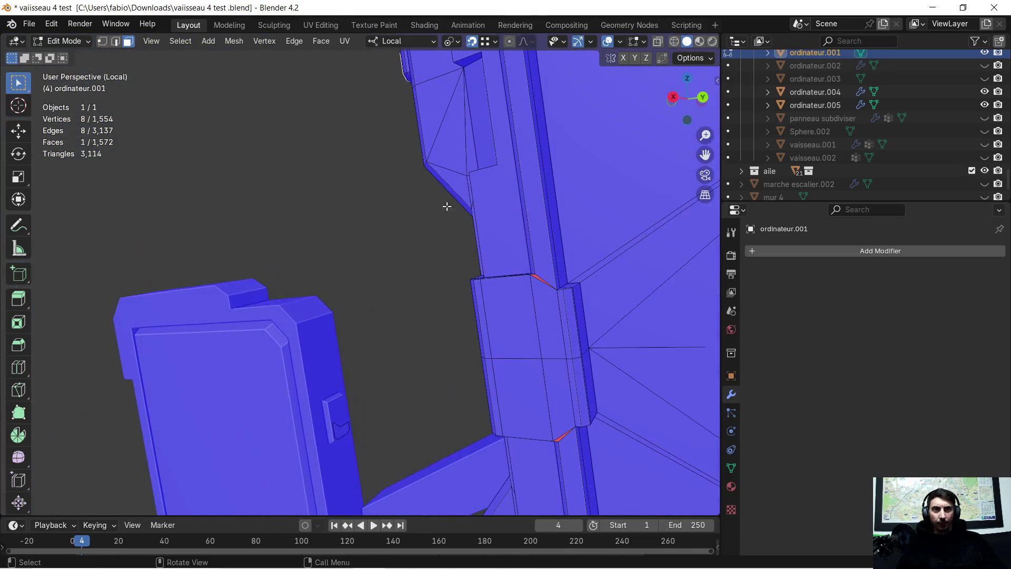
Shift-select the second anchor face for the cables.
left_click(345, 433, "shift")
mouse_move(345, 432)
middle_mouse_down()
mouse_move(418, 334)
mouse_move(477, 329)
middle_mouse_up()
scroll(477, 329, "down", 3)
mouse_move(526, 289)
middle_mouse_down()
mouse_move(463, 334)
mouse_move(492, 330)
mouse_move(484, 346)
mouse_move(527, 289)
middle_mouse_up()
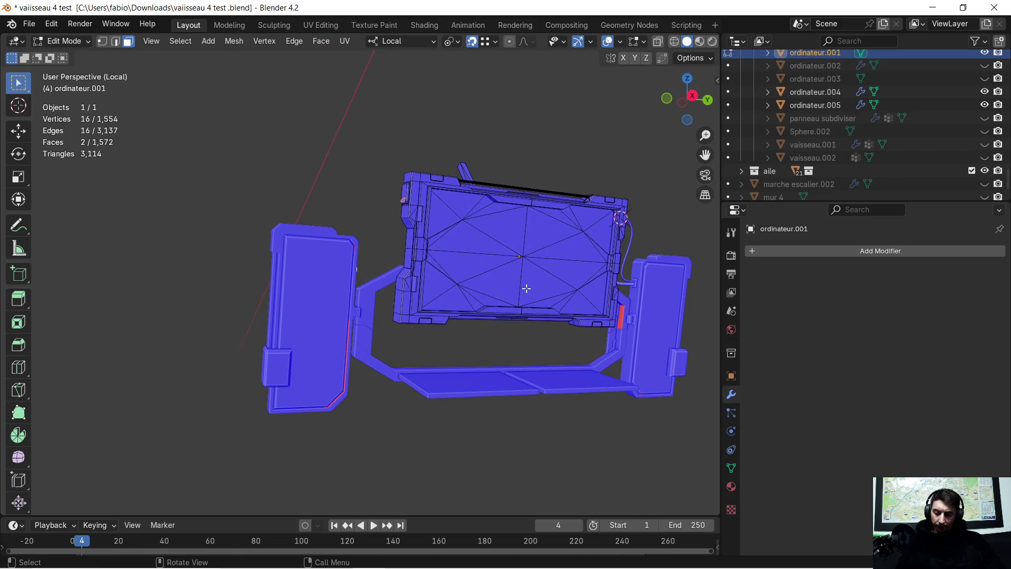
key("shift+alt+q")
Generate Random Cables between the two faces with Slack Seed 2, then run Random Cables again.
left_click(526, 288)
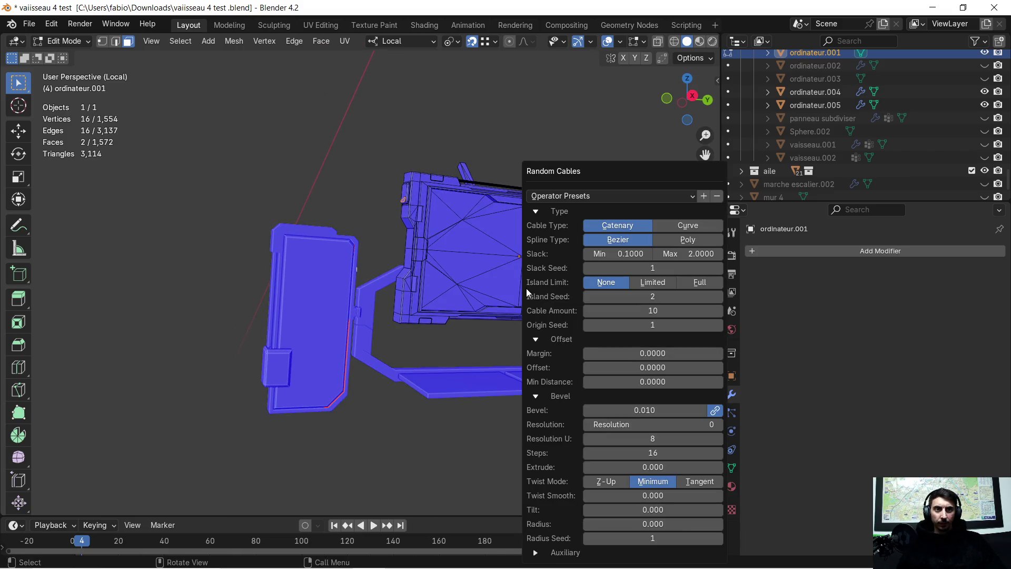
left_click(718, 267)
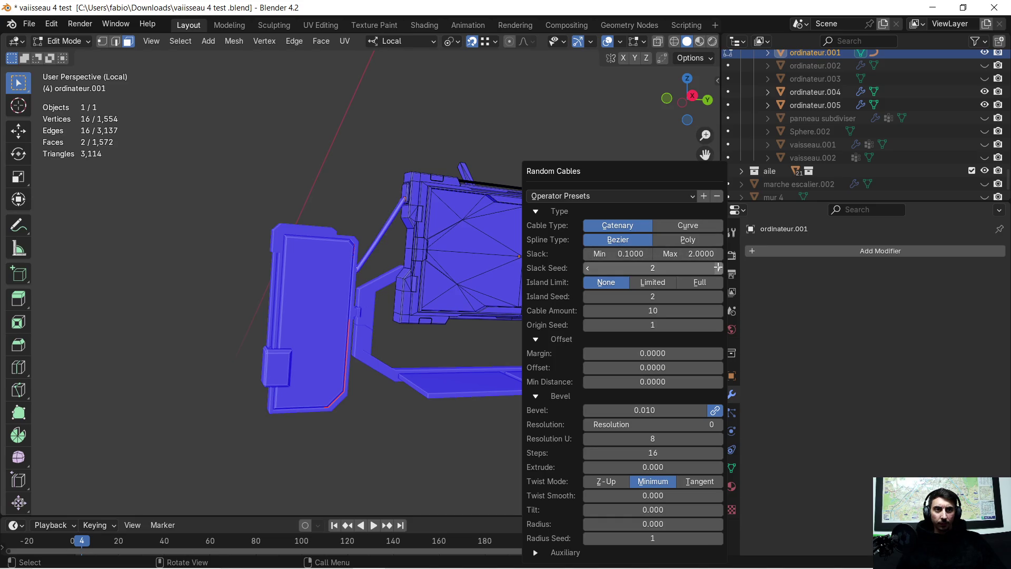
left_click_drag(553, 171, 624, 152)
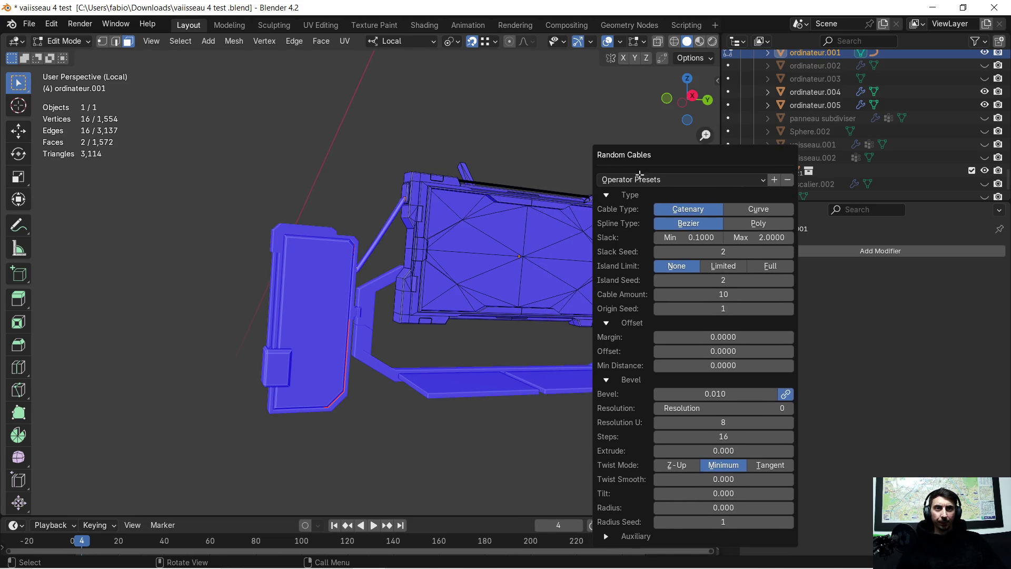
mouse_move(493, 199)
middle_mouse_down()
mouse_move(422, 295)
mouse_move(384, 316)
mouse_move(464, 272)
middle_mouse_up()
scroll(464, 273, "up", 5)
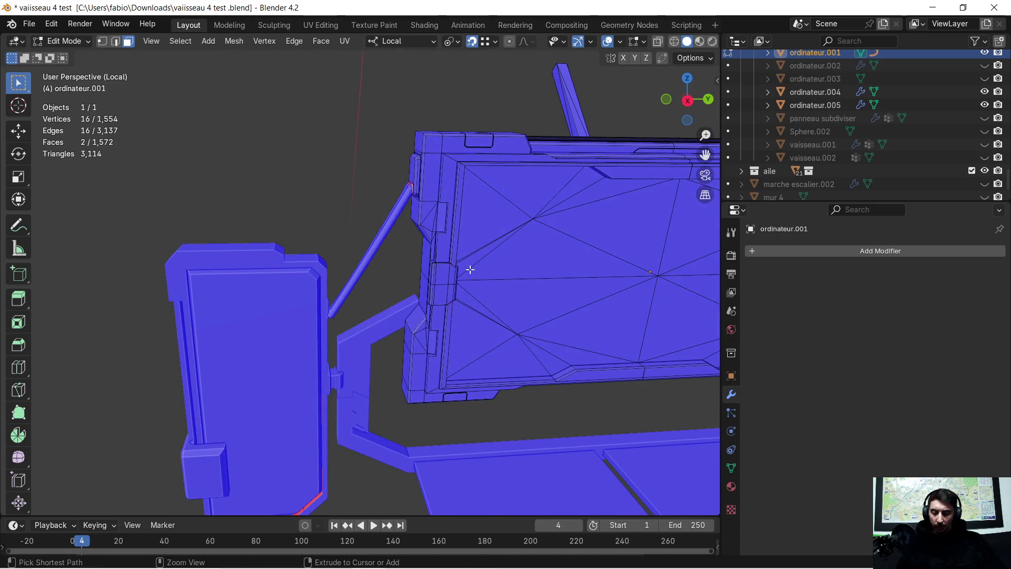
scroll(466, 271, "down", 5)
mouse_move(472, 271)
middle_mouse_down()
mouse_move(395, 294)
mouse_move(438, 291)
middle_mouse_up()
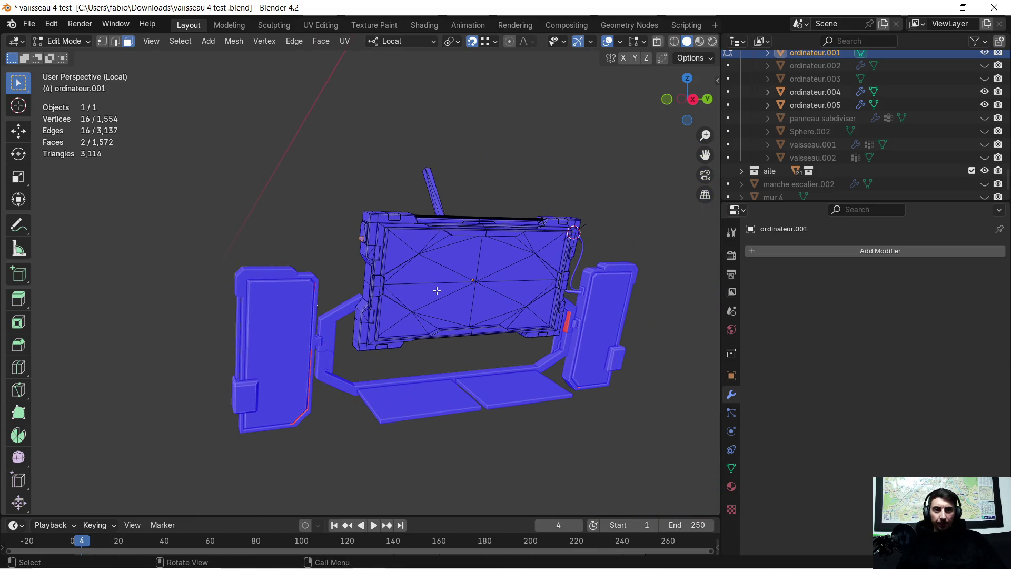
key("shift+alt+r")
left_click(445, 295)
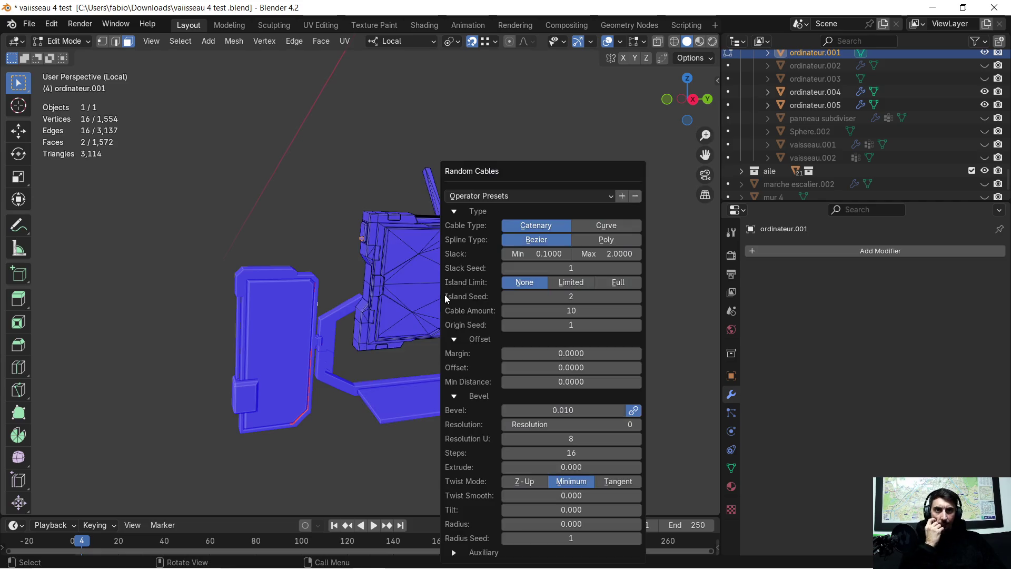
Step the cable seeds to Slack 6, Island 5 and Origin 8.
left_click_drag(551, 176, 808, 110)
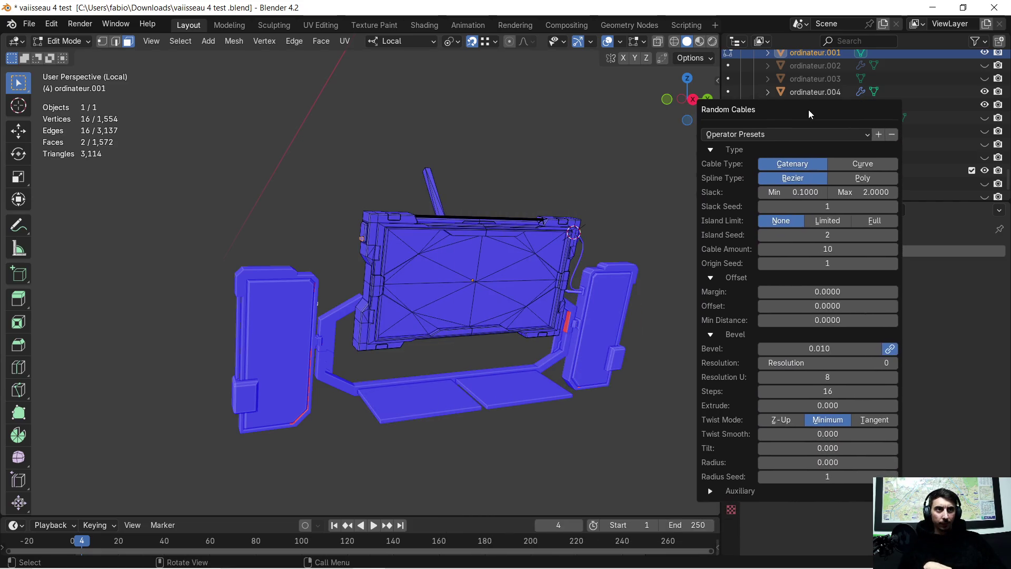
left_click(894, 206)
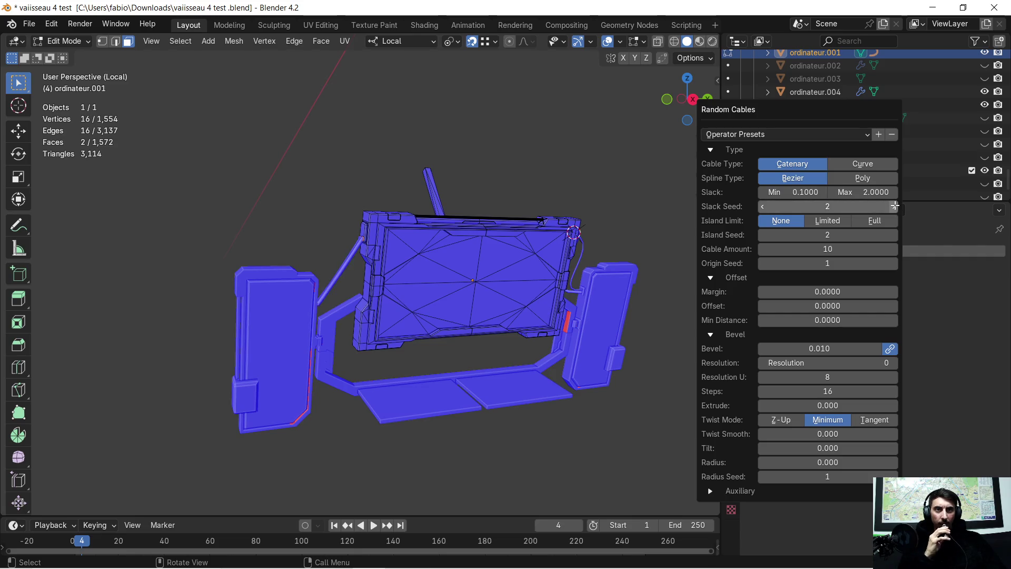
left_click(894, 206)
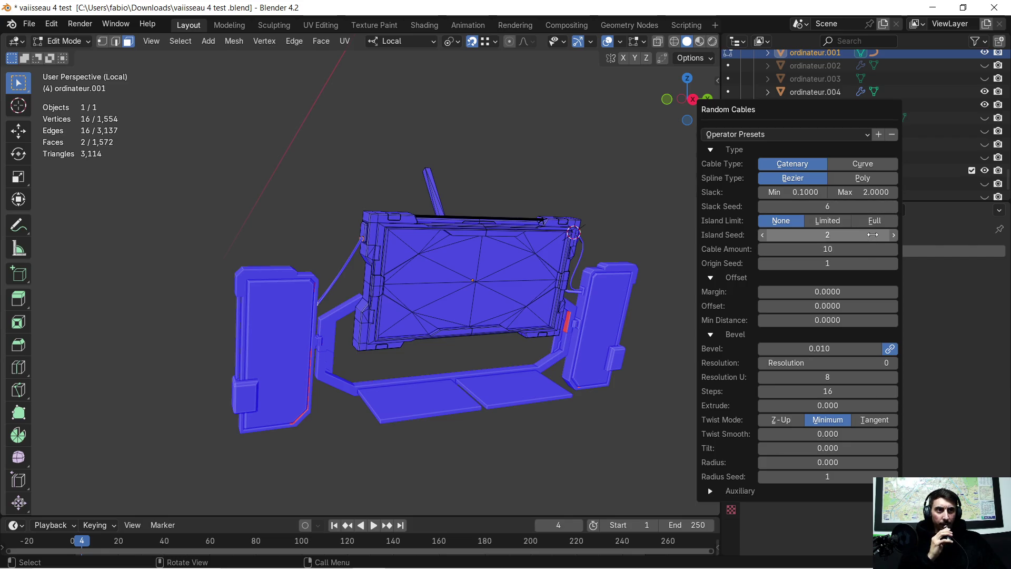
left_click(890, 236)
left_click(895, 235)
left_click(895, 236)
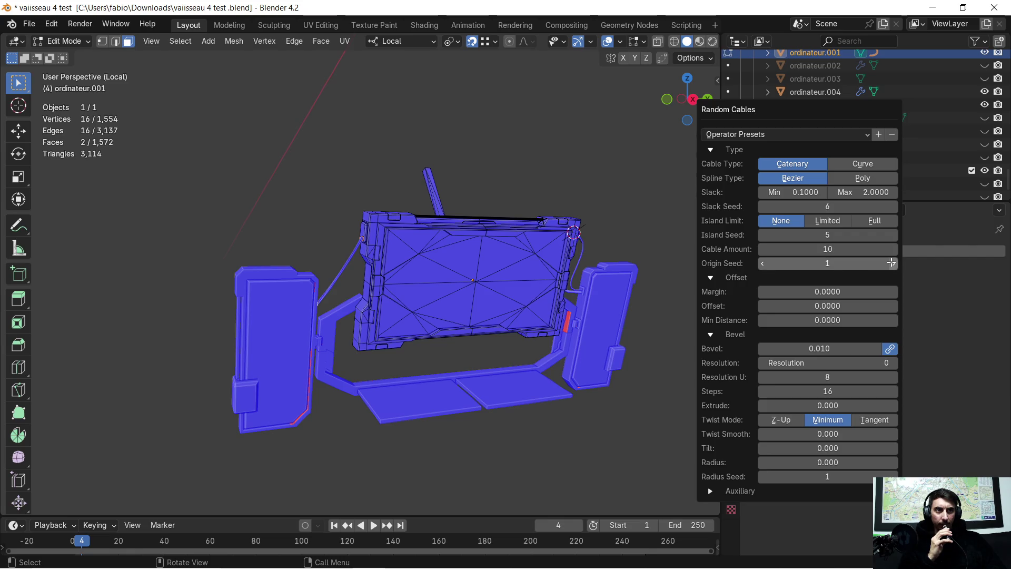
left_click(895, 263)
left_click(895, 263)
left_click(894, 263)
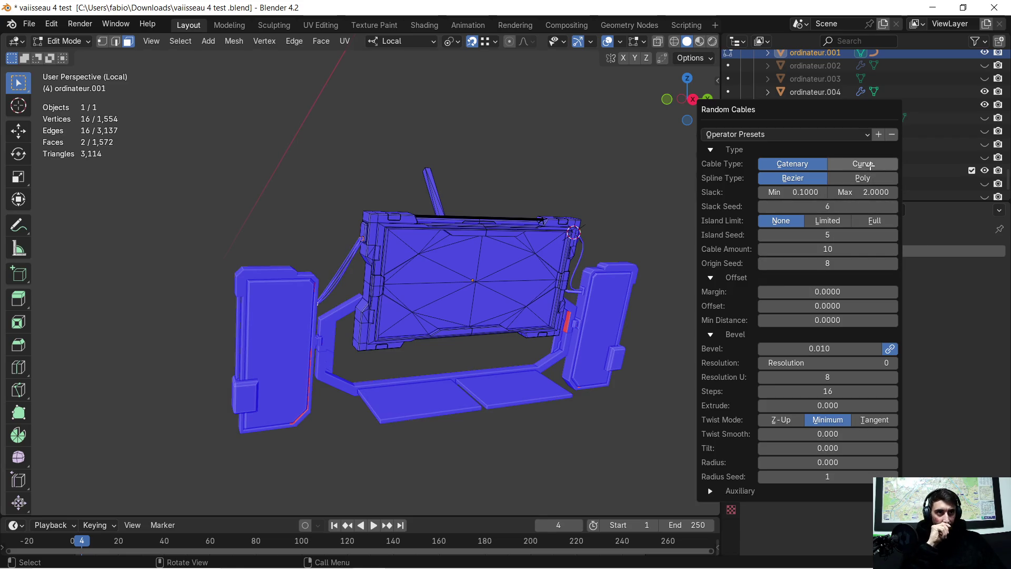
Keep catenary cables with no island limit, set Cable Amount 9, Margin -0.005 and Offset -0.0002.
left_click(870, 165)
left_click(798, 167)
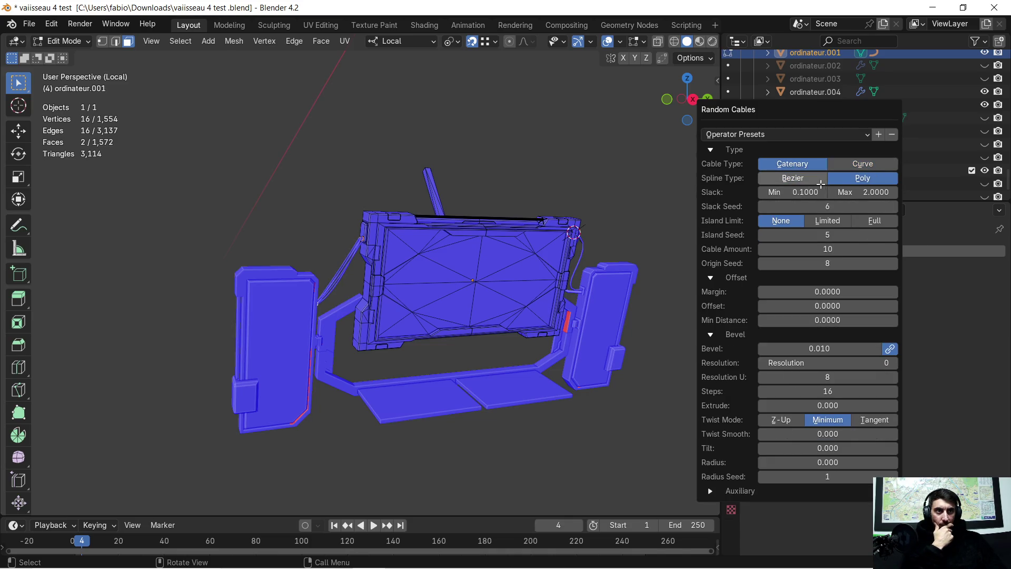
left_click(827, 221)
left_click(864, 223)
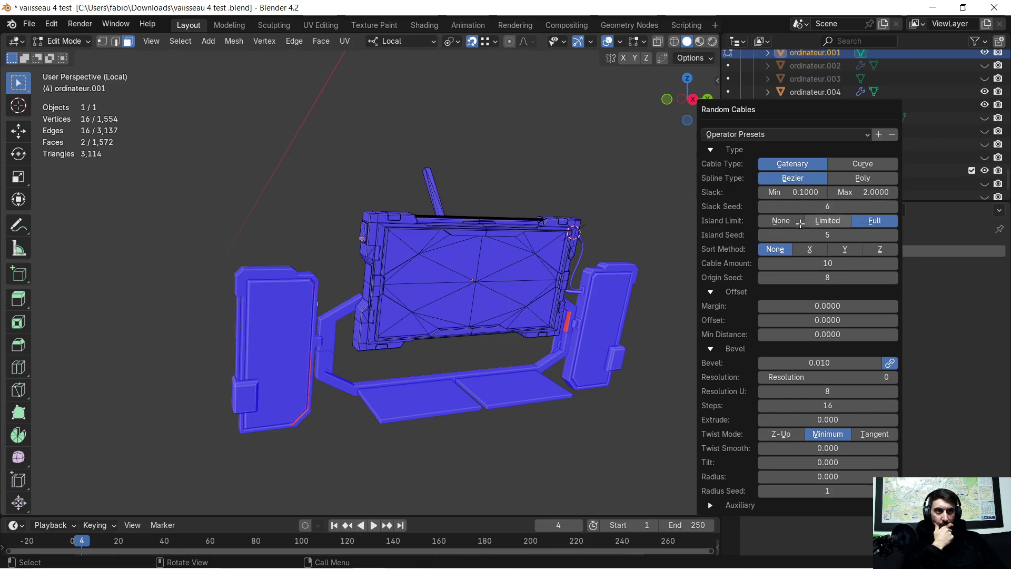
left_click(781, 221)
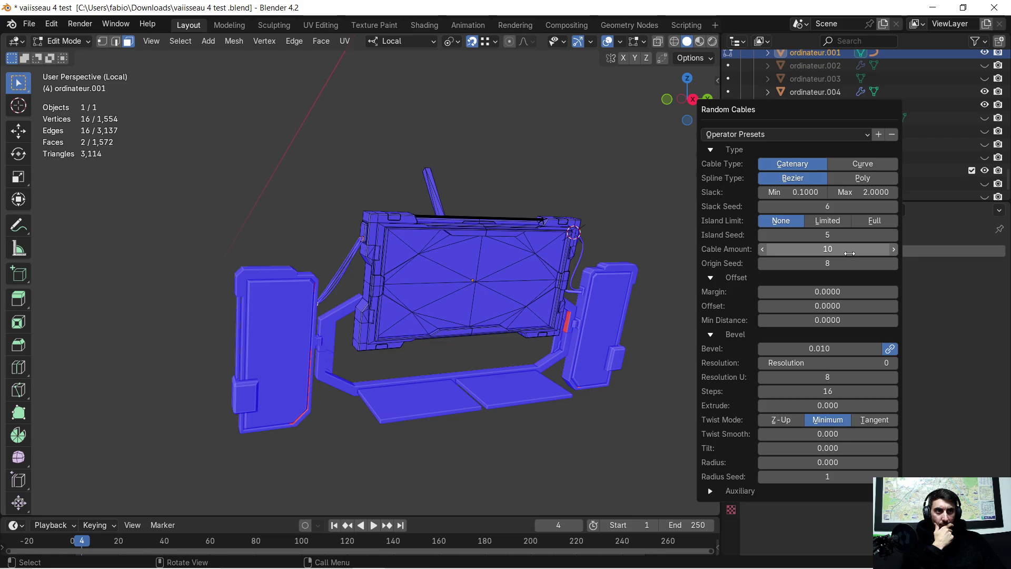
left_click_drag(845, 253, 860, 247)
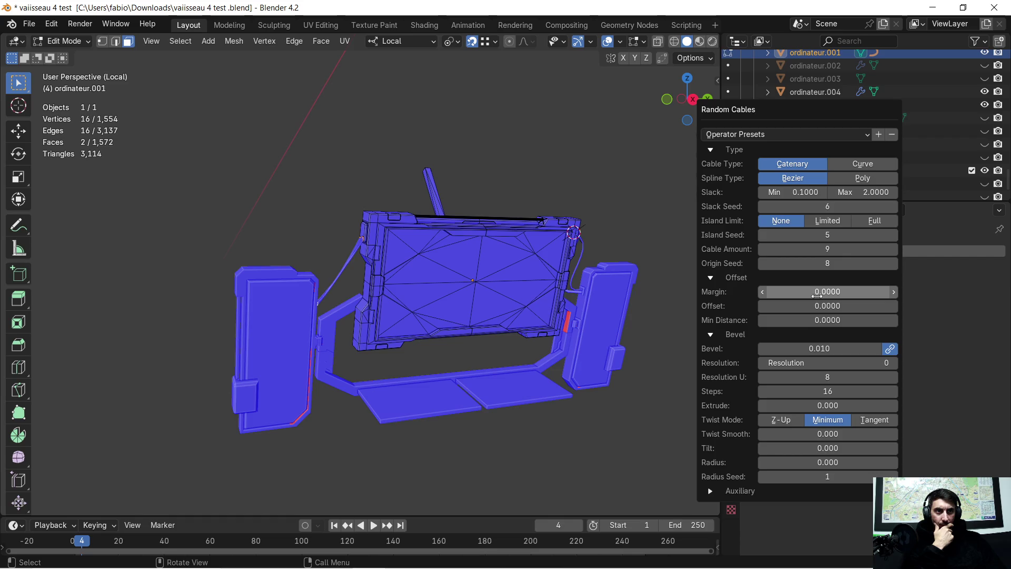
left_click_drag(817, 296, 817, 295)
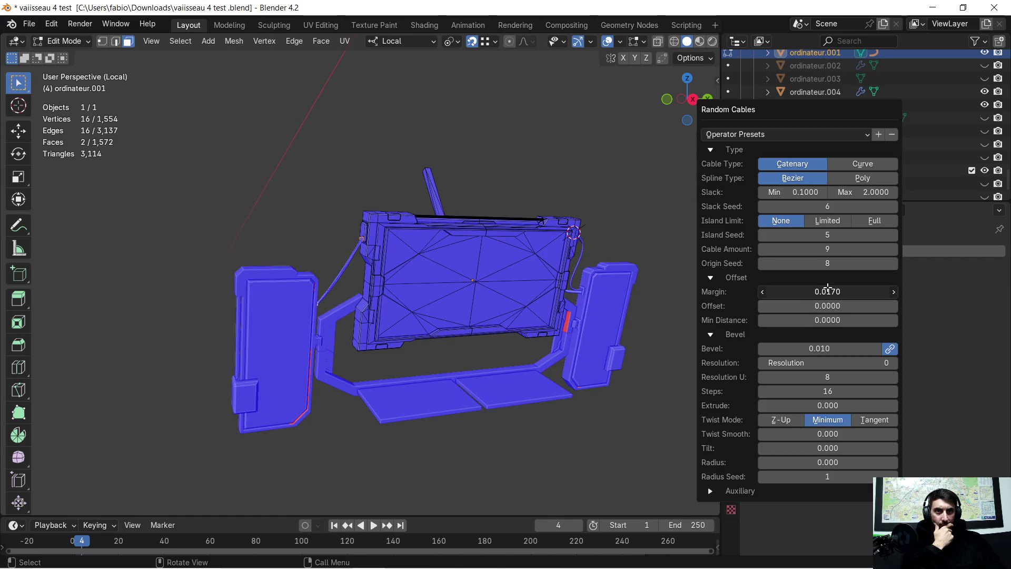
left_click_drag(825, 305, 818, 321)
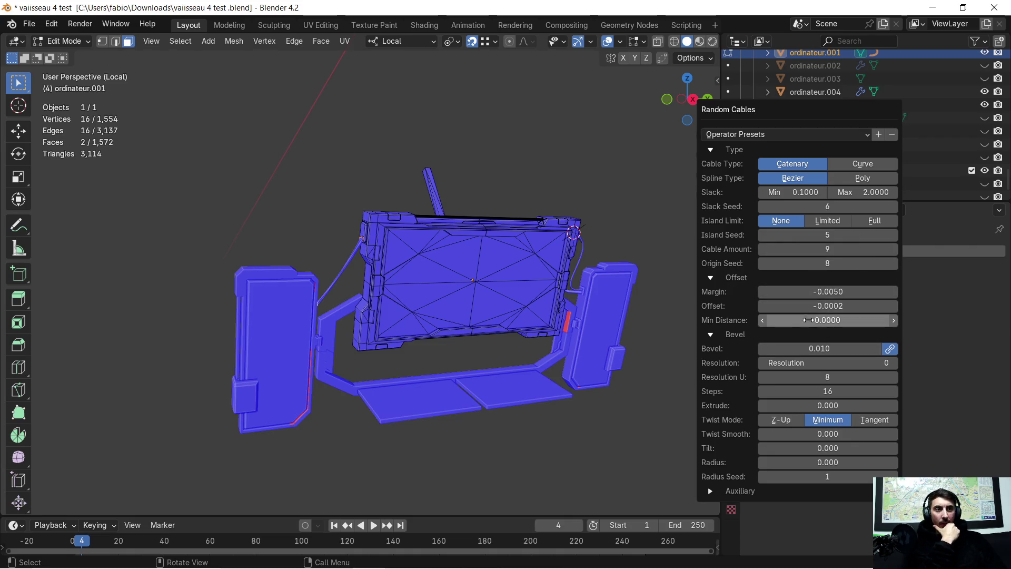
left_click_drag(810, 324, 809, 323)
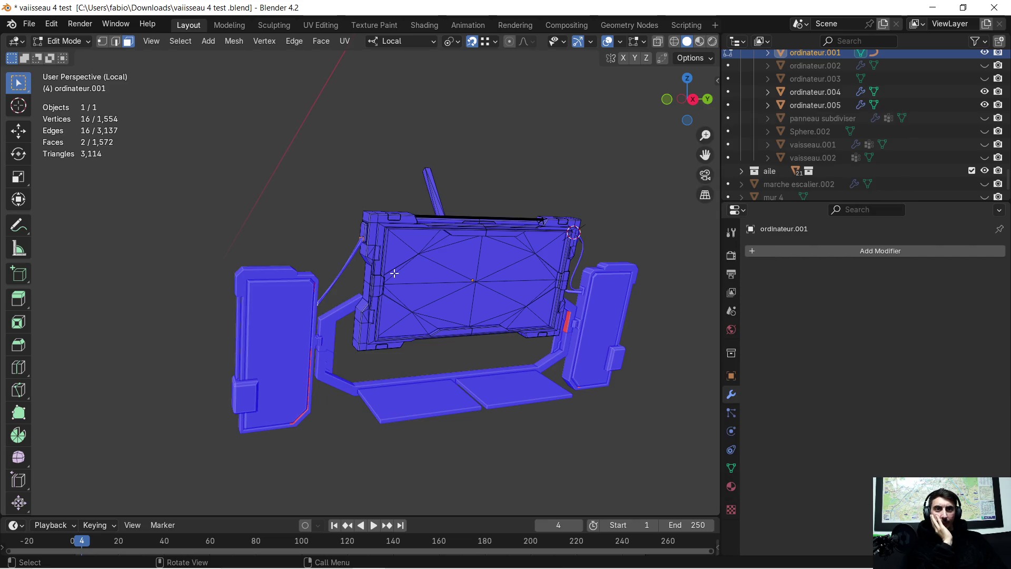
scroll(354, 260, "up", 5)
mouse_move(354, 260)
middle_mouse_down()
mouse_move(339, 255)
mouse_move(567, 99)
mouse_move(460, 282)
mouse_move(389, 293)
mouse_move(353, 255)
middle_mouse_up()
mouse_move(528, 269)
middle_mouse_down()
mouse_move(537, 296)
mouse_move(413, 273)
middle_mouse_up()
scroll(411, 266, "down", 3)
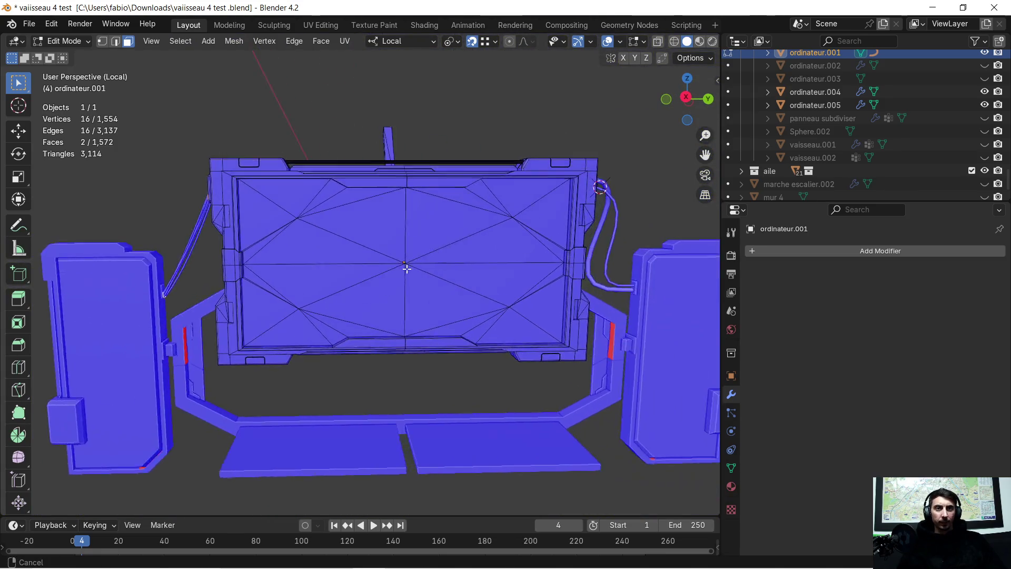
scroll(377, 256, "up", 1)
scroll(378, 257, "up", 2)
mouse_move(347, 254)
middle_mouse_down()
mouse_move(346, 266)
mouse_move(388, 255)
mouse_move(348, 271)
mouse_move(458, 270)
mouse_move(380, 246)
mouse_move(395, 235)
mouse_move(339, 271)
mouse_move(398, 273)
mouse_move(343, 244)
mouse_move(470, 305)
mouse_move(497, 293)
mouse_move(469, 300)
mouse_move(336, 151)
mouse_move(350, 109)
mouse_move(411, 211)
mouse_move(463, 264)
mouse_move(406, 300)
mouse_move(436, 323)
middle_mouse_up()
scroll(343, 244, "up", 5)
scroll(466, 265, "down", 2)
scroll(465, 265, "down", 5)
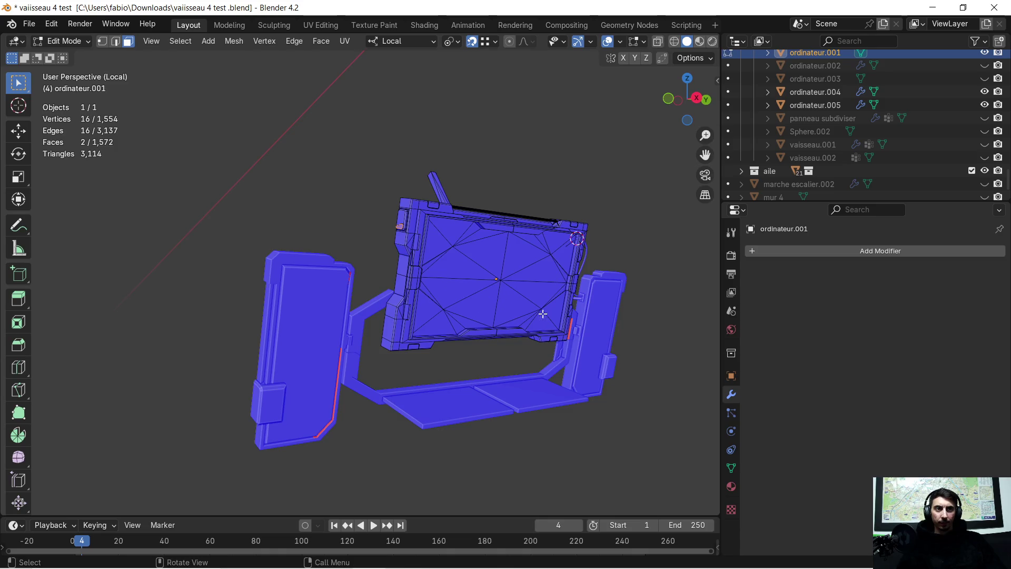
Regenerate Random Flow cables on the monitor and set Island Seed to 0.
key("ctrl+alt+x")
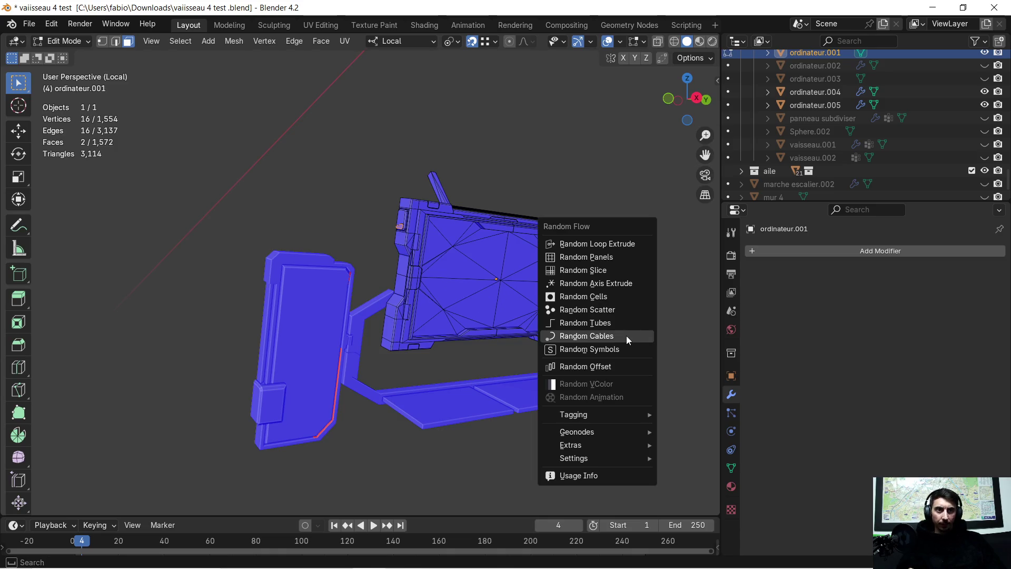
left_click(624, 336)
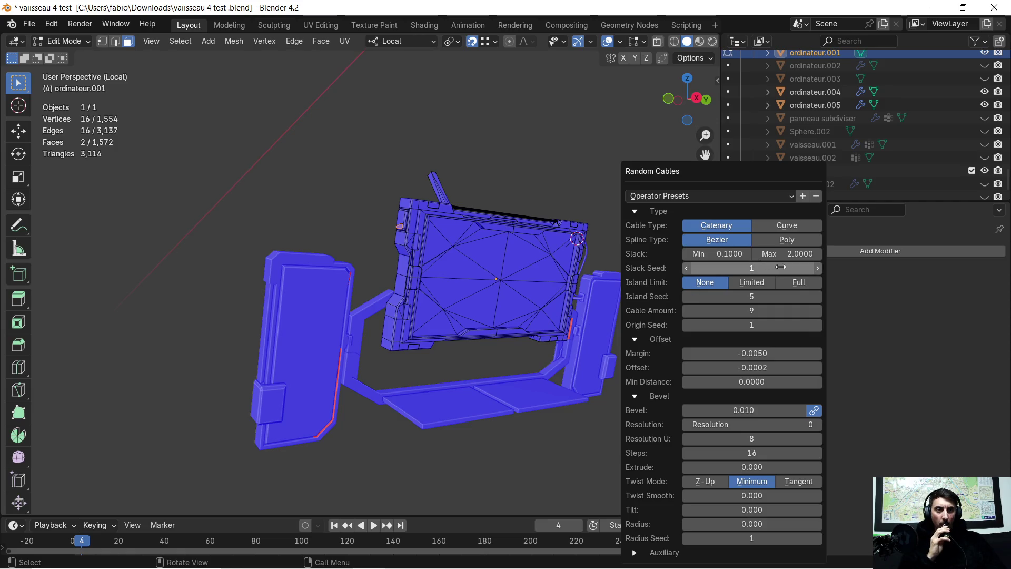
left_click(818, 296)
mouse_move(752, 297)
left_mouse_down()
mouse_move(802, 297)
mouse_move(686, 297)
left_mouse_up()
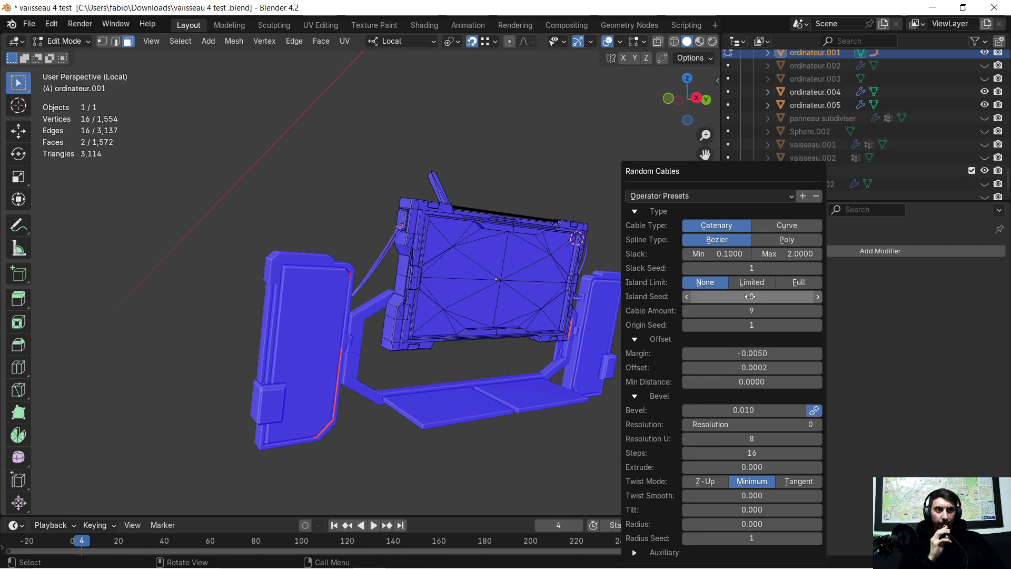
Step the Slack Seed up to 51 for a new cable sag.
left_click(816, 268)
left_click(816, 268)
left_click(816, 268)
left_click(816, 269)
left_click(816, 268)
left_click(816, 268)
left_click(816, 268)
left_click(816, 268)
left_click(816, 268)
left_click(816, 268)
left_click(816, 268)
left_click(816, 268)
left_click(816, 268)
left_click(816, 268)
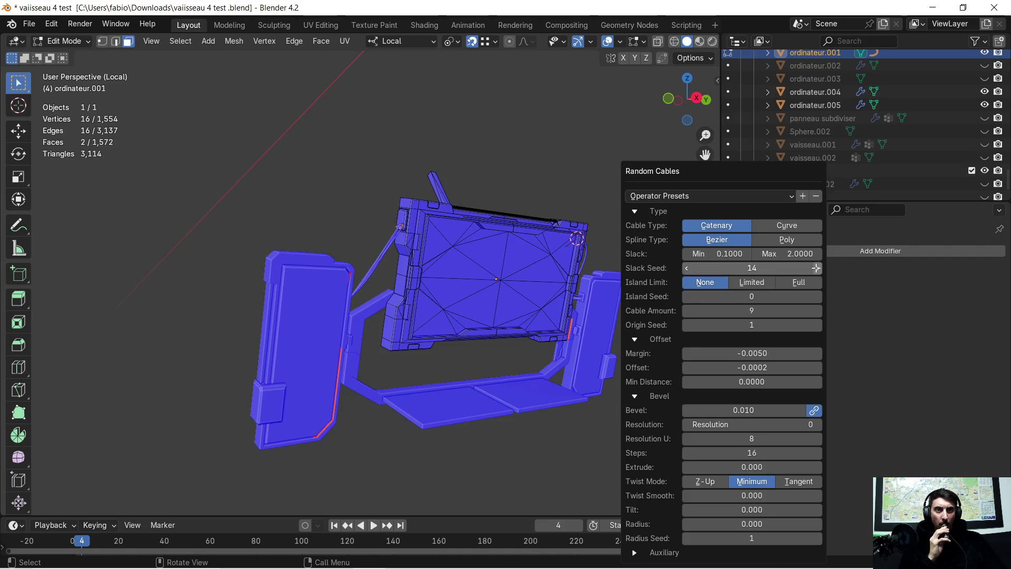
left_click(816, 269)
left_click(816, 268)
left_click(816, 268)
left_click(816, 268)
left_click(816, 269)
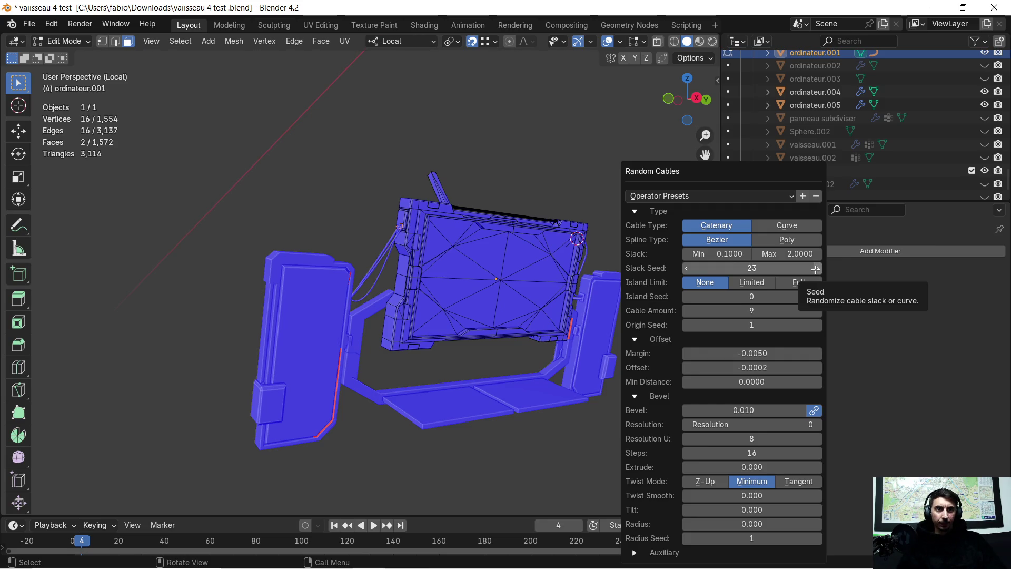
left_click(816, 269)
left_click(816, 268)
left_click(816, 268)
left_click(816, 268)
left_click(816, 268)
left_click(816, 268)
left_click(816, 268)
left_click(816, 268)
left_click(816, 268)
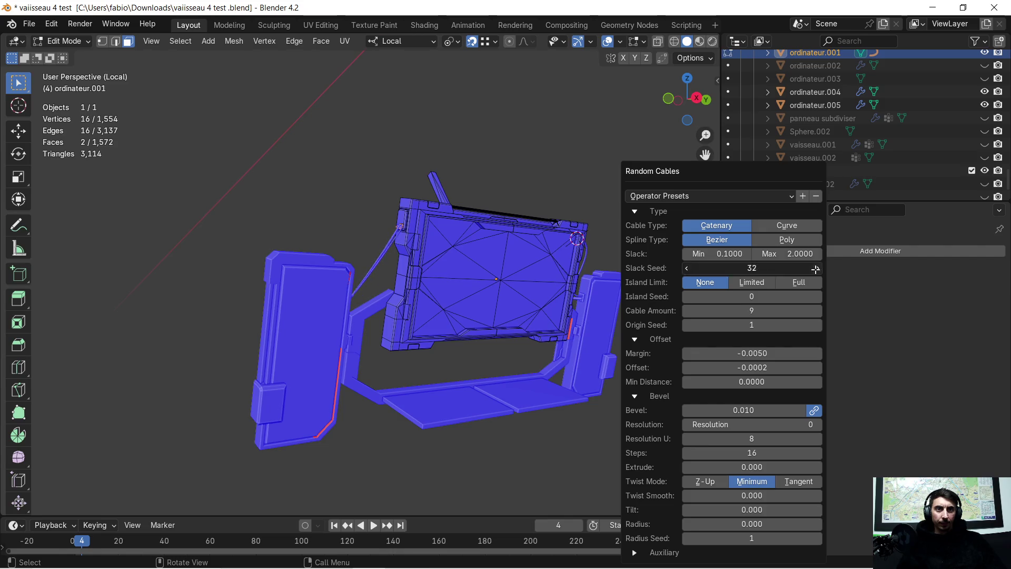
left_click(816, 268)
left_click(817, 269)
left_click(816, 268)
left_click(816, 268)
left_click(816, 269)
left_click(816, 268)
left_click(816, 268)
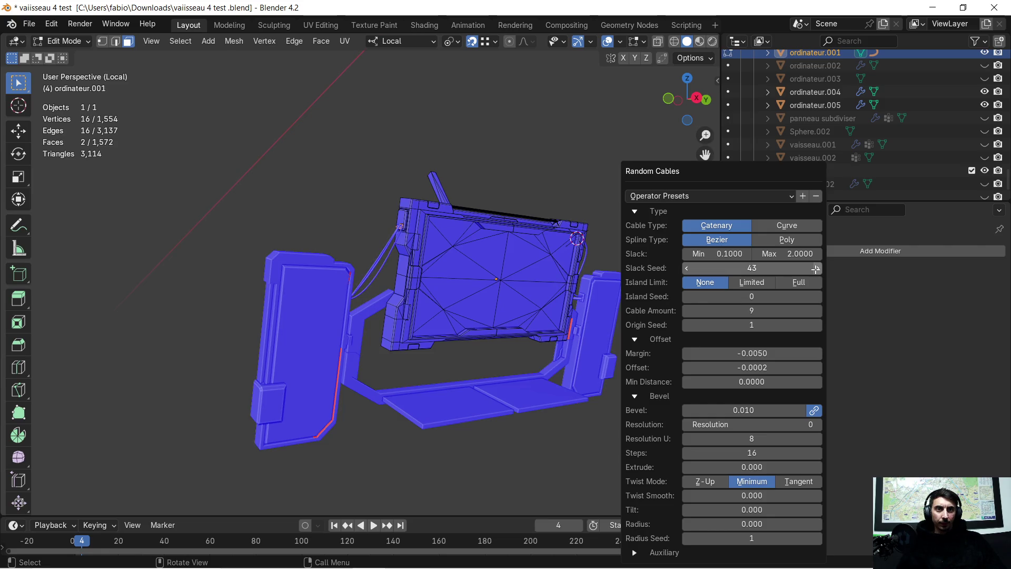
left_click(816, 268)
left_click(816, 268)
left_click(816, 268)
left_click(816, 269)
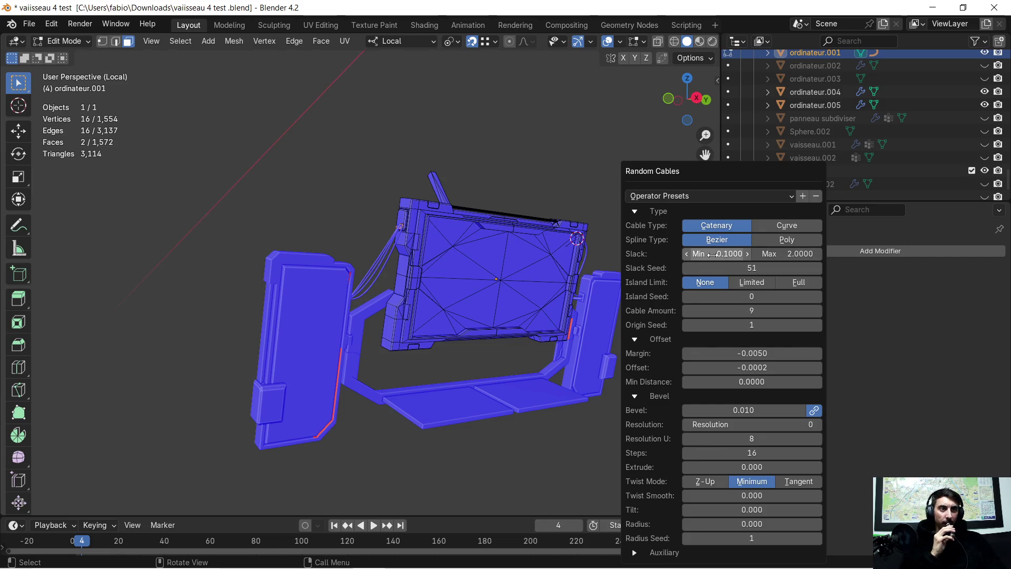
Set the slack range to 0.0400–1.9700 and the cable offset to -0.0016.
left_click_drag(730, 258, 710, 254)
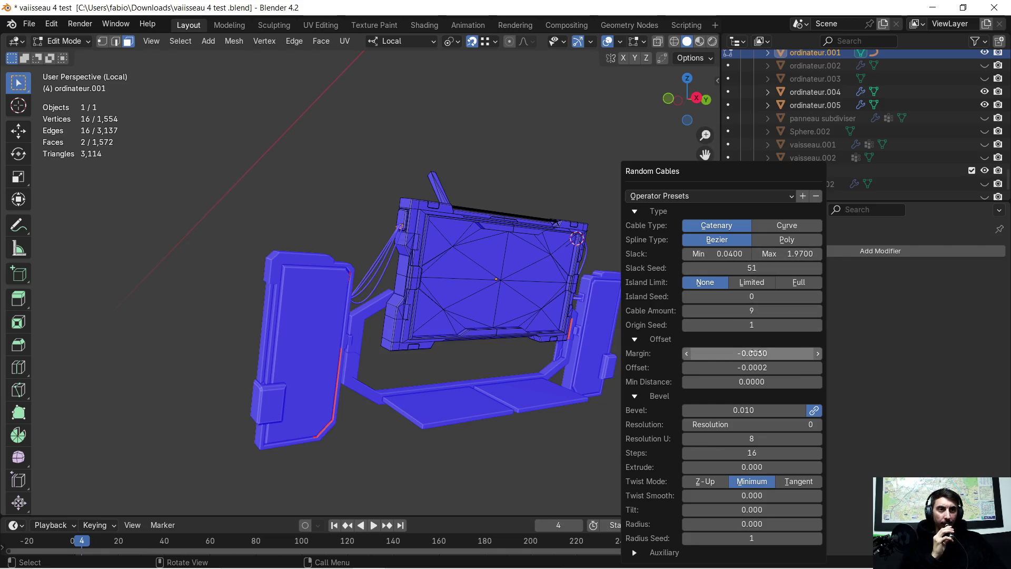
left_click_drag(753, 369, 767, 368)
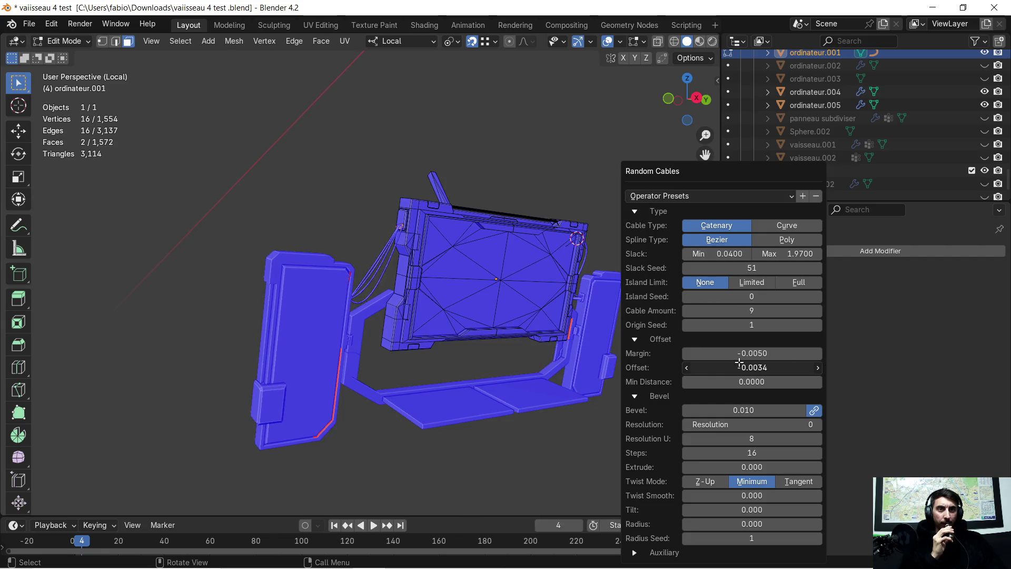
mouse_move(751, 367)
left_mouse_down()
mouse_move(763, 380)
mouse_move(752, 381)
left_mouse_up()
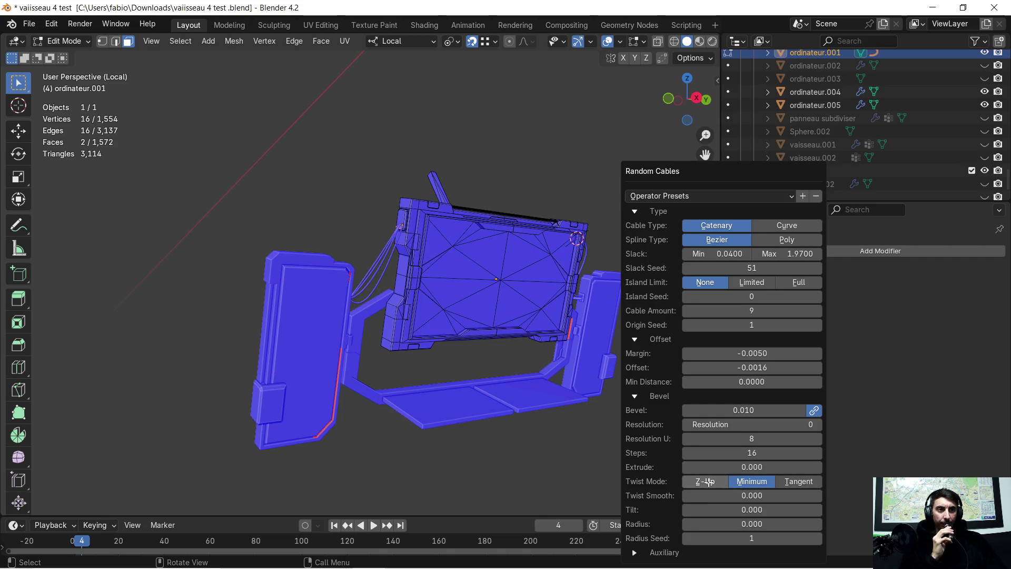
Compare the cable twist modes, return to Minimum, then undo the cable generation.
left_click(710, 482)
left_click(748, 482)
left_click(776, 484)
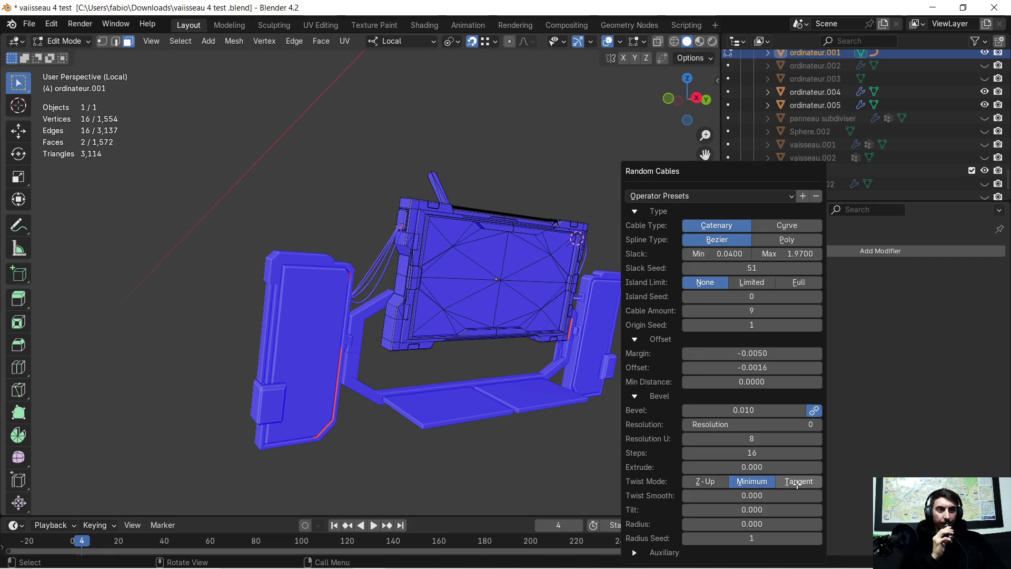
left_click(767, 484)
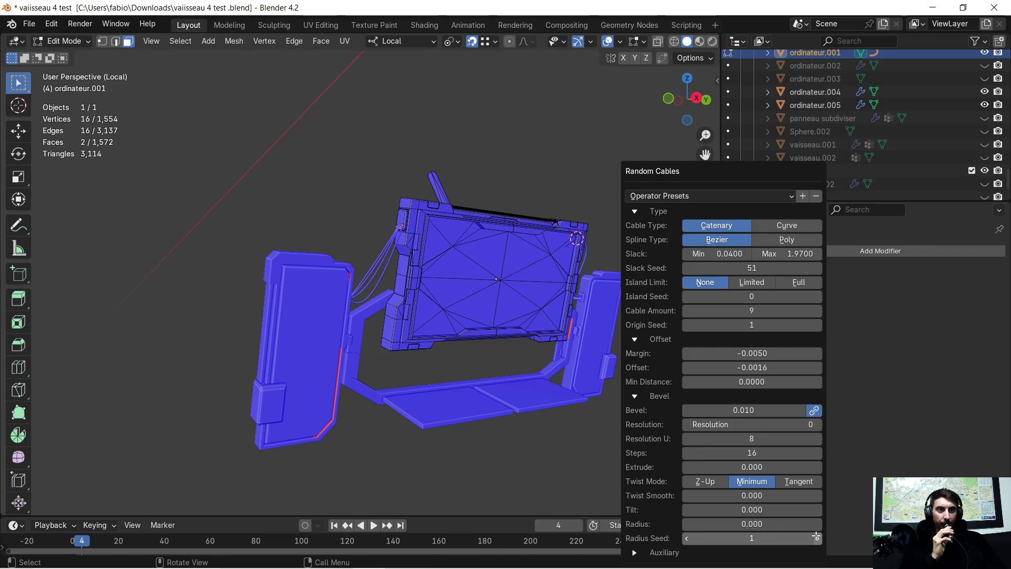
key("ctrl+z")
scroll(295, 248, "up", 2)
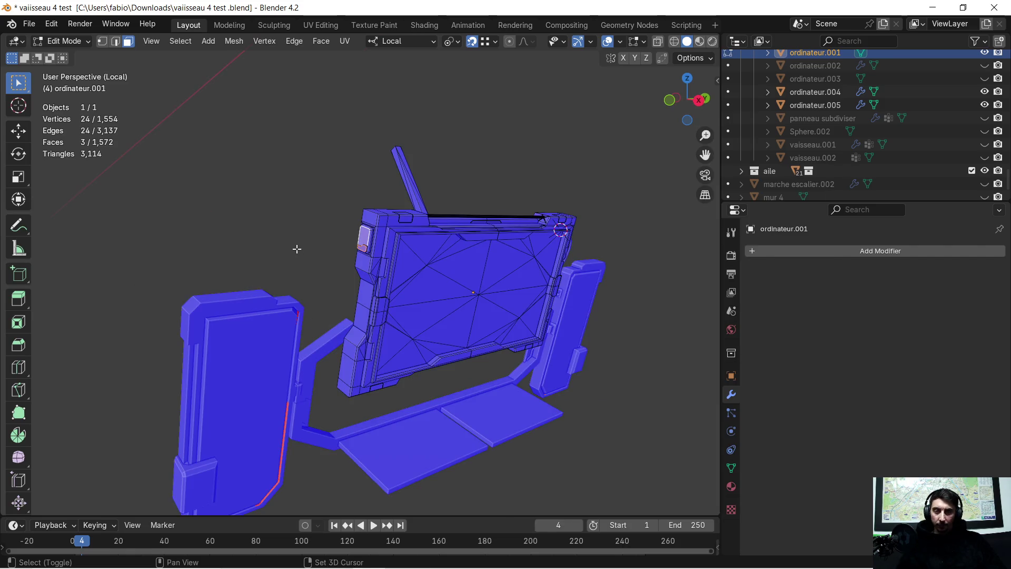
Generate Random Cables on the monitor's upper-left faces and move the redo panel aside.
key("q")
left_click(298, 248)
left_click_drag(432, 173, 832, 111)
Raise Slack Seed to 37 and lower the cable amount to leave only a few cables.
left_click(865, 212)
left_click(864, 212)
left_click(865, 211)
left_click(864, 211)
left_click(865, 212)
left_click(864, 212)
left_click(865, 212)
left_click(865, 212)
left_click(864, 212)
left_click(864, 212)
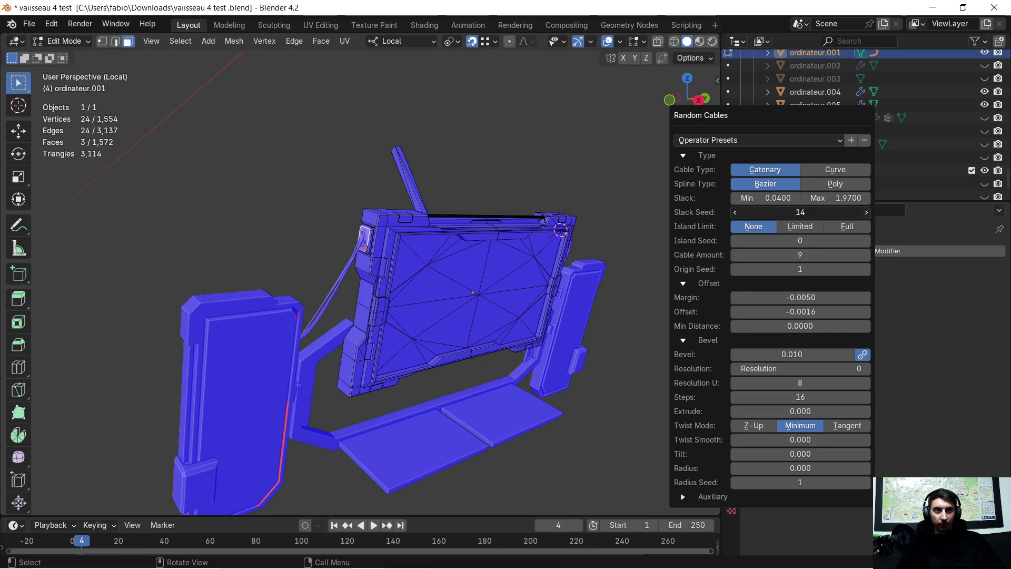
left_click(864, 212)
left_click(865, 212)
left_click(864, 212)
left_click(865, 211)
left_click(865, 212)
left_click(864, 211)
left_click(865, 211)
left_click(865, 211)
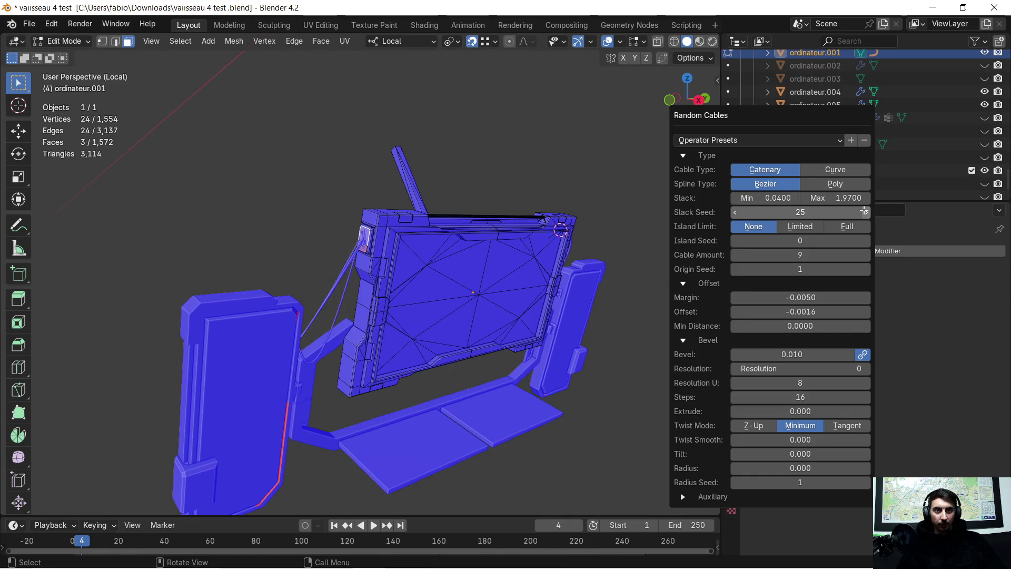
left_click(864, 212)
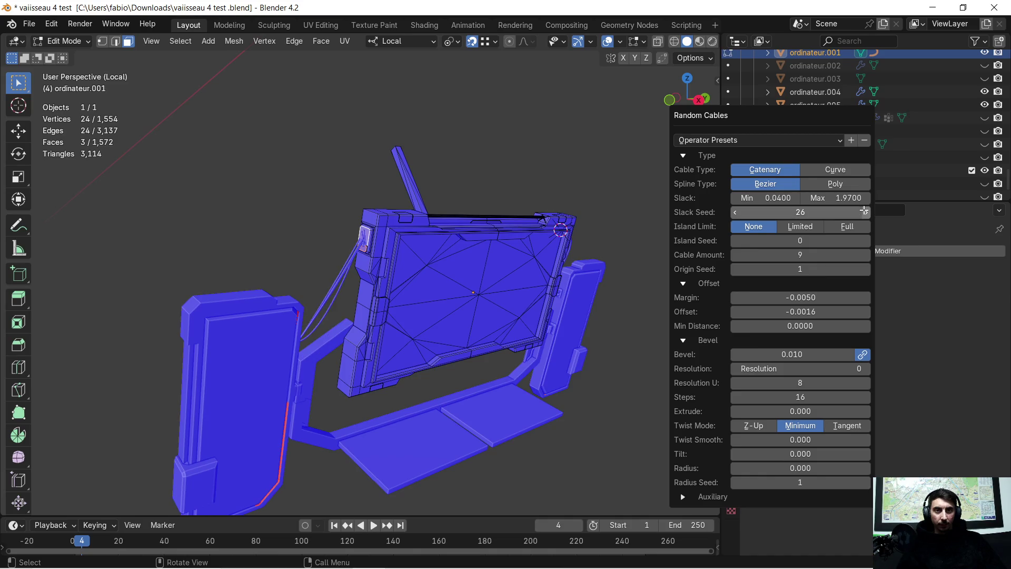
left_click(864, 212)
left_click(865, 212)
left_click(865, 212)
left_click(864, 212)
left_click(865, 211)
left_click(865, 212)
left_click(865, 212)
left_click(864, 212)
left_click(865, 211)
left_click(864, 211)
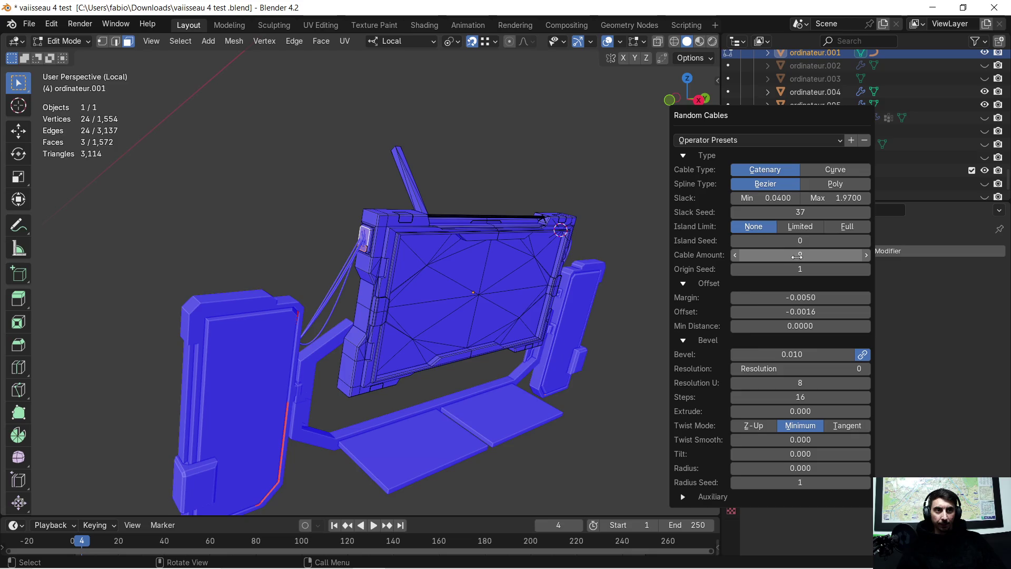
mouse_move(799, 255)
left_mouse_down()
mouse_move(821, 255)
mouse_move(797, 257)
left_mouse_up()
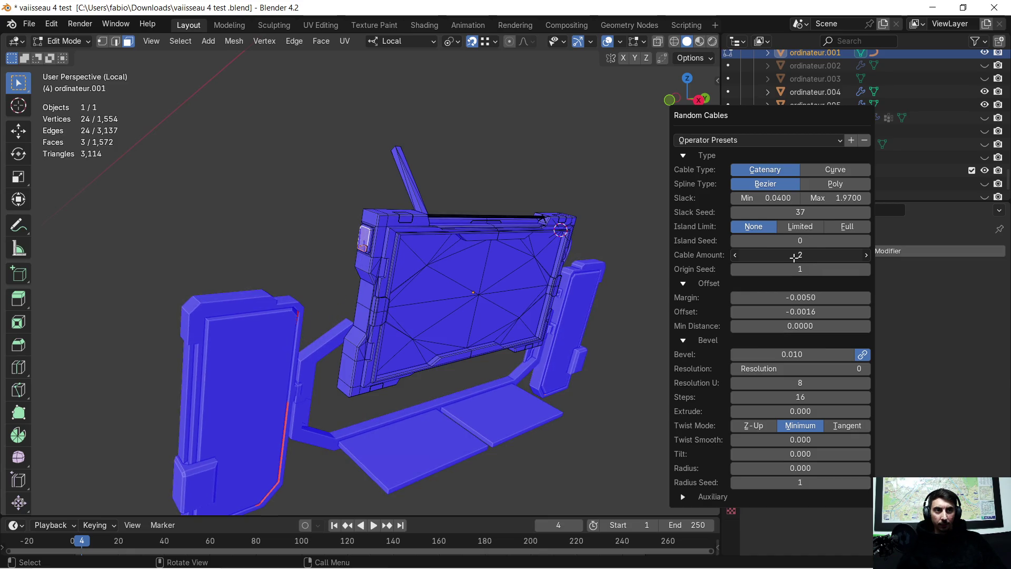
mouse_move(789, 255)
left_mouse_down()
mouse_move(829, 251)
mouse_move(792, 255)
mouse_move(806, 252)
mouse_move(786, 270)
mouse_move(824, 268)
left_mouse_up()
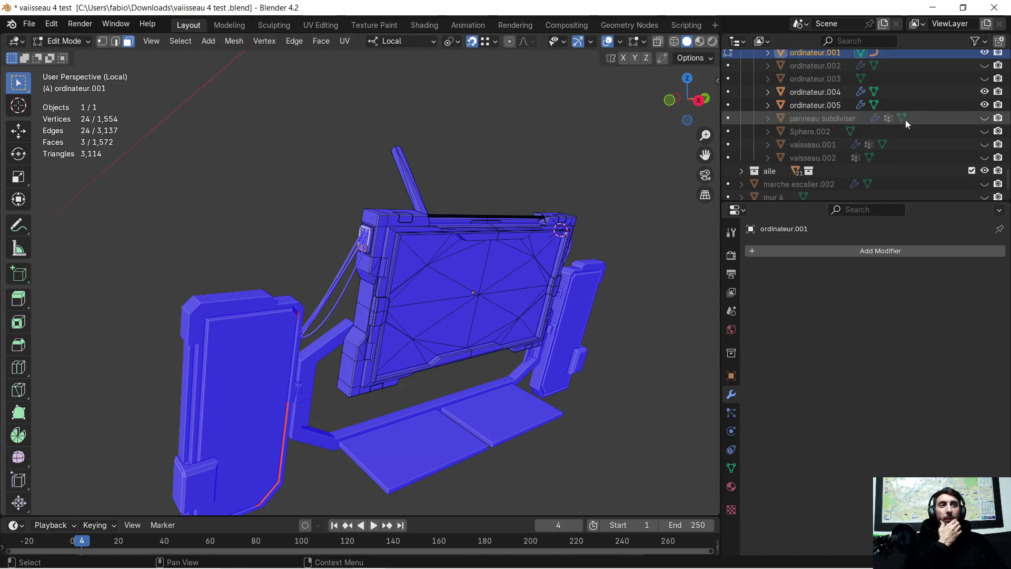
Select two faces along the monitor's bottom edge and bring up the Random Flow menu.
scroll(413, 262, "up", 5)
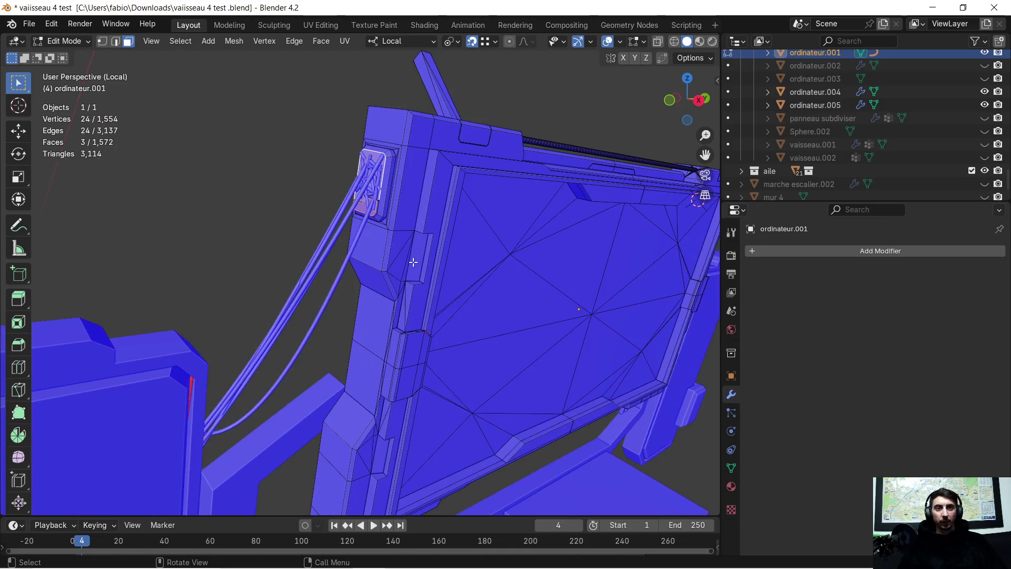
scroll(413, 262, "up", 6)
mouse_move(352, 256)
middle_mouse_down()
mouse_move(395, 276)
mouse_move(509, 251)
mouse_move(434, 238)
middle_mouse_up()
scroll(472, 238, "down", 2)
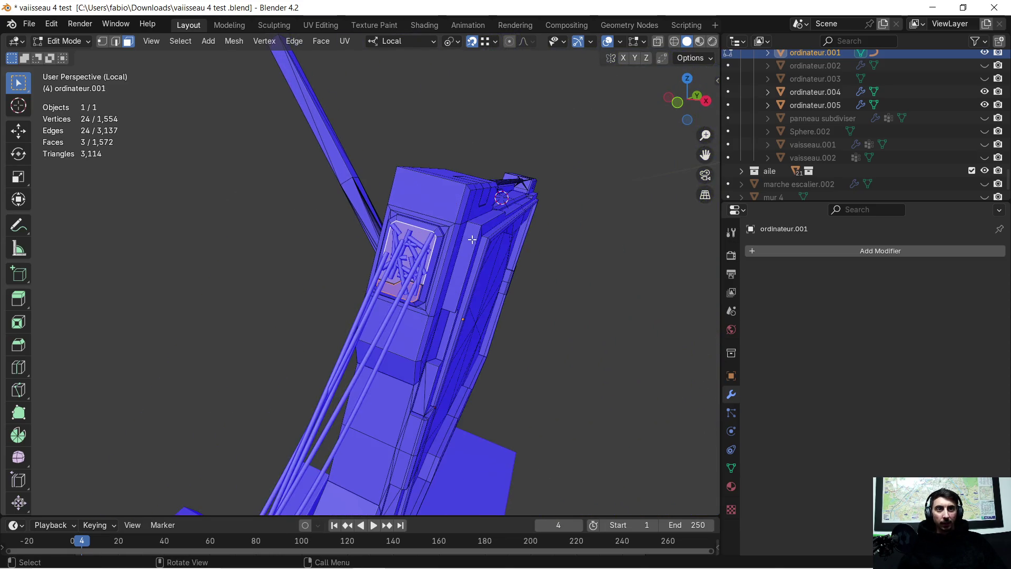
scroll(361, 219, "up", 6)
mouse_move(362, 219)
middle_mouse_down()
mouse_move(370, 181)
mouse_move(381, 287)
mouse_move(381, 248)
mouse_move(357, 248)
mouse_move(355, 311)
mouse_move(369, 309)
mouse_move(367, 320)
middle_mouse_up()
scroll(370, 181, "down", 6)
scroll(382, 248, "up", 3)
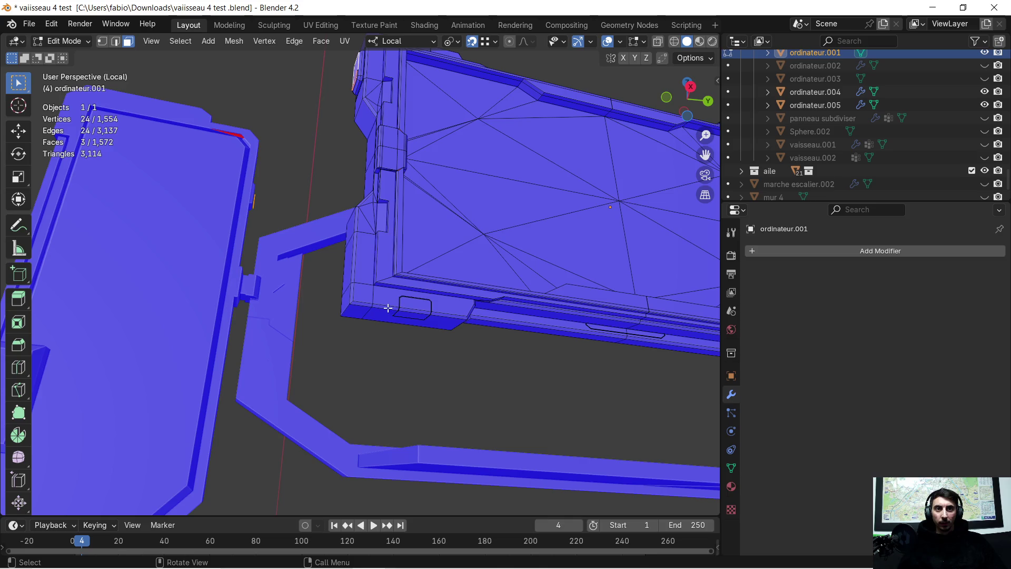
left_click(383, 316, "shift")
mouse_move(309, 296)
middle_mouse_down()
mouse_move(316, 306)
mouse_move(301, 311)
mouse_move(326, 309)
mouse_move(337, 283)
mouse_move(341, 311)
mouse_move(343, 294)
mouse_move(345, 361)
mouse_move(318, 355)
middle_mouse_up()
left_click(359, 288, "shift")
key("ctrl+alt+x")
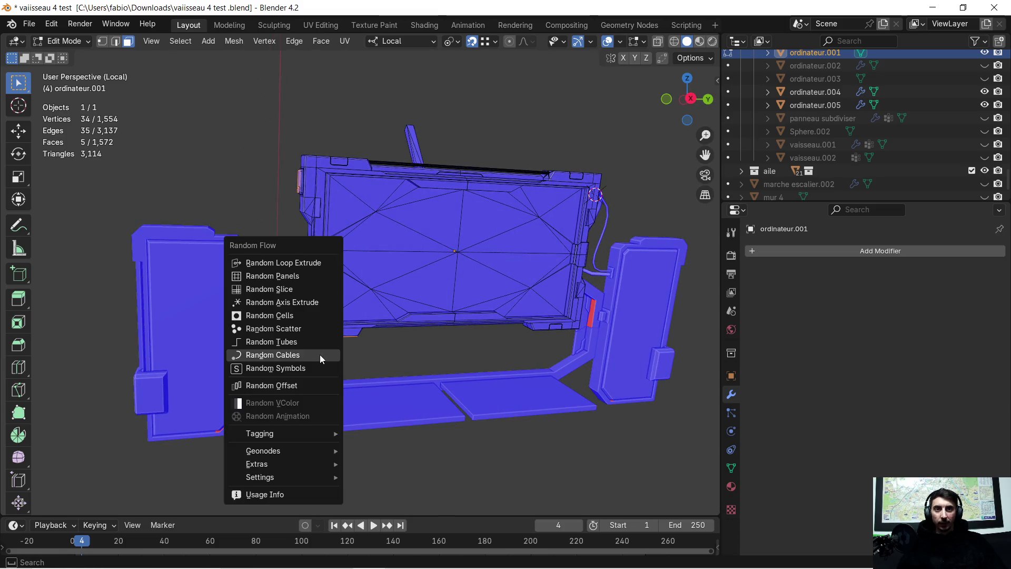
Generate Random Cables from the lower faces and step Slack Seed up to 9.
left_click(305, 352)
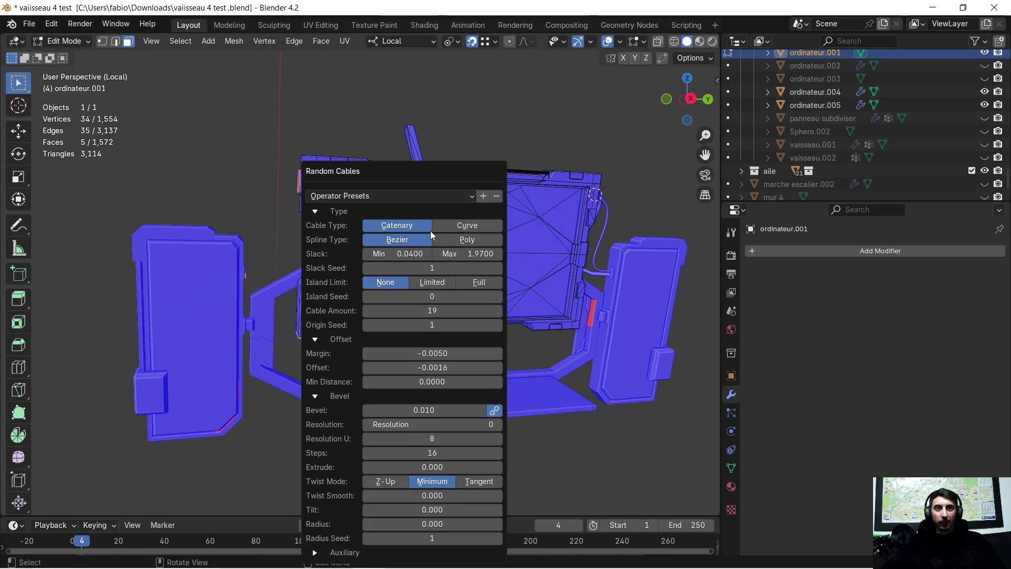
mouse_move(399, 172)
left_mouse_down()
mouse_move(638, 130)
mouse_move(769, 123)
left_mouse_up()
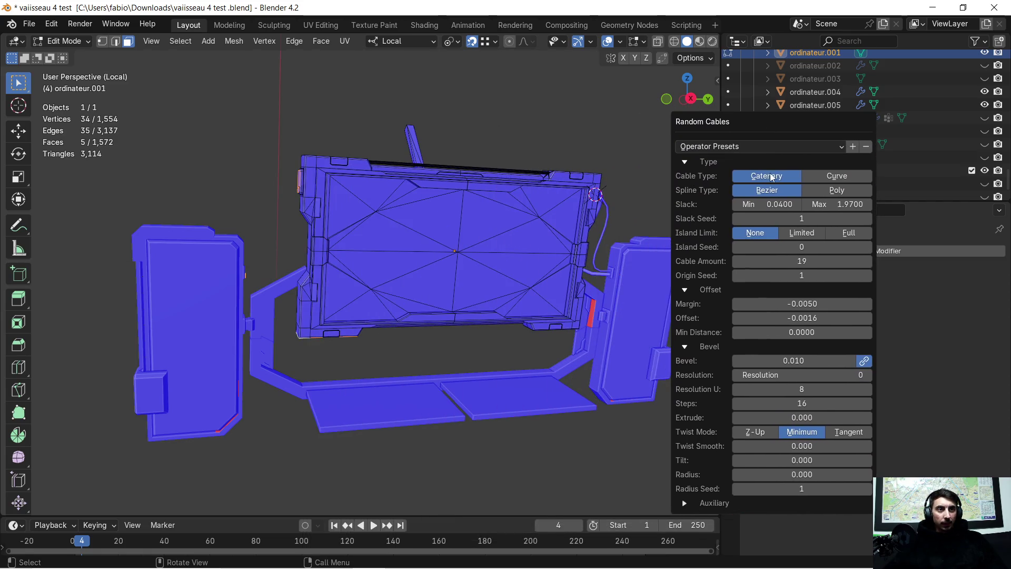
left_click(866, 219)
left_click(866, 219)
left_click(866, 219)
left_click(866, 219)
left_click(866, 219)
left_click(866, 219)
left_click(867, 218)
left_click(866, 218)
left_click(867, 219)
left_click(866, 218)
Close the cable settings and deselect one face from beneath the monitor.
left_click(739, 218)
scroll(357, 325, "up", 4)
mouse_move(358, 325)
middle_mouse_down()
mouse_move(428, 309)
mouse_move(451, 273)
mouse_move(451, 221)
mouse_move(363, 287)
mouse_move(351, 320)
mouse_move(334, 226)
middle_mouse_up()
left_click(287, 114, "shift")
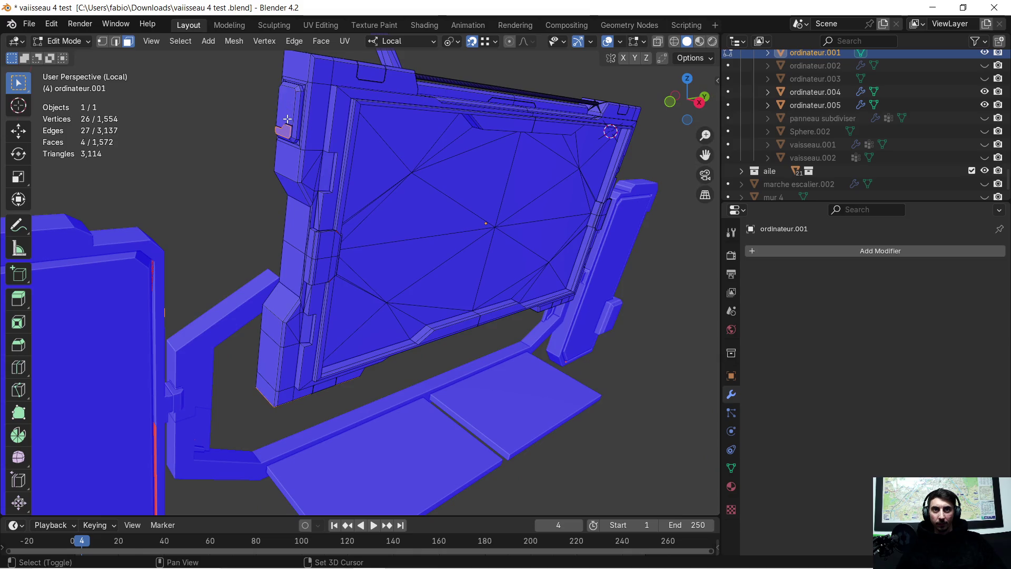
Add the thin strip face to the selection and generate Random Cables from it.
mouse_move(290, 147)
middle_mouse_down()
mouse_move(479, 406)
mouse_move(449, 294)
mouse_move(425, 334)
mouse_move(424, 300)
mouse_move(451, 275)
mouse_move(490, 318)
mouse_move(500, 314)
mouse_move(493, 323)
middle_mouse_up()
left_click(426, 333, "shift")
key("shift+alt+r")
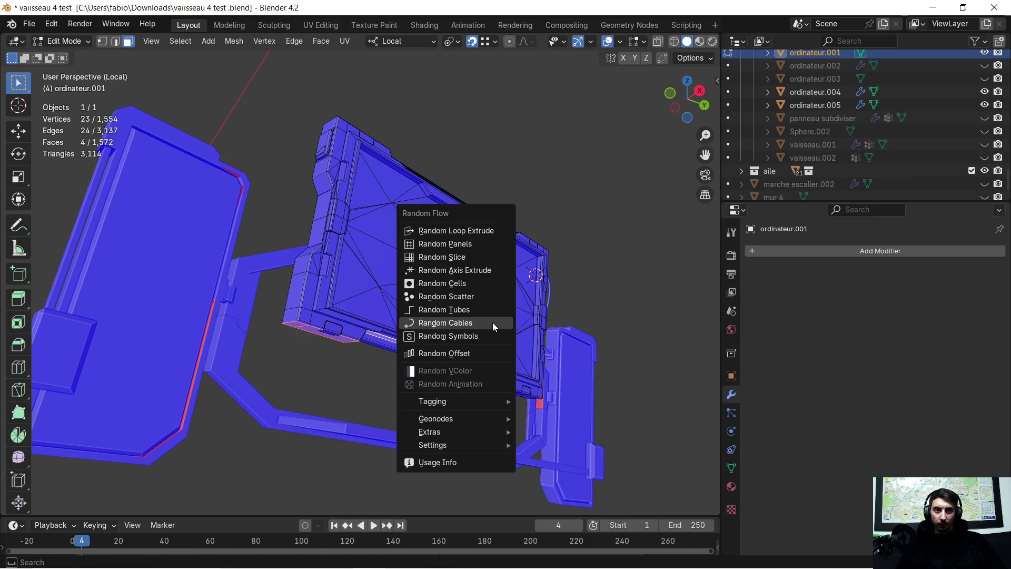
left_click(492, 322)
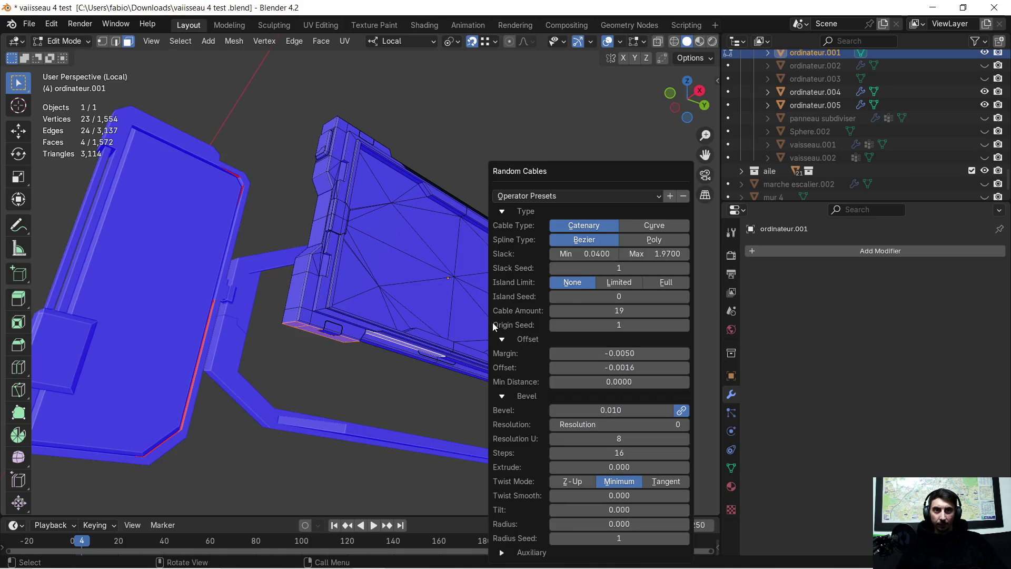
Set Slack Seed 4, Cable Amount 4 and Origin Seed 70.
left_click(684, 268)
left_click(684, 268)
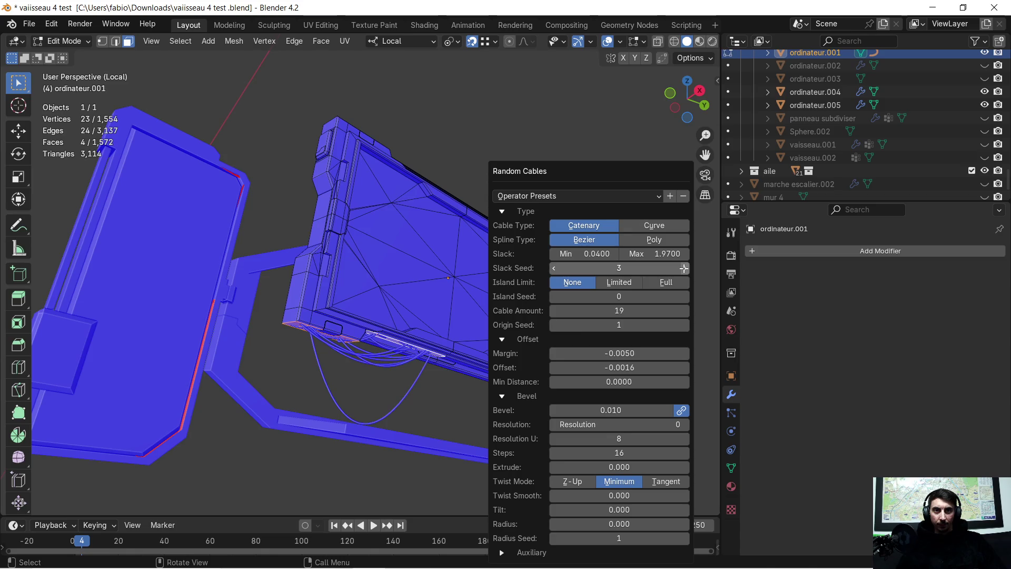
left_click(684, 268)
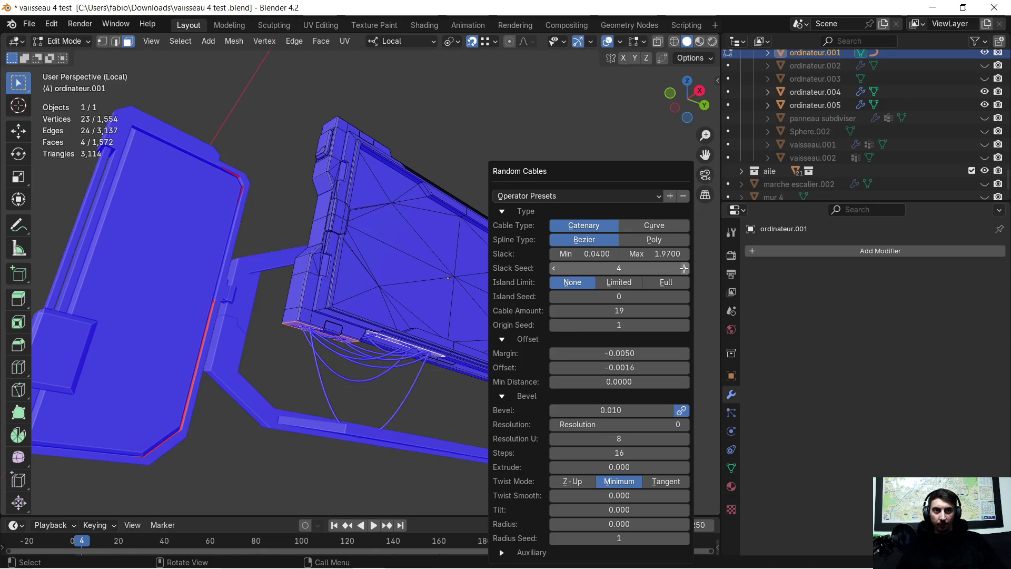
left_click_drag(649, 316, 628, 311)
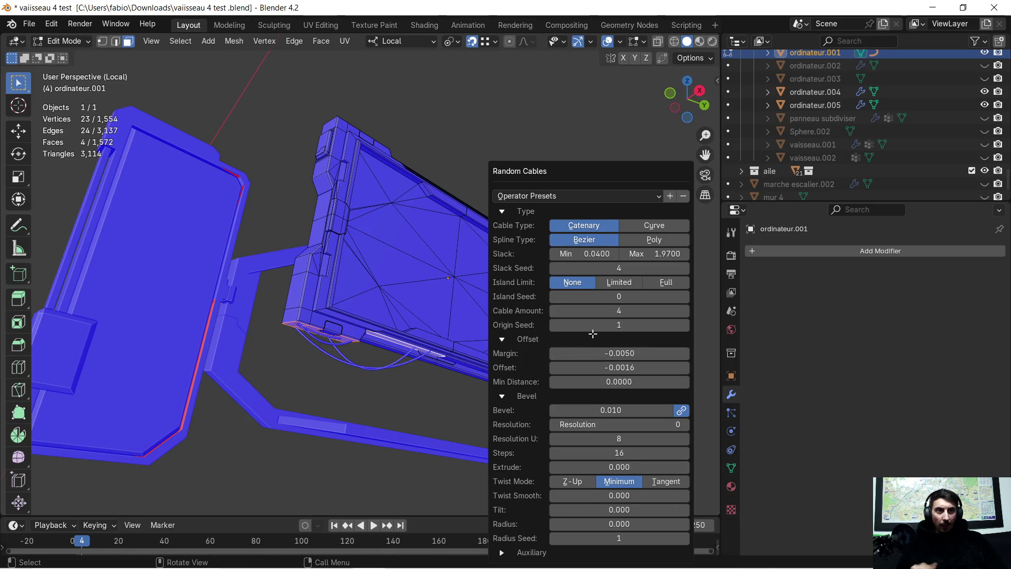
left_click_drag(611, 325, 648, 331)
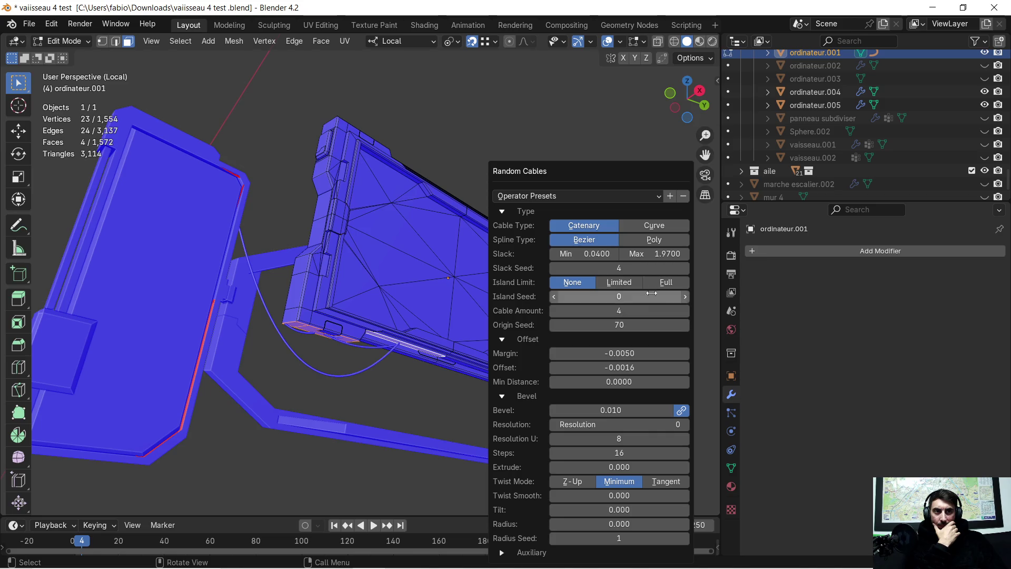
Step through slack variations and settle on Slack Seed 30.
left_click(684, 269)
left_click(685, 268)
left_click(685, 269)
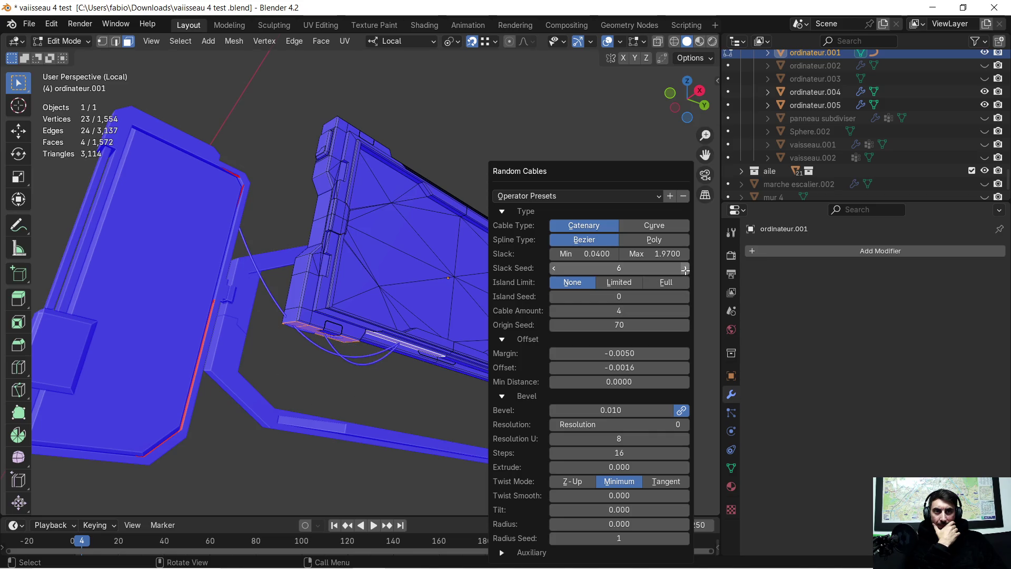
left_click(685, 268)
left_click(685, 269)
left_click(684, 269)
left_click(685, 269)
left_click(685, 269)
left_click(685, 269)
left_click(685, 269)
left_click(685, 268)
left_click(685, 269)
left_click(685, 269)
left_click(685, 268)
left_click(685, 269)
left_click(685, 269)
left_click(684, 268)
left_click(685, 268)
left_click(685, 268)
left_click(685, 268)
left_click(685, 269)
left_click(686, 268)
left_click(685, 269)
left_click(685, 268)
left_click(686, 268)
left_click(685, 268)
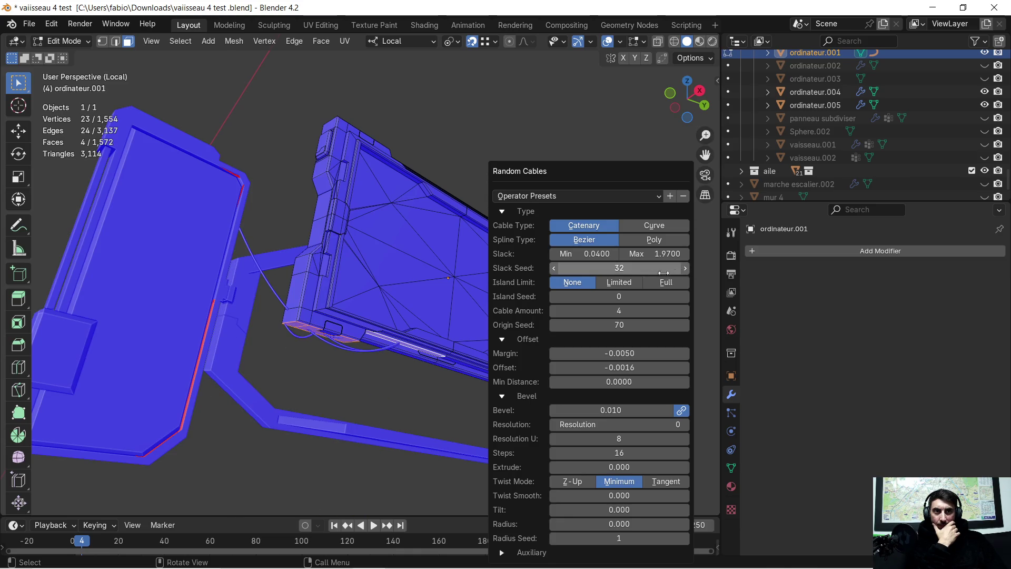
left_click(554, 268)
left_click(554, 268)
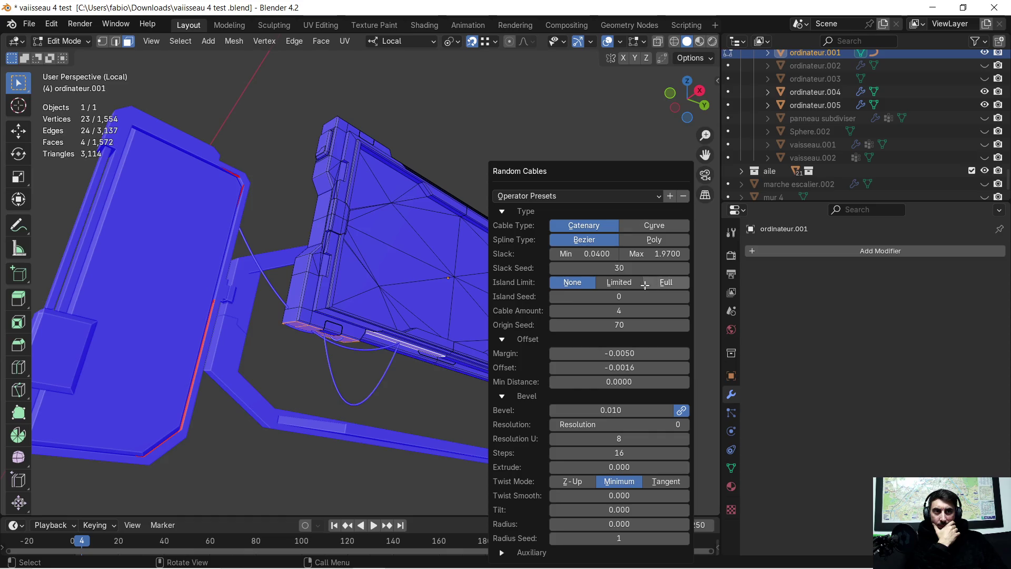
Test the island limit, set it back to None, and lower Origin Seed to 78.
left_click(627, 282)
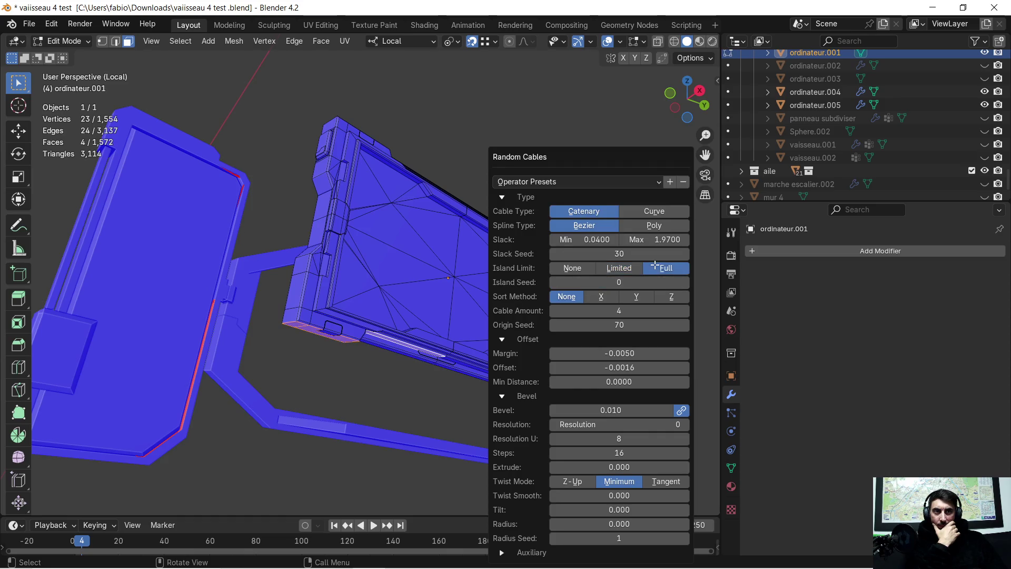
left_click(594, 267)
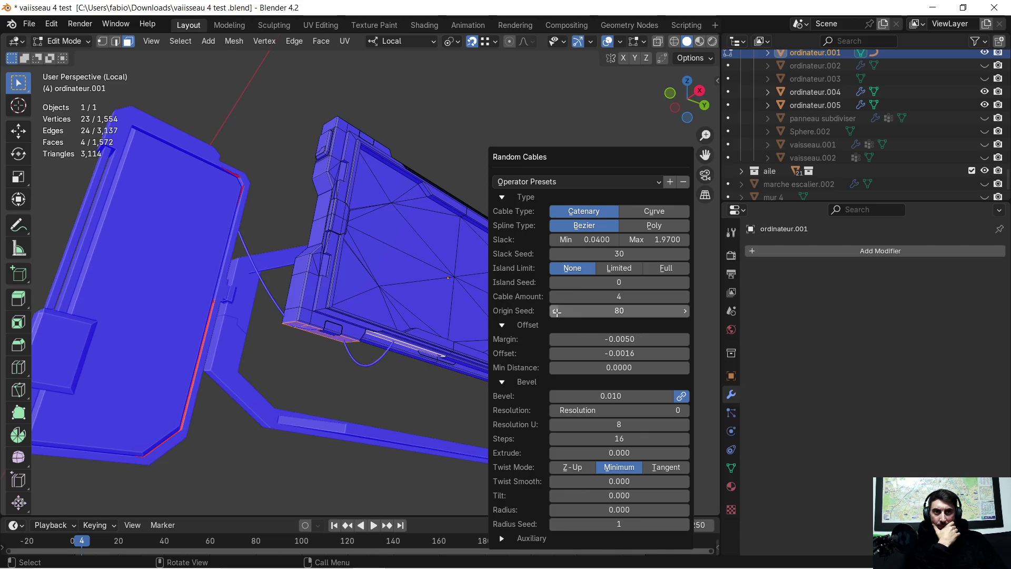
left_click(557, 312)
left_click(557, 313)
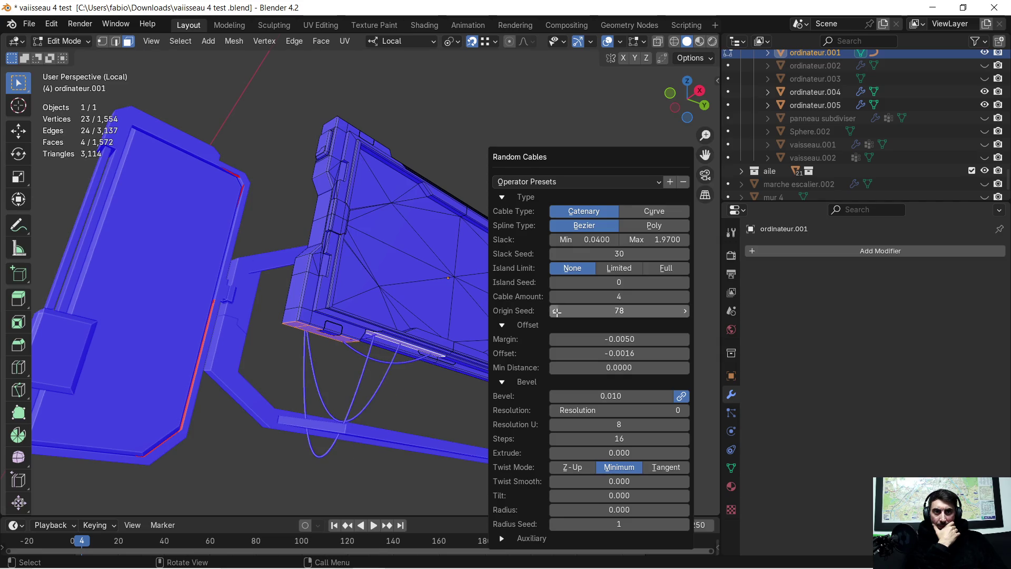
mouse_move(409, 388)
middle_mouse_down()
mouse_move(423, 381)
mouse_move(447, 421)
mouse_move(386, 410)
mouse_move(406, 293)
mouse_move(427, 334)
mouse_move(481, 341)
mouse_move(501, 289)
mouse_move(471, 303)
mouse_move(464, 328)
mouse_move(495, 348)
mouse_move(547, 357)
mouse_move(542, 372)
mouse_move(524, 358)
mouse_move(536, 372)
middle_mouse_up()
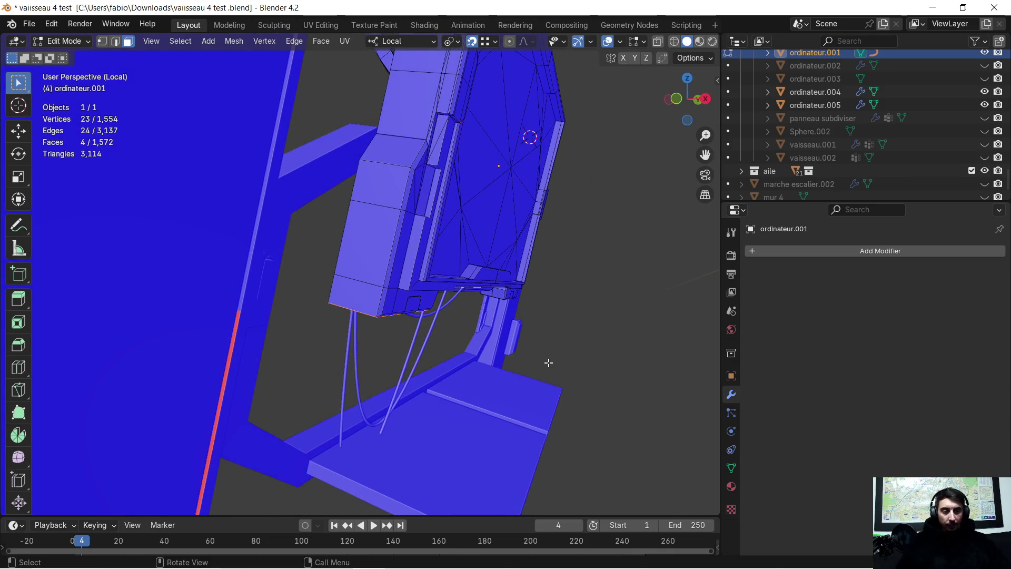
Inspect the cables under the monitor, leave Edit Mode, and select the floor plate ordinateur.005.
mouse_move(447, 350)
middle_mouse_down()
mouse_move(392, 283)
mouse_move(387, 307)
middle_mouse_up()
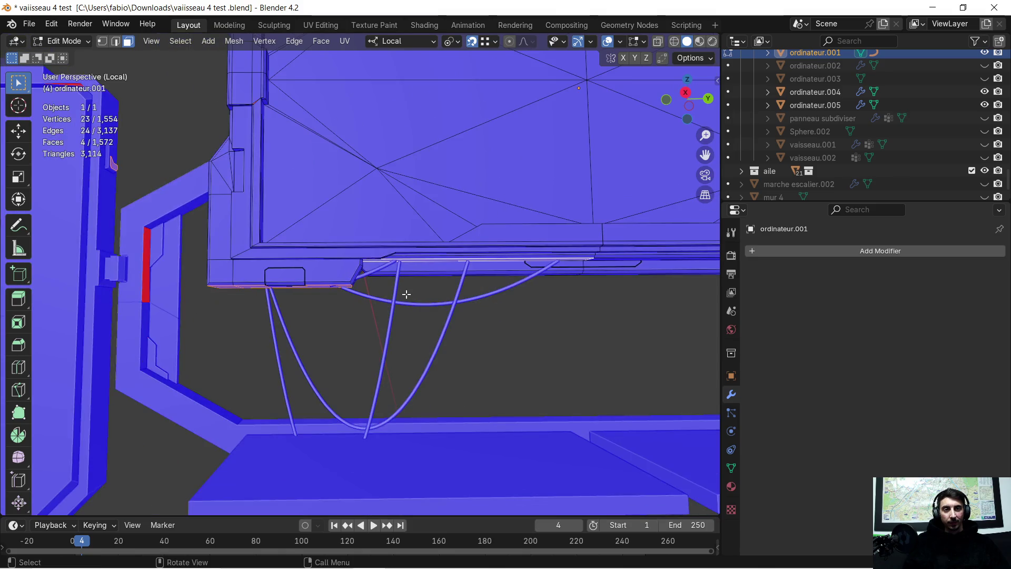
scroll(406, 294, "down", 5)
mouse_move(477, 297)
middle_mouse_down("shift")
mouse_move(448, 300)
mouse_move(406, 332)
mouse_move(433, 349)
mouse_move(417, 264)
mouse_move(469, 307)
mouse_move(454, 301)
middle_mouse_up("shift")
scroll(448, 300, "up", 3)
scroll(433, 348, "up", 3)
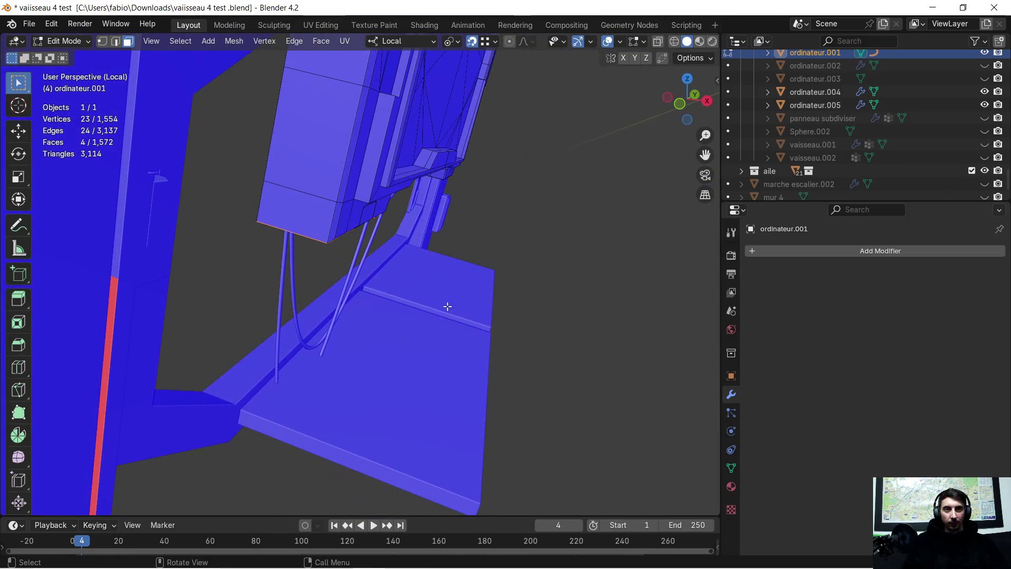
key("Tab")
left_click(385, 343)
Select four floor-plate faces and slide them 0.035 m along local X.
key("Tab")
mouse_move(384, 344)
middle_mouse_down()
mouse_move(367, 354)
mouse_move(380, 334)
mouse_move(325, 368)
mouse_move(331, 325)
mouse_move(269, 316)
mouse_move(348, 337)
middle_mouse_up()
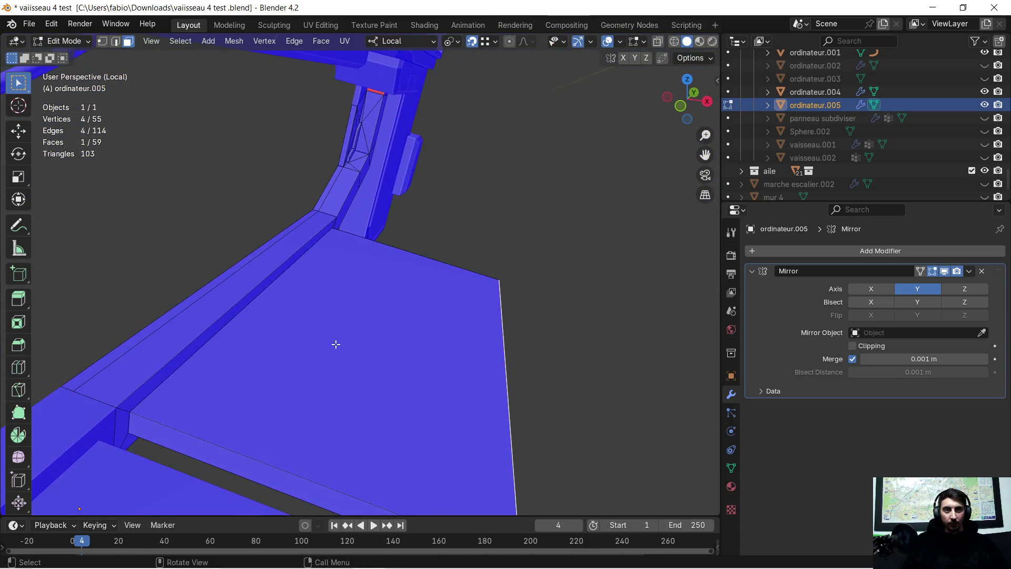
left_click(307, 354)
left_click(194, 440, "shift")
mouse_move(424, 372)
middle_mouse_down()
mouse_move(387, 321)
mouse_move(406, 255)
mouse_move(417, 333)
middle_mouse_up()
left_click(418, 333, "shift")
mouse_move(474, 316)
middle_mouse_down()
mouse_move(422, 320)
mouse_move(501, 375)
mouse_move(456, 360)
mouse_move(448, 369)
mouse_move(521, 379)
mouse_move(462, 352)
middle_mouse_up()
left_click(456, 360, "shift")
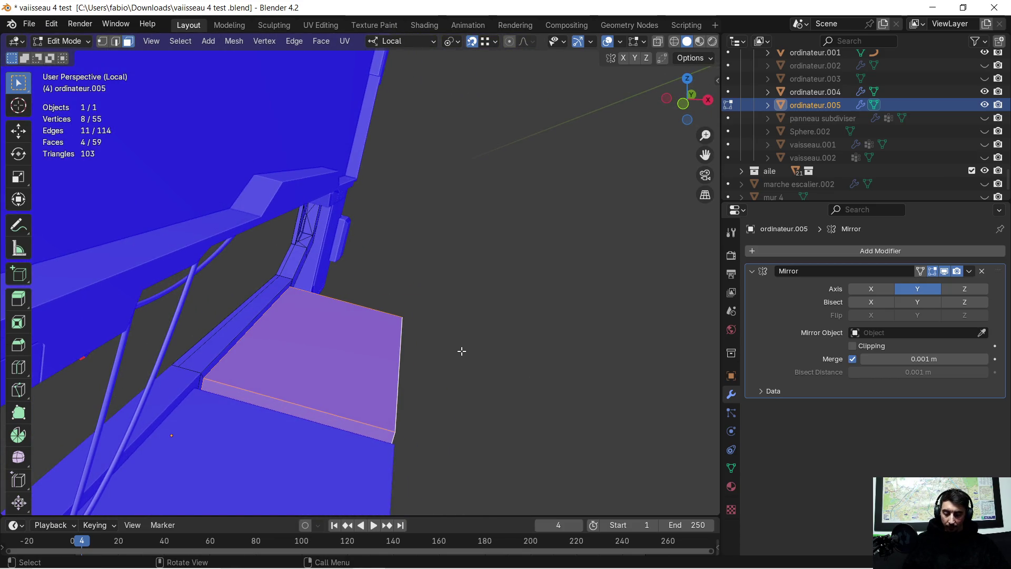
key("g")
key("x")
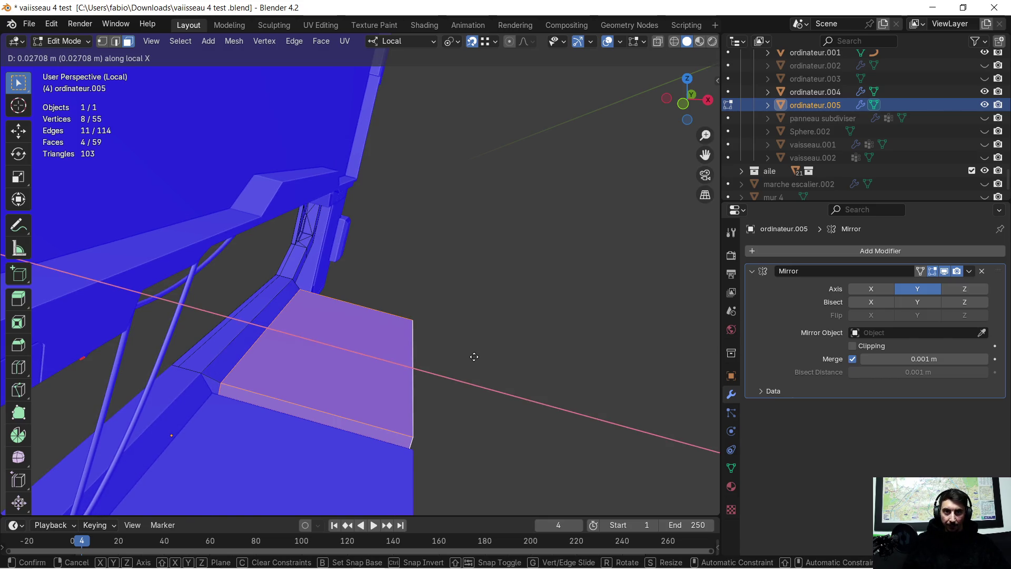
left_click(479, 355)
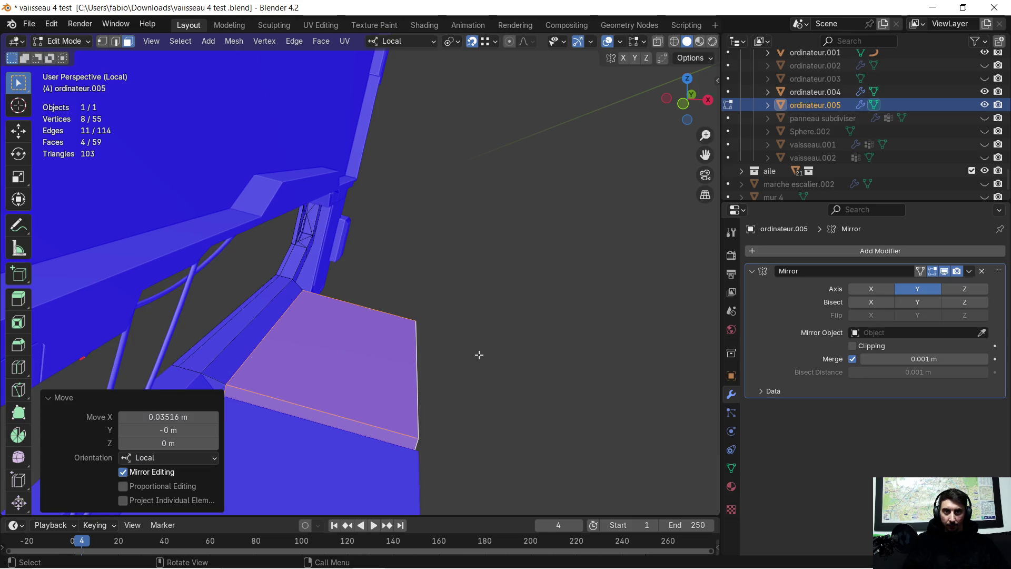
Delete the narrow strip face and the stray red back-facing faces.
mouse_move(350, 354)
middle_mouse_down()
mouse_move(232, 368)
mouse_move(211, 358)
mouse_move(277, 348)
middle_mouse_up()
left_click(308, 350)
key("x")
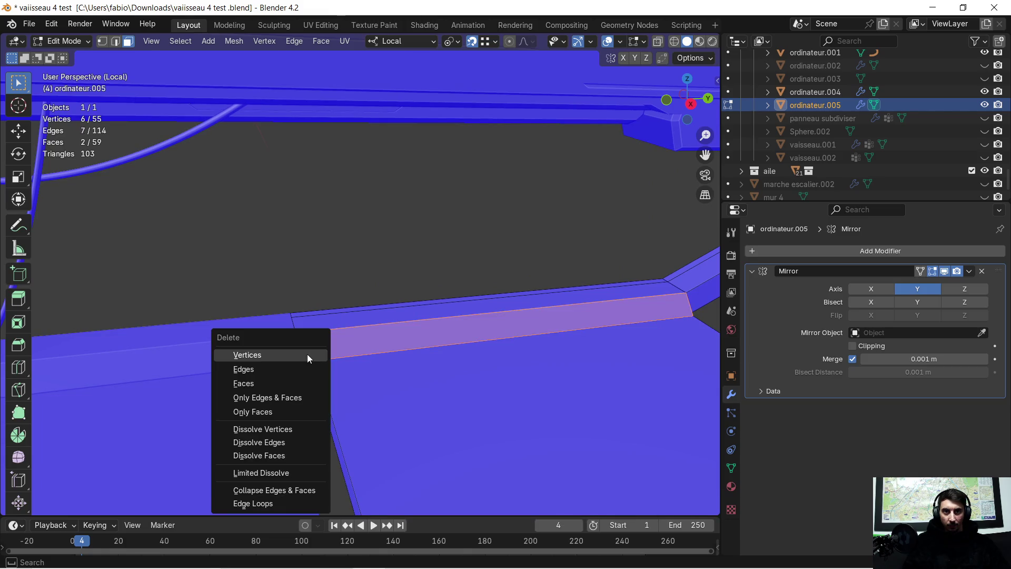
left_click(277, 381)
mouse_move(277, 381)
middle_mouse_down()
mouse_move(379, 363)
mouse_move(305, 366)
mouse_move(443, 343)
mouse_move(440, 352)
middle_mouse_up()
left_click(352, 366)
key("x")
left_click(348, 366)
mouse_move(416, 289)
middle_mouse_down()
mouse_move(237, 332)
mouse_move(207, 316)
mouse_move(303, 285)
mouse_move(237, 331)
mouse_move(460, 330)
mouse_move(445, 346)
mouse_move(463, 368)
mouse_move(445, 378)
mouse_move(327, 310)
mouse_move(506, 285)
mouse_move(170, 301)
mouse_move(401, 324)
mouse_move(365, 353)
mouse_move(316, 337)
mouse_move(302, 311)
middle_mouse_up()
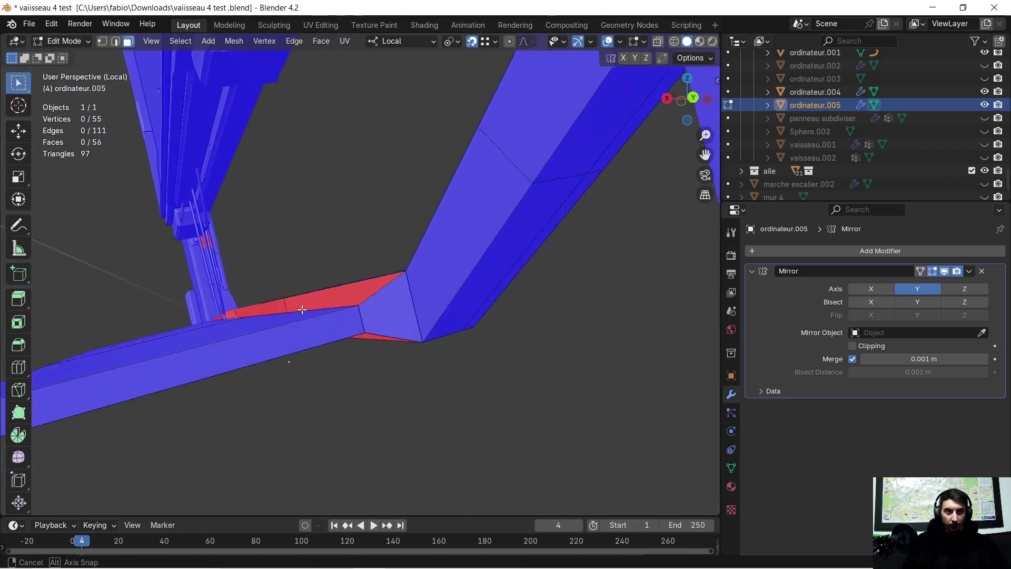
left_click(371, 298)
Delete the stray face and extrude the corner edge downward.
key("x")
left_click(374, 296)
mouse_move(374, 296)
middle_mouse_down()
mouse_move(370, 317)
mouse_move(435, 318)
mouse_move(105, 92)
middle_mouse_up()
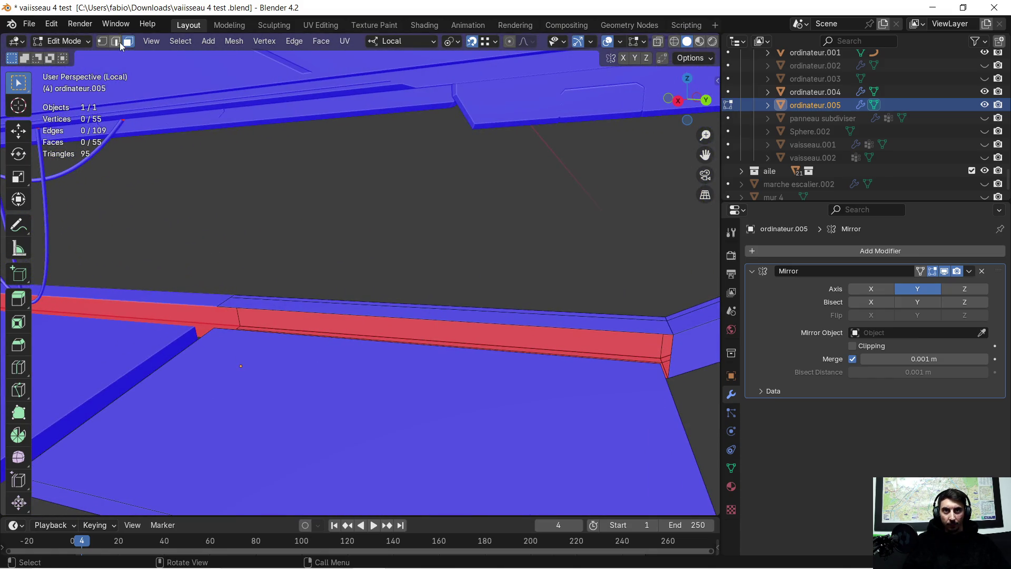
mouse_move(519, 355)
middle_mouse_down()
mouse_move(469, 387)
mouse_move(338, 305)
mouse_move(402, 334)
mouse_move(445, 321)
mouse_move(345, 334)
mouse_move(402, 338)
mouse_move(519, 319)
mouse_move(276, 298)
mouse_move(321, 314)
mouse_move(366, 301)
middle_mouse_up()
key("e")
left_click(467, 386)
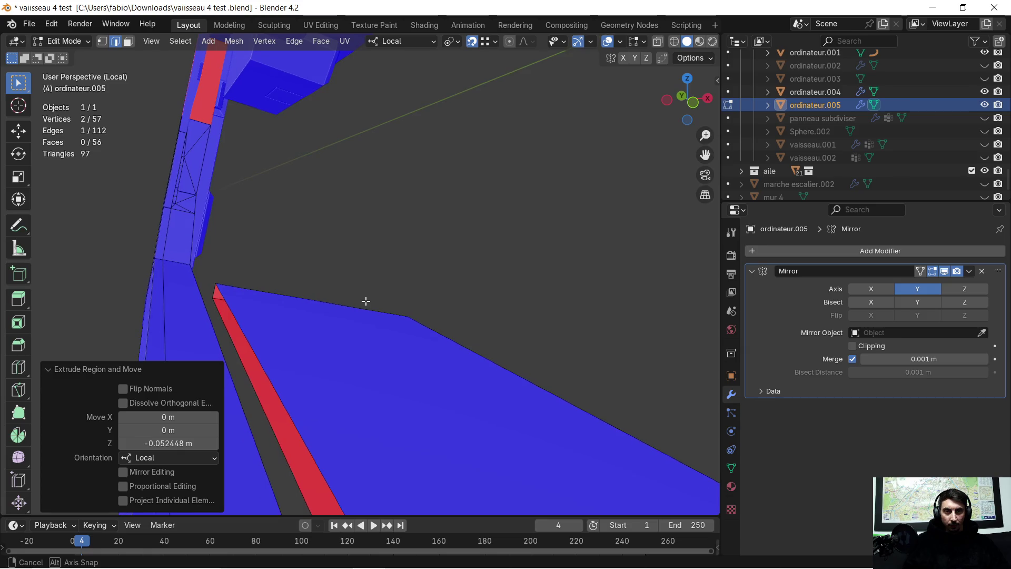
Extrude the edge along the red strip straight down about -0.02 m to form a lip.
left_click(247, 328)
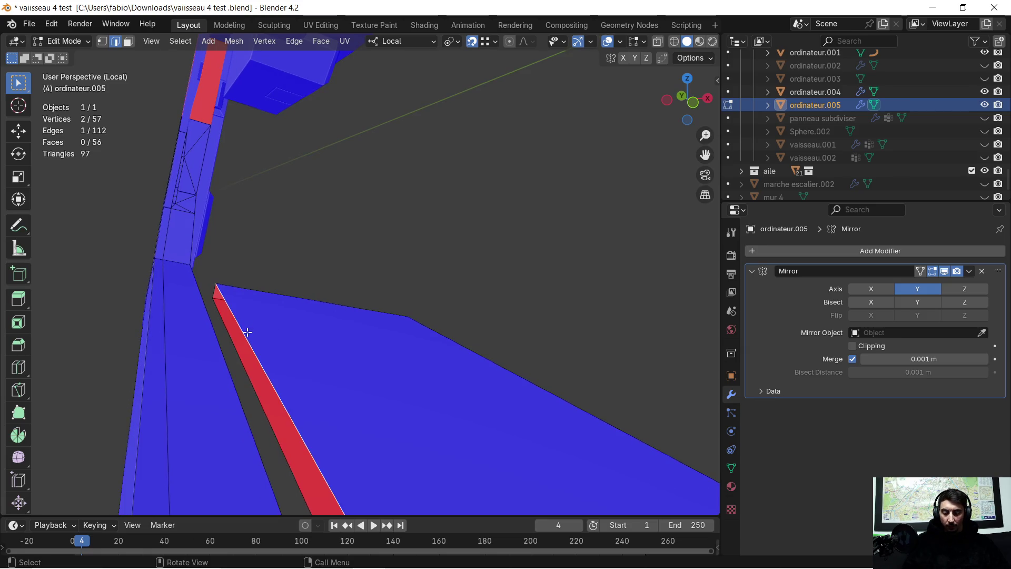
key("e")
key("z")
left_click(216, 307)
mouse_move(225, 324)
middle_mouse_down()
mouse_move(204, 334)
mouse_move(248, 350)
mouse_move(181, 346)
mouse_move(163, 334)
mouse_move(379, 318)
mouse_move(366, 337)
mouse_move(385, 330)
mouse_move(373, 320)
middle_mouse_up()
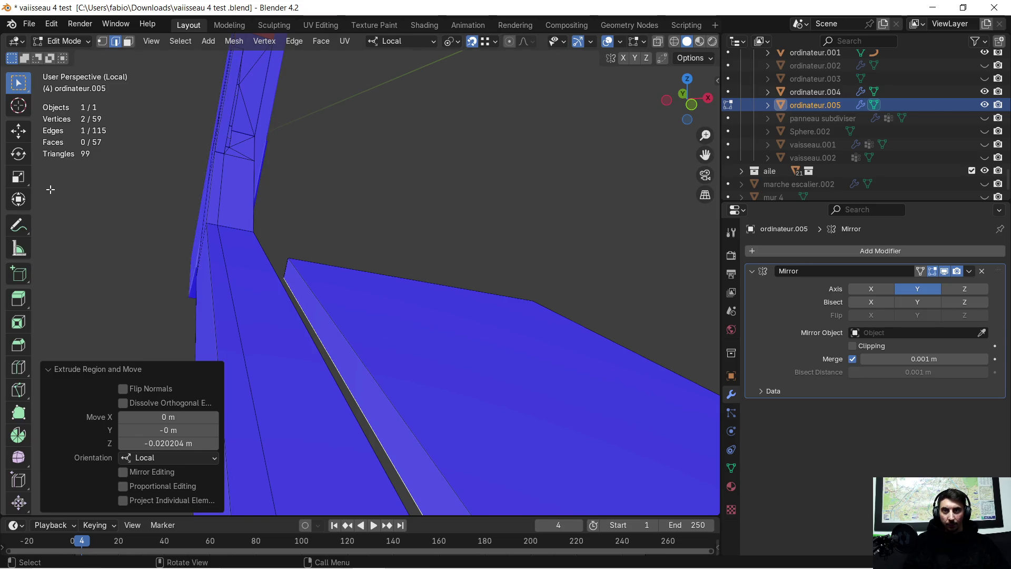
mouse_move(140, 215)
middle_mouse_down()
mouse_move(194, 260)
mouse_move(382, 285)
mouse_move(510, 259)
mouse_move(526, 242)
mouse_move(504, 253)
middle_mouse_up()
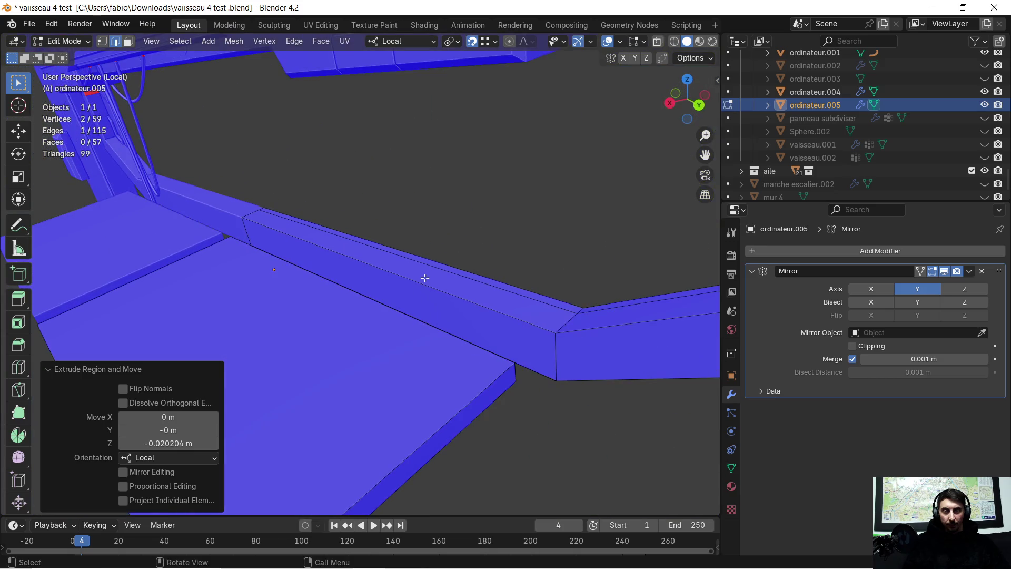
mouse_move(428, 289)
middle_mouse_down()
mouse_move(346, 302)
mouse_move(413, 264)
mouse_move(386, 269)
mouse_move(418, 297)
middle_mouse_up()
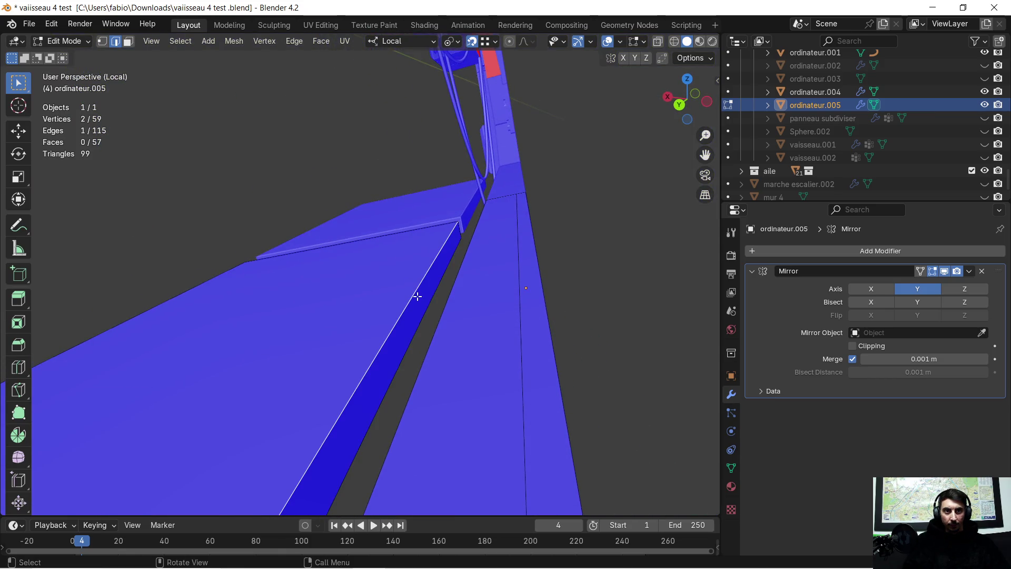
Inset the narrow ridge face by 0.02 m.
left_click(128, 44)
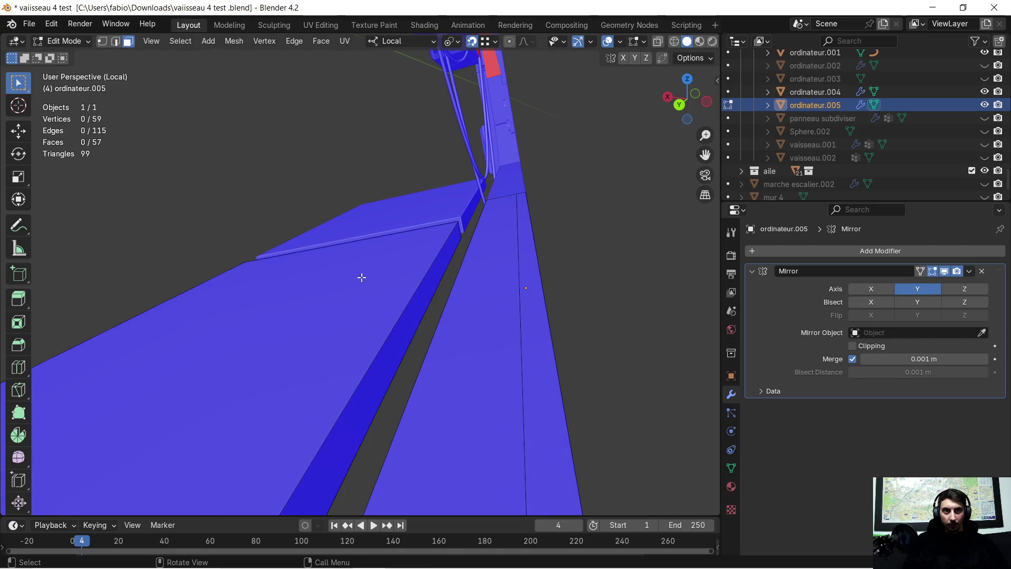
left_click(415, 319)
left_click(18, 322)
left_click_drag(414, 298, 421, 304)
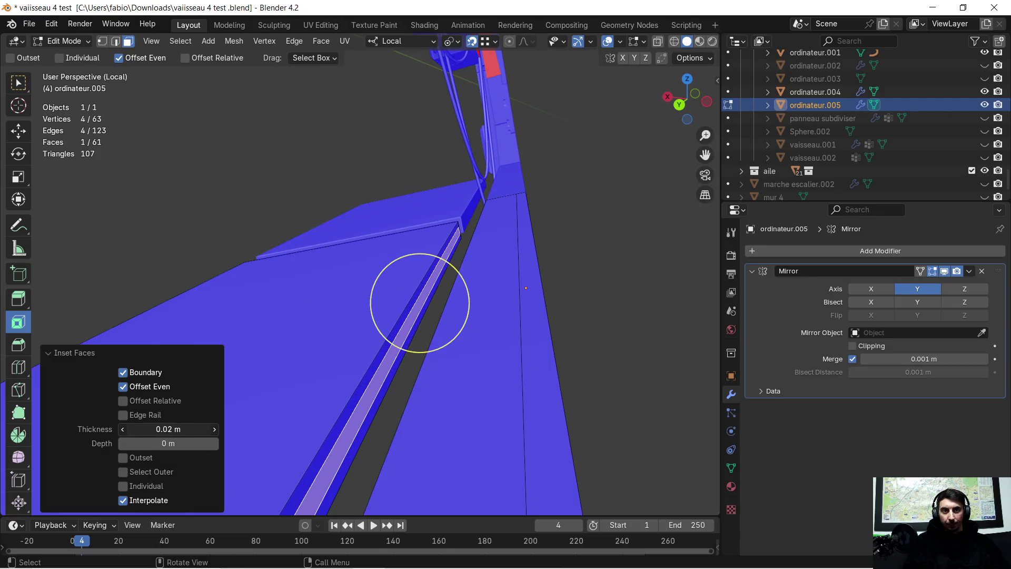
Select the edge at the strip's left end, trial a 1 m local Y move, then undo it.
mouse_move(224, 409)
middle_mouse_down()
mouse_move(316, 316)
mouse_move(289, 302)
mouse_move(406, 293)
mouse_move(316, 306)
middle_mouse_up()
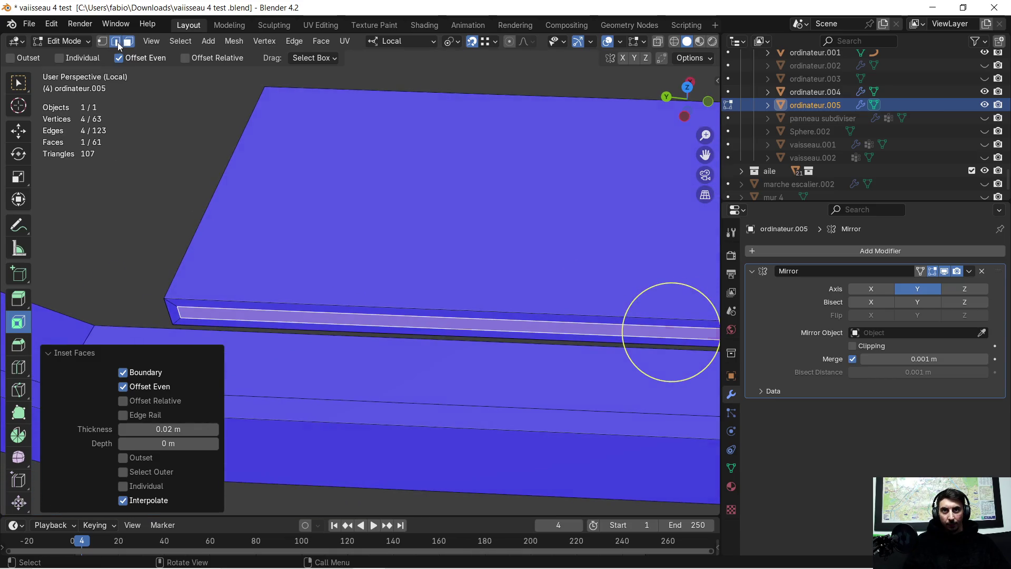
left_click(118, 42)
left_click(182, 314)
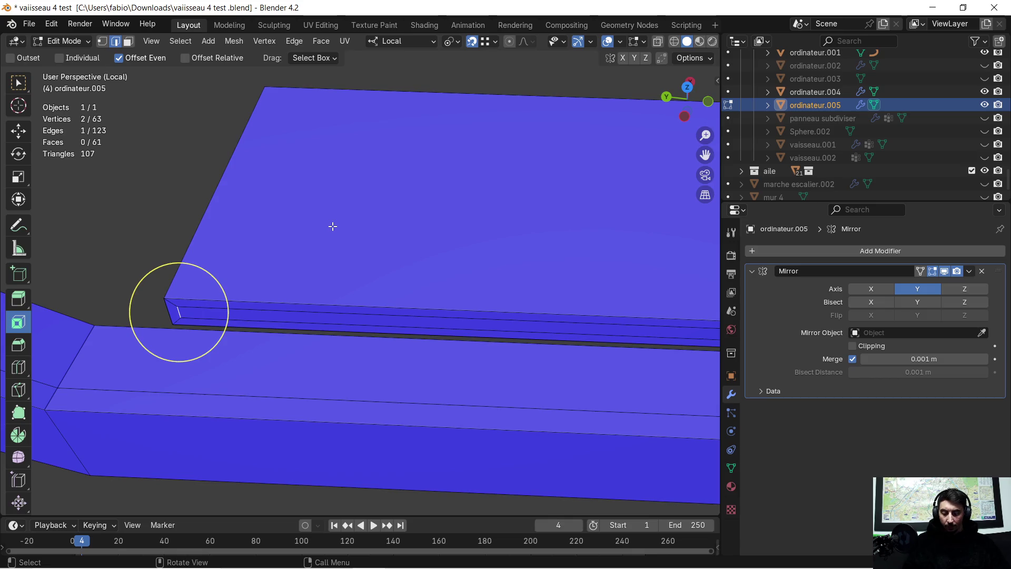
type("gy")
type("1")
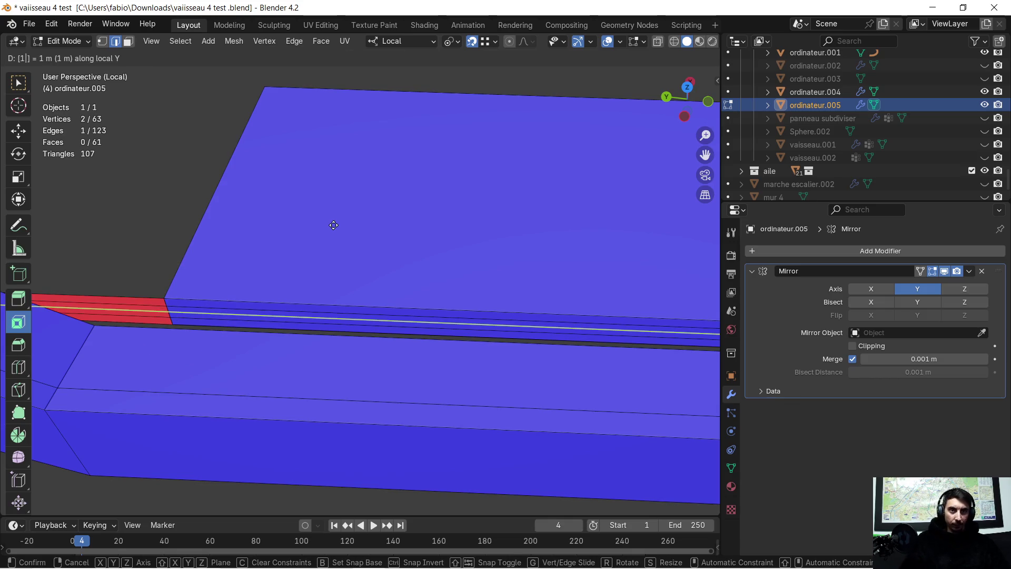
key("Return")
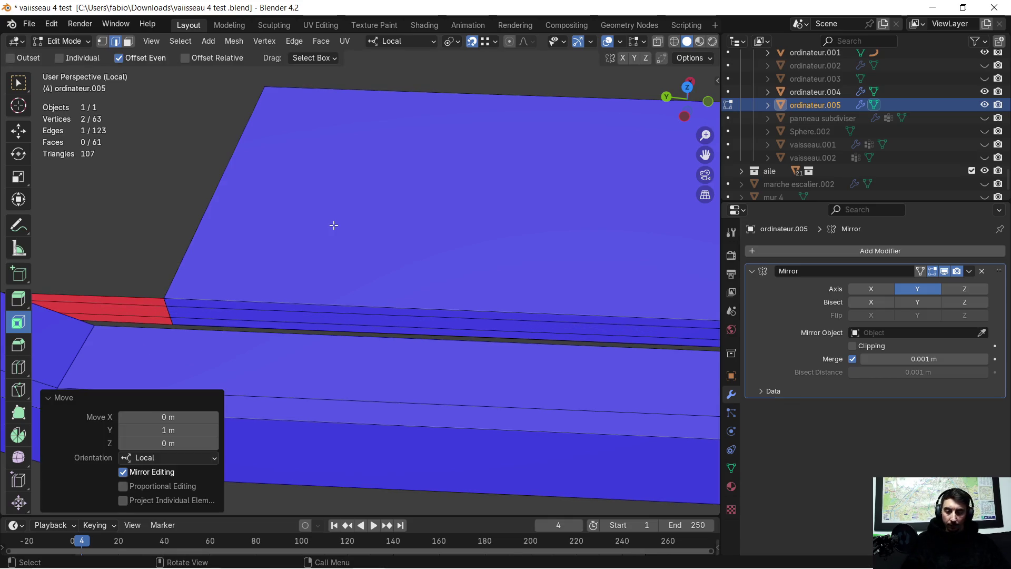
key("ctrl+z")
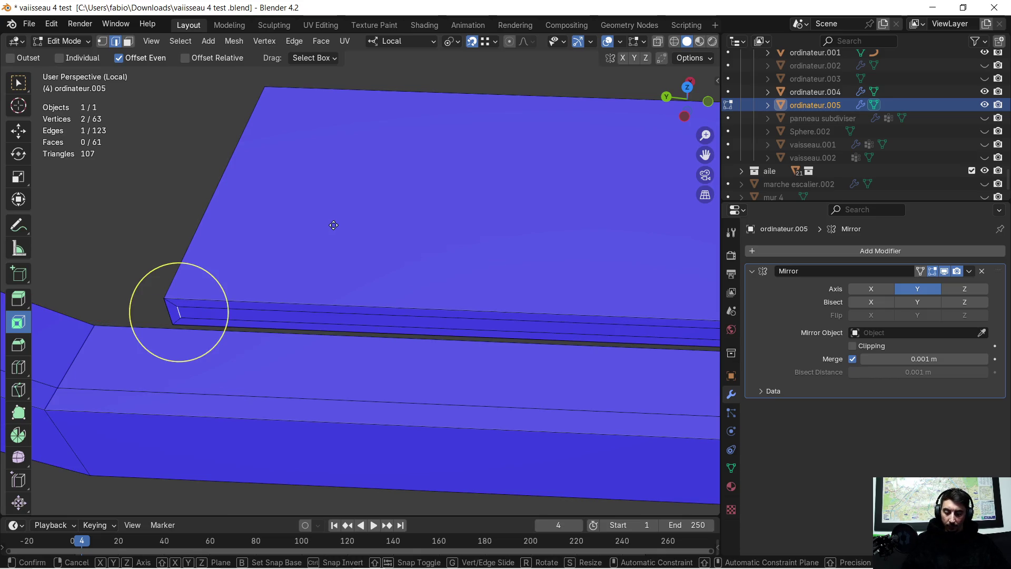
Trial a -1 m local Y move on the edge and undo it.
key("g")
key("y")
type("-1")
key("Return")
scroll(521, 262, "down", 2)
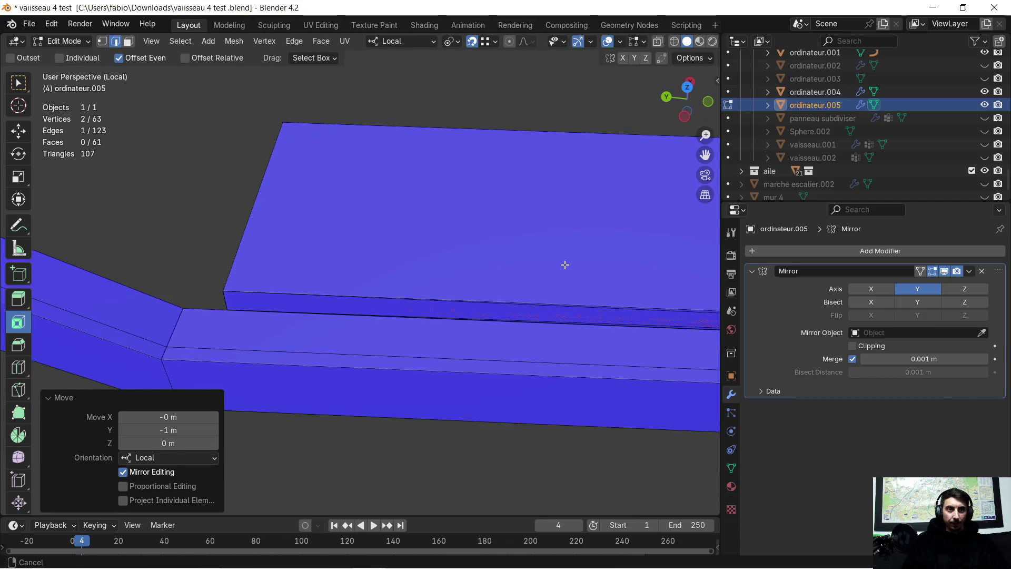
scroll(311, 259, "down", 4)
key("ctrl+z")
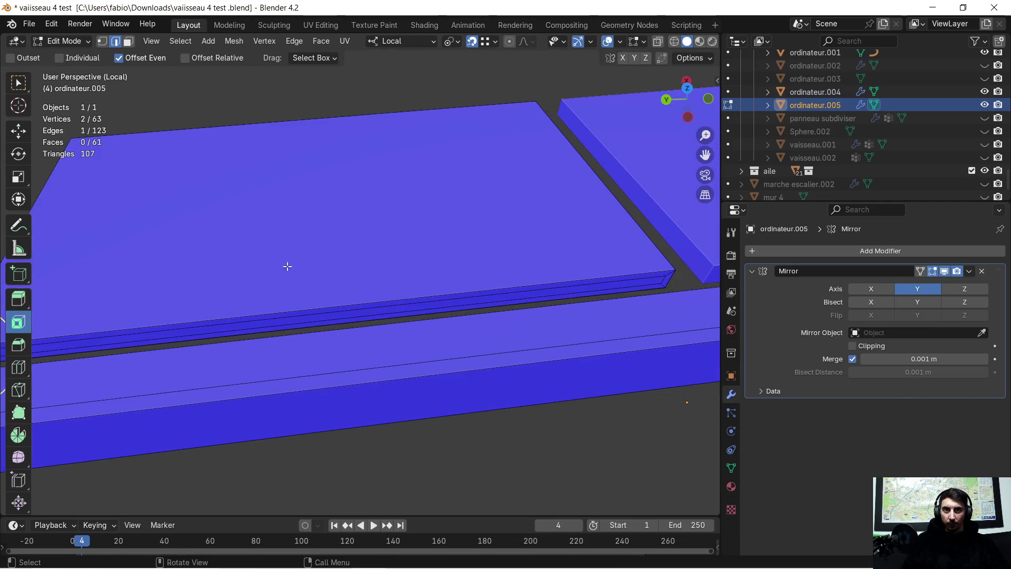
scroll(264, 260, "up", 3)
mouse_move(264, 259)
middle_mouse_down("shift")
mouse_move(444, 237)
mouse_move(431, 231)
middle_mouse_up("shift")
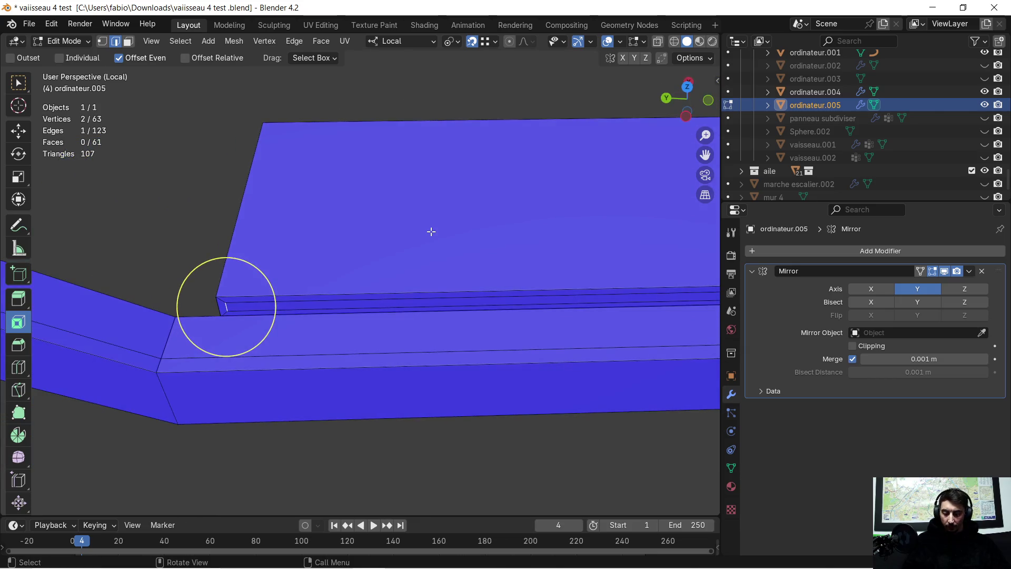
Shift the strip's end edges -0.1 m and 0.1 m along local Y.
key("g")
key("y")
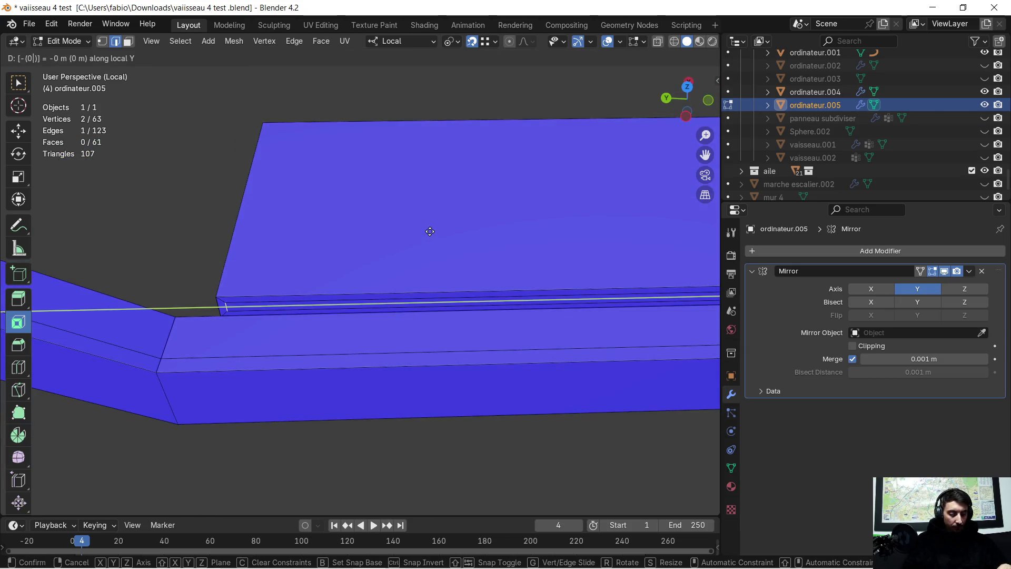
key("Return")
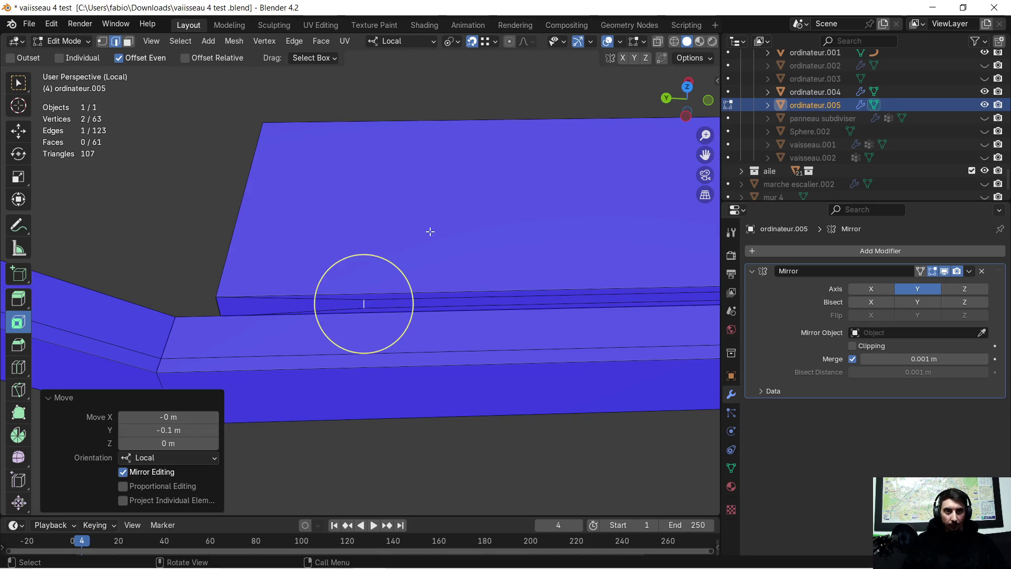
mouse_move(431, 231)
middle_mouse_down()
mouse_move(349, 246)
mouse_move(499, 188)
mouse_move(556, 248)
mouse_move(435, 174)
mouse_move(511, 210)
middle_mouse_up()
key("g")
key("y")
type("0.1")
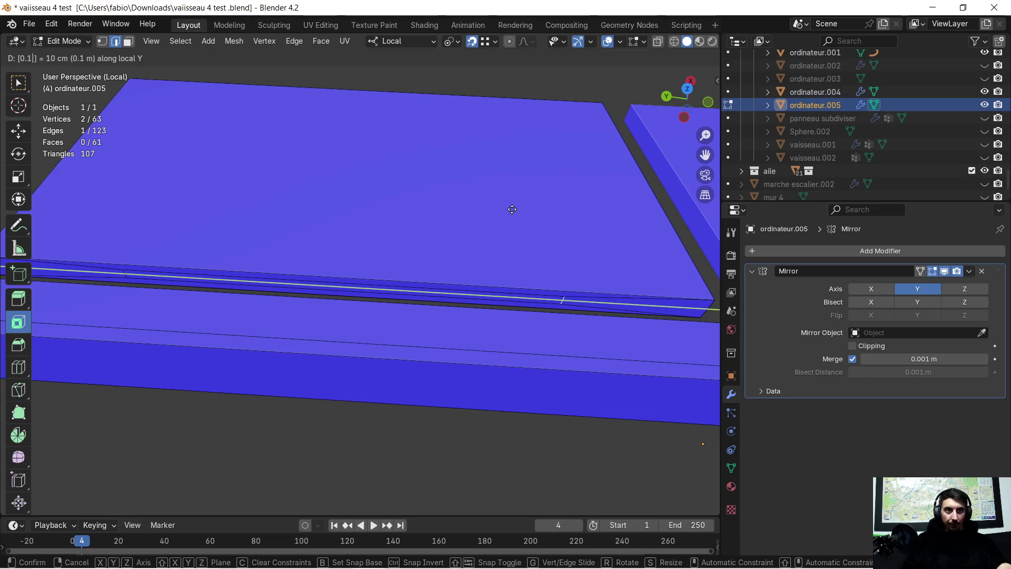
key("Return")
mouse_move(512, 208)
middle_mouse_down()
mouse_move(664, 161)
mouse_move(632, 173)
mouse_move(403, 64)
middle_mouse_up()
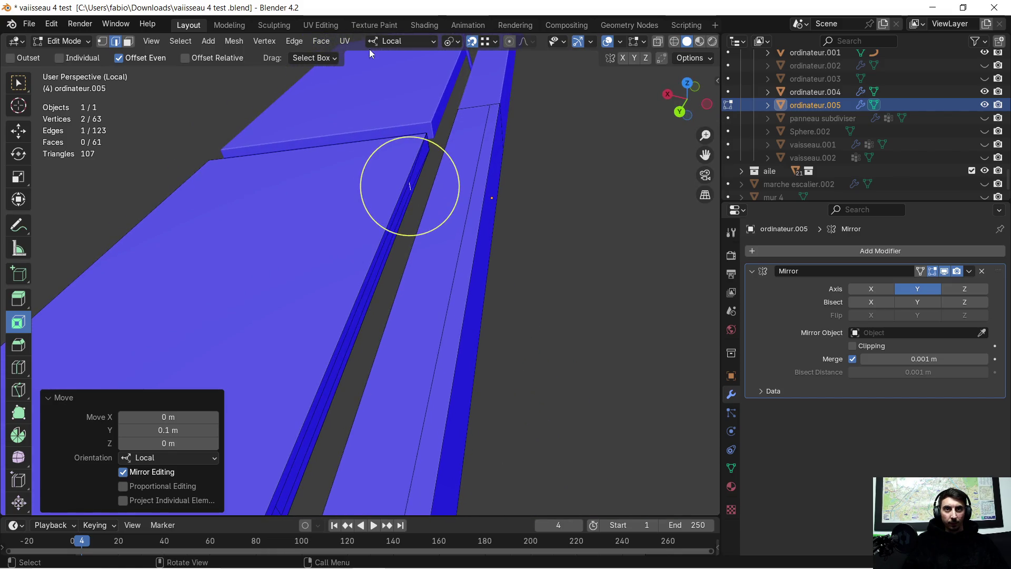
left_click(127, 43)
Paint-select the thin strip face and extrude it outward along its normal.
key("c")
left_click(365, 293)
middle_click_drag(366, 294, 426, 248)
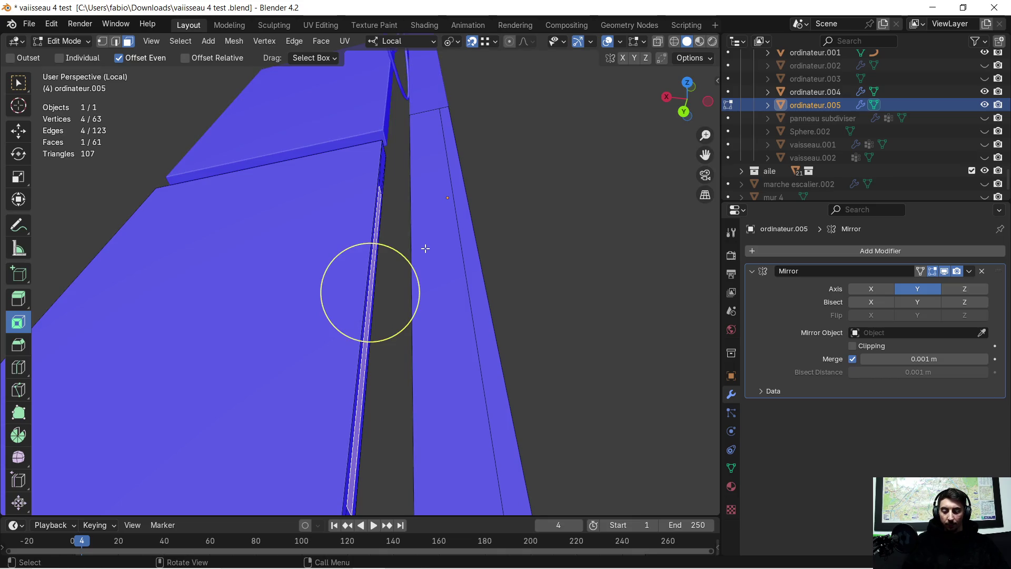
key("Escape")
key("e")
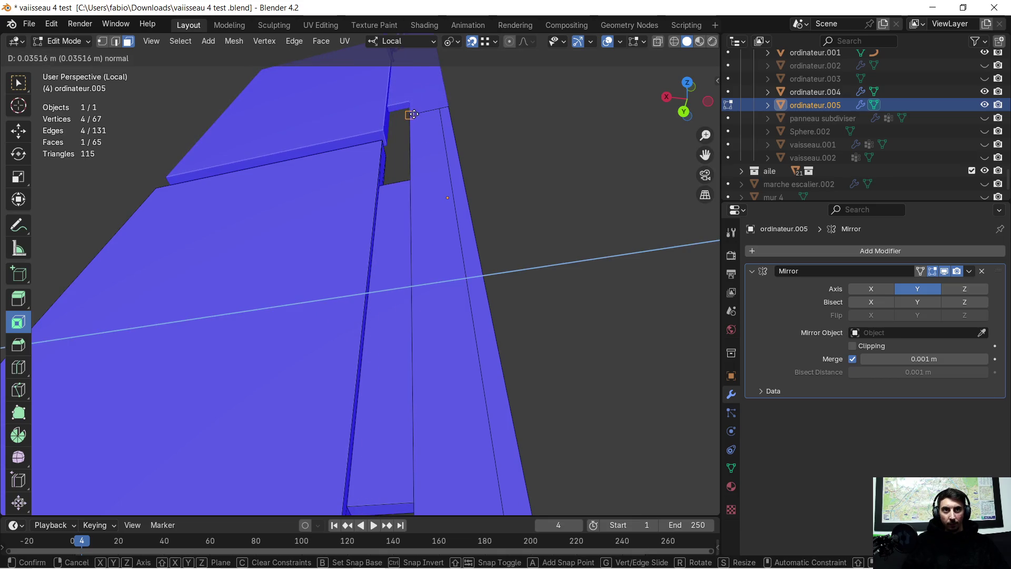
left_click(414, 115)
key("c")
mouse_move(418, 283)
middle_mouse_down()
mouse_move(390, 248)
mouse_move(323, 215)
mouse_move(298, 241)
mouse_move(538, 244)
mouse_move(305, 226)
mouse_move(426, 230)
middle_mouse_up()
mouse_move(284, 298)
middle_mouse_down()
mouse_move(400, 228)
mouse_move(379, 235)
mouse_move(429, 181)
mouse_move(343, 219)
mouse_move(452, 192)
middle_mouse_up()
mouse_move(523, 213)
middle_mouse_down("shift")
mouse_move(553, 203)
mouse_move(420, 205)
middle_mouse_up("shift")
mouse_move(290, 423)
middle_mouse_down()
mouse_move(296, 341)
mouse_move(386, 327)
mouse_move(354, 278)
mouse_move(424, 265)
mouse_move(337, 283)
middle_mouse_up()
Move the thin face 0.1 m along local Y.
left_click(355, 266)
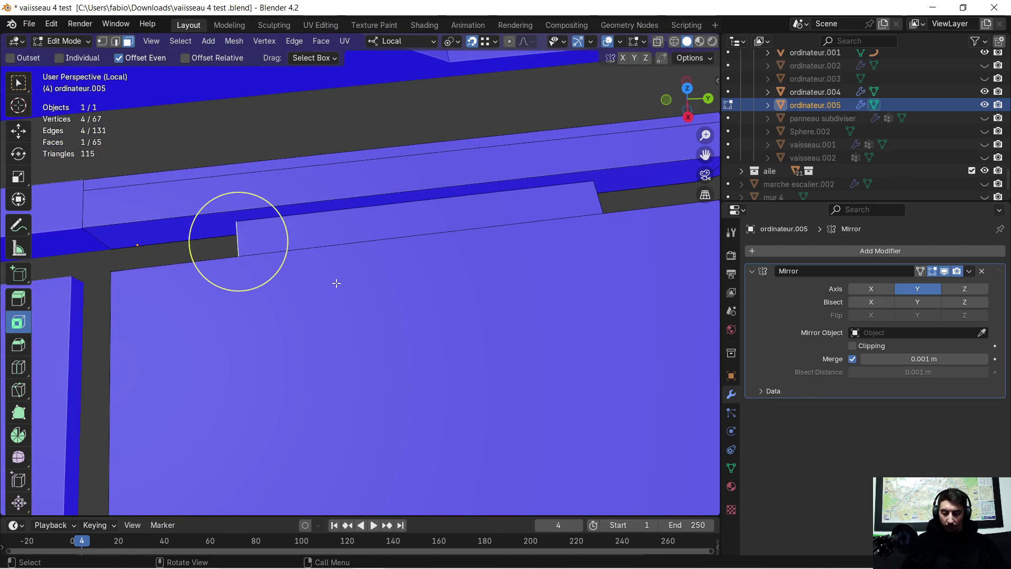
type("gy")
type("1")
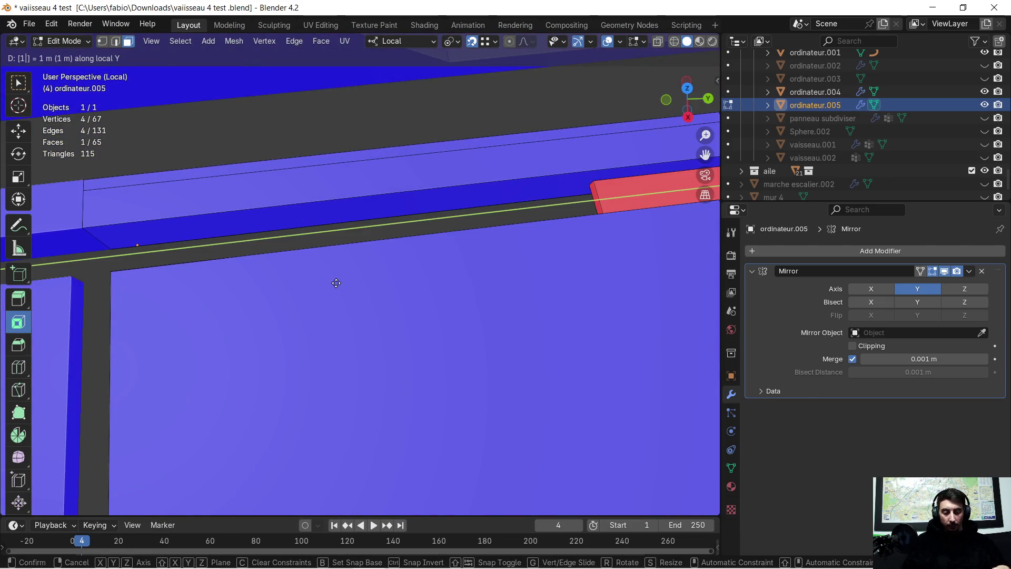
key("BackSpace")
type("0.")
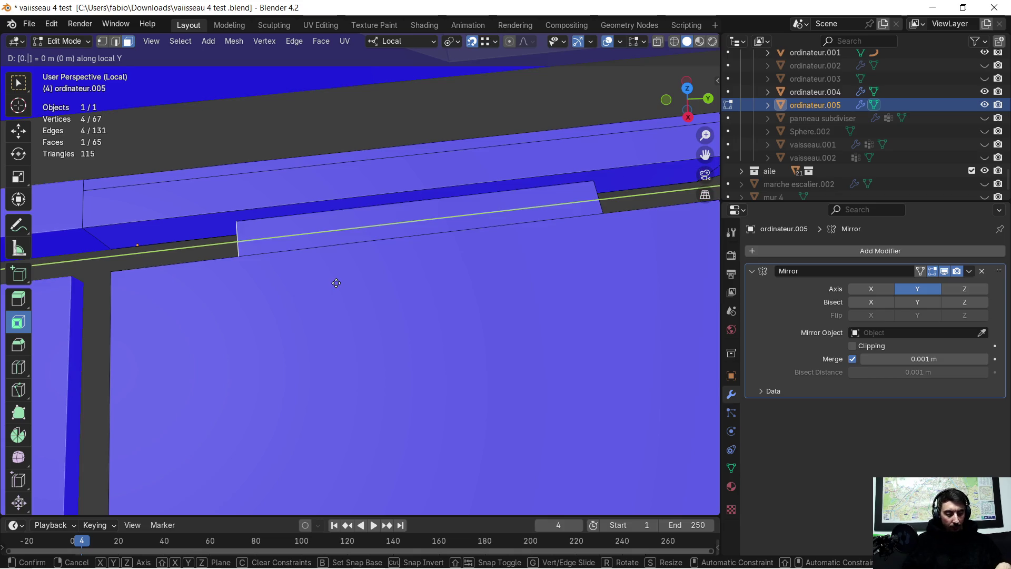
type("1")
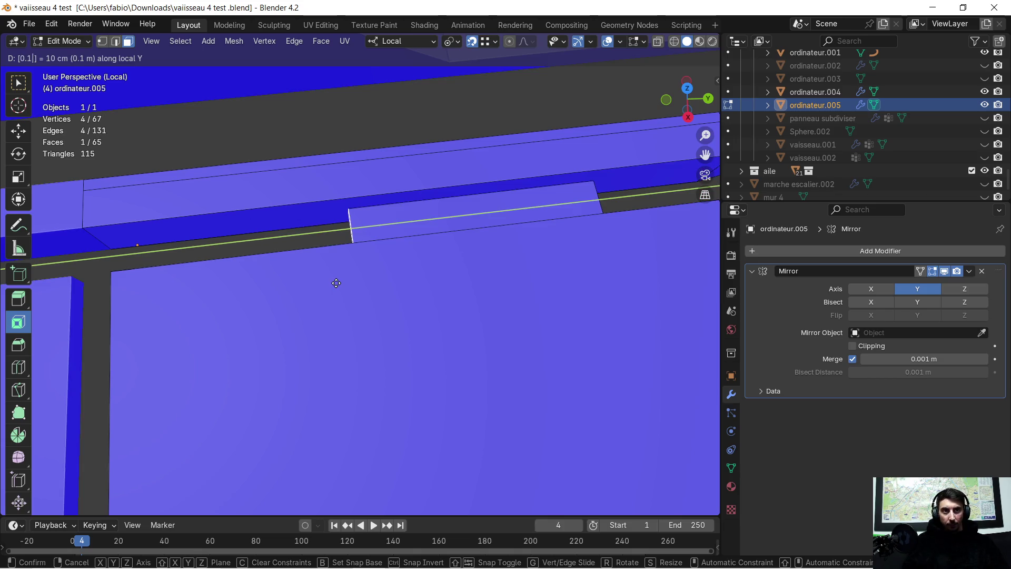
key("Return")
Move the plate's other end -0.1 m along local Y.
middle_click_drag(350, 238, 351, 187)
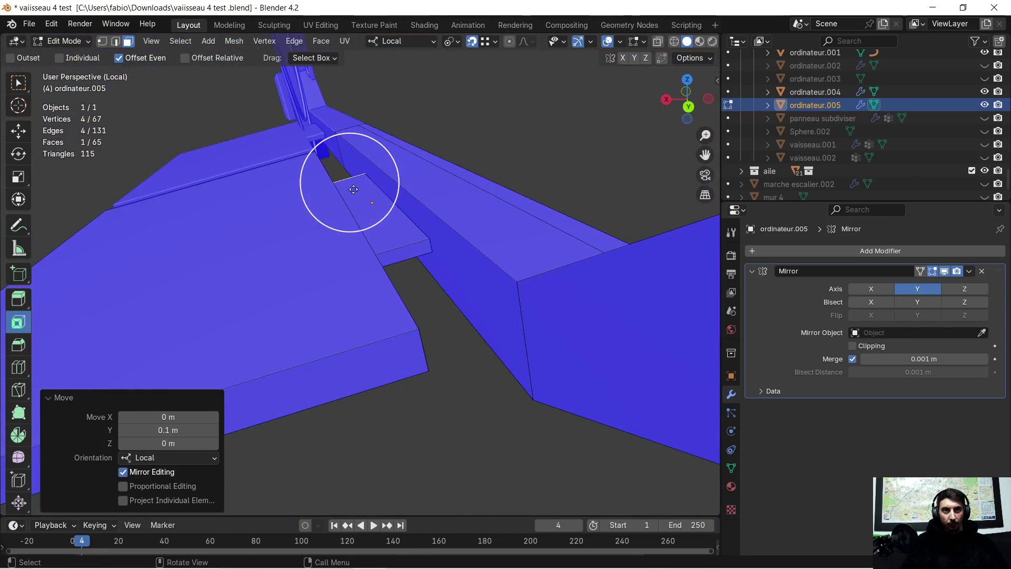
mouse_move(401, 250)
middle_mouse_down()
mouse_move(338, 235)
mouse_move(459, 284)
middle_mouse_up()
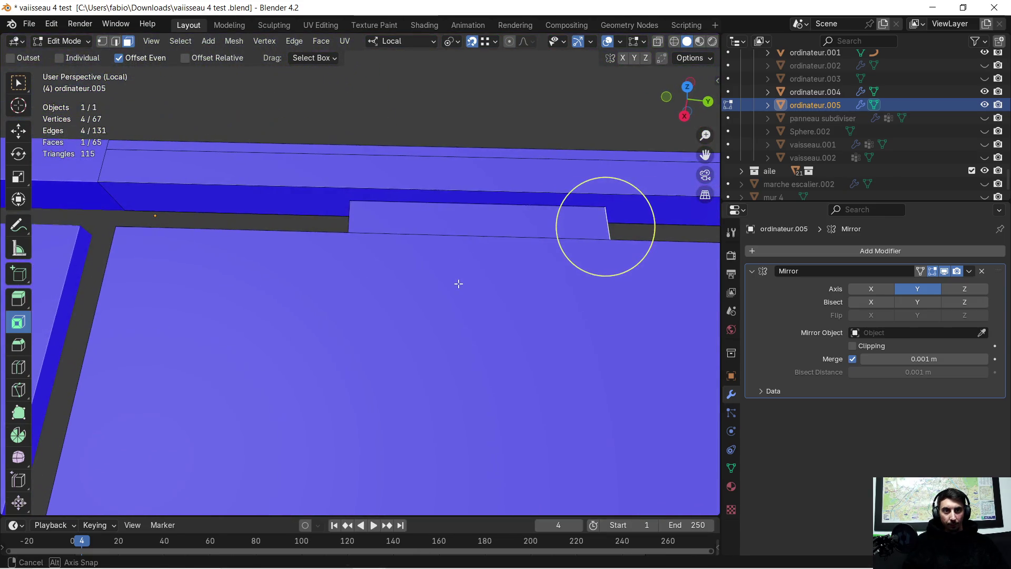
type("gy")
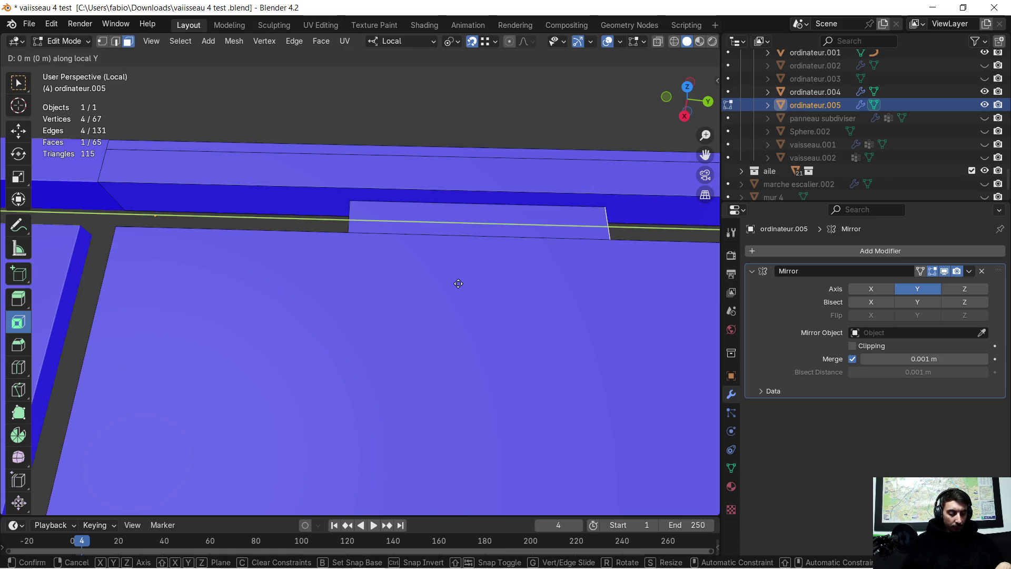
type("1")
key("Return")
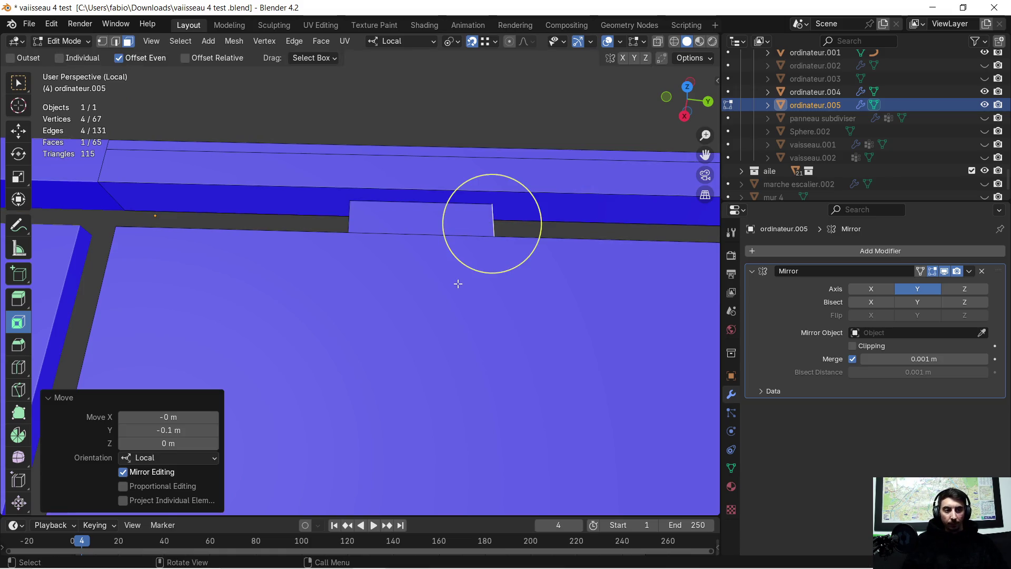
scroll(457, 284, "down", 4)
Select the strip faces along the panel's edge and underside, including the end faces.
mouse_move(263, 300)
middle_mouse_down()
mouse_move(390, 264)
mouse_move(357, 296)
mouse_move(334, 298)
mouse_move(445, 210)
mouse_move(41, 466)
mouse_move(50, 415)
mouse_move(350, 226)
mouse_move(285, 328)
mouse_move(337, 302)
mouse_move(303, 335)
mouse_move(405, 274)
mouse_move(401, 286)
middle_mouse_up()
scroll(391, 264, "up", 2)
mouse_move(265, 334)
middle_mouse_down()
mouse_move(286, 322)
mouse_move(230, 132)
middle_mouse_up()
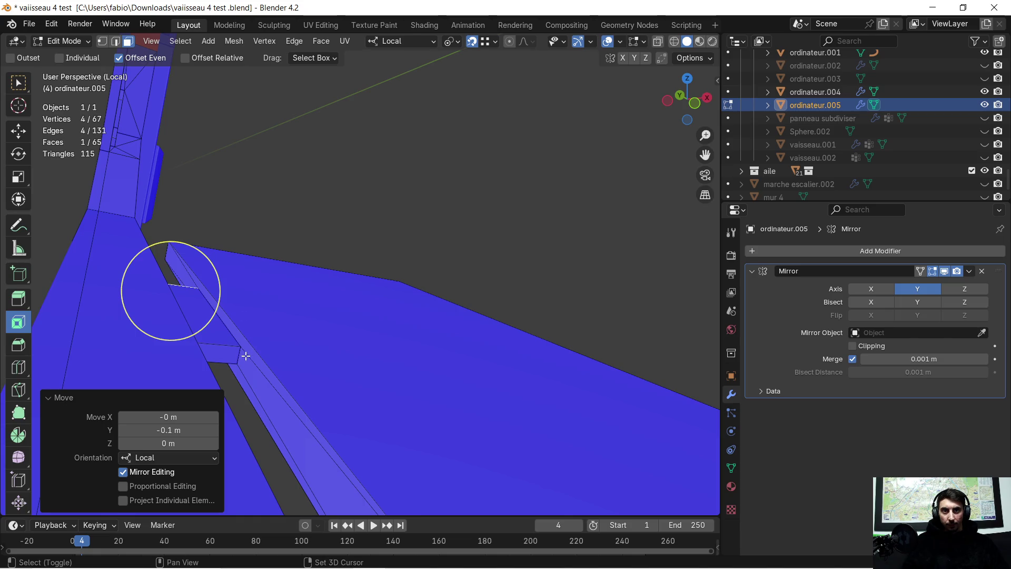
left_click_drag(256, 384, 258, 378)
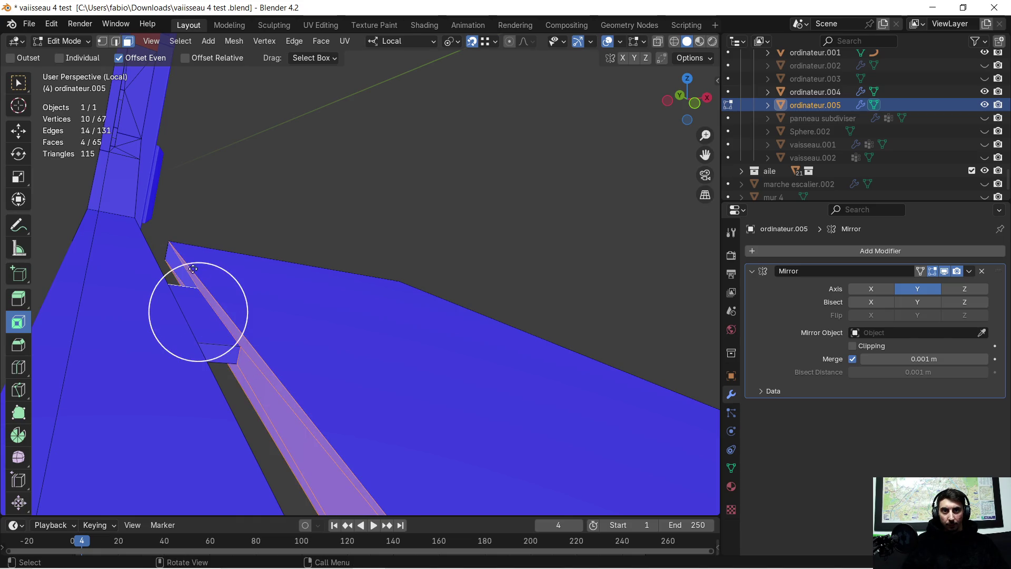
middle_click_drag(359, 268, 338, 285)
mouse_move(443, 287)
middle_mouse_down()
mouse_move(429, 294)
mouse_move(435, 282)
mouse_move(331, 435)
middle_mouse_up()
left_click(357, 467, "shift")
left_click(377, 463, "shift")
mouse_move(442, 358)
middle_mouse_down()
mouse_move(464, 328)
mouse_move(240, 316)
mouse_move(221, 274)
mouse_move(248, 276)
middle_mouse_up()
mouse_move(267, 288)
left_mouse_down("shift")
mouse_move(325, 330)
mouse_move(343, 296)
left_mouse_up("shift")
mouse_move(343, 297)
middle_mouse_down()
mouse_move(343, 269)
mouse_move(326, 287)
middle_mouse_up()
Slide the selected strip faces sideways along local X.
key("g")
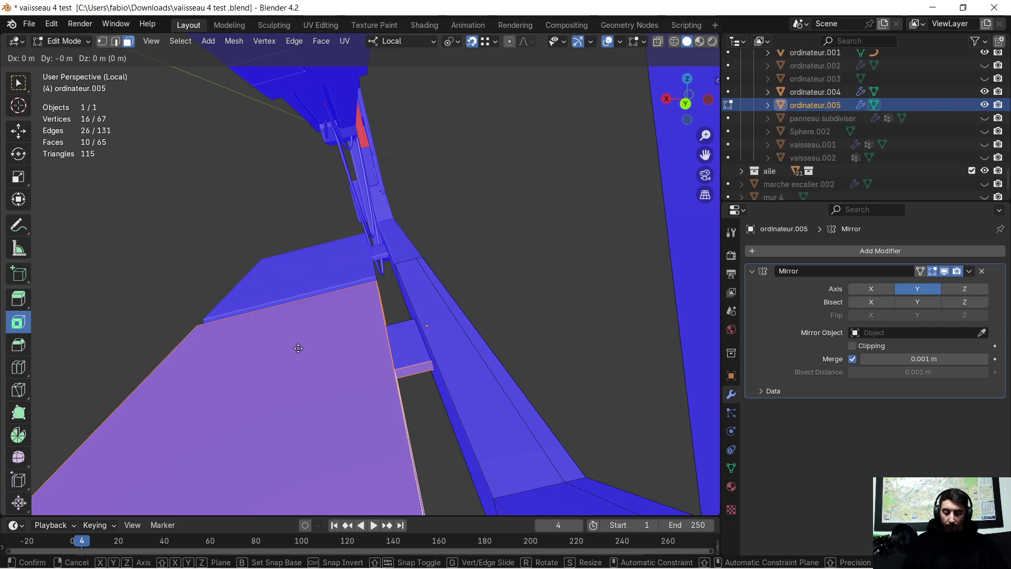
key("y")
key("x")
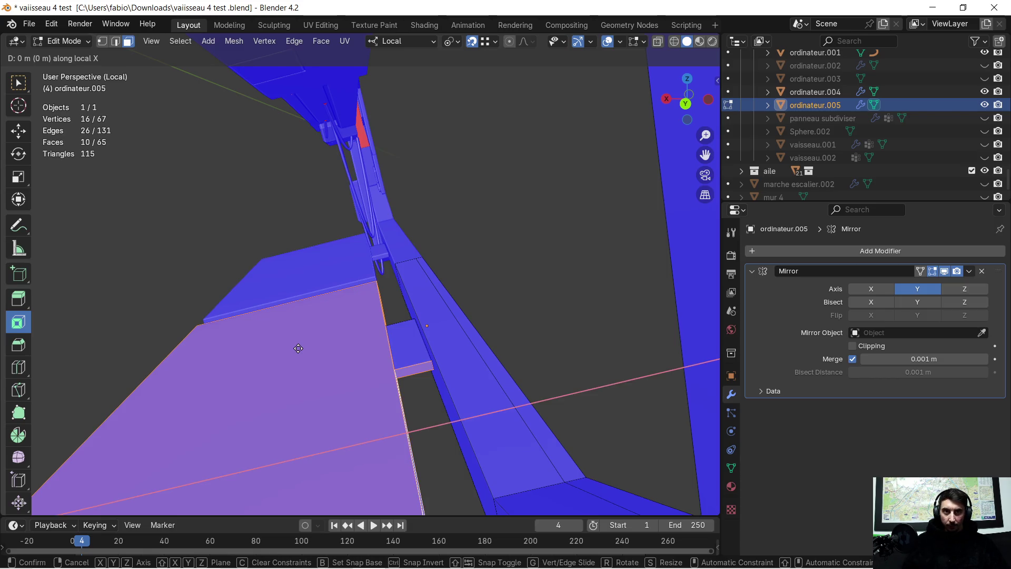
left_click(275, 363)
mouse_move(328, 350)
middle_mouse_down()
mouse_move(355, 389)
mouse_move(362, 377)
mouse_move(383, 386)
middle_mouse_up()
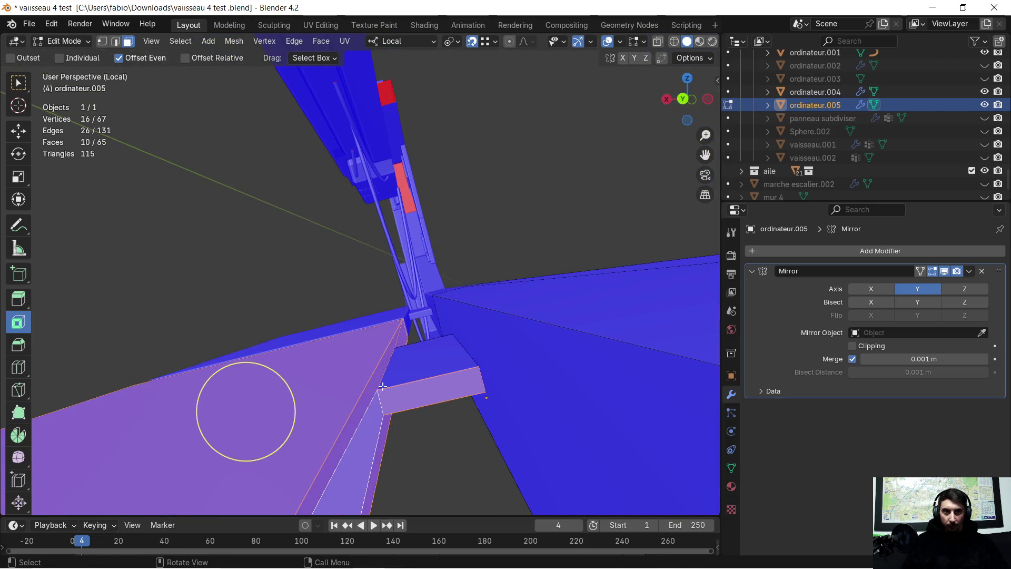
Deselect one face, nudge the rest about 0.006 m along local X, and return to Object Mode.
left_click(446, 400, "shift")
key("g")
key("x")
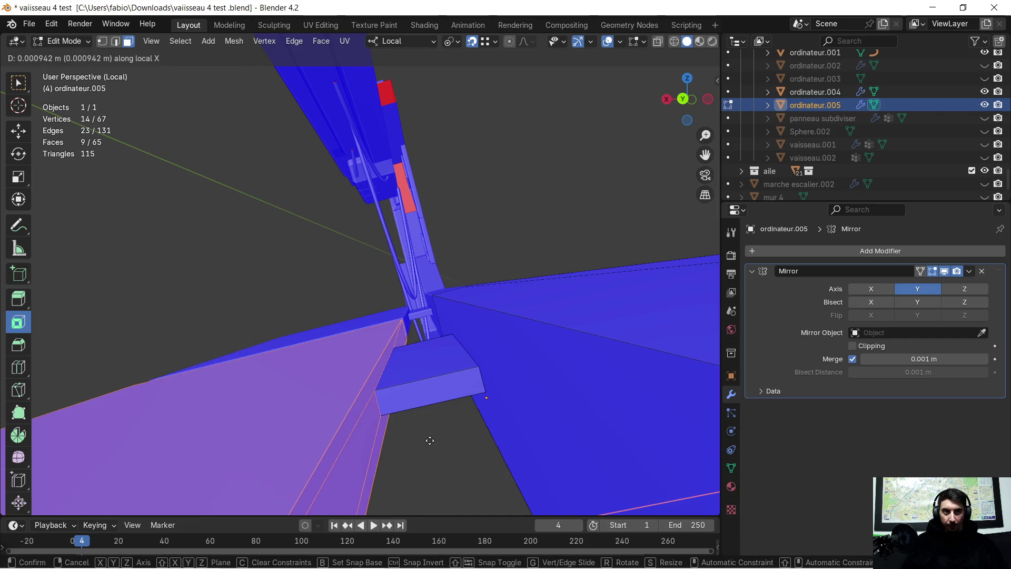
left_click(400, 447)
mouse_move(393, 444)
middle_mouse_down()
mouse_move(461, 323)
mouse_move(415, 354)
mouse_move(185, 384)
mouse_move(323, 341)
mouse_move(395, 358)
mouse_move(501, 323)
mouse_move(343, 278)
mouse_move(400, 290)
mouse_move(338, 364)
mouse_move(347, 341)
mouse_move(211, 350)
mouse_move(375, 342)
mouse_move(350, 350)
middle_mouse_up()
scroll(343, 277, "down", 3)
scroll(347, 341, "up", 2)
key("Tab")
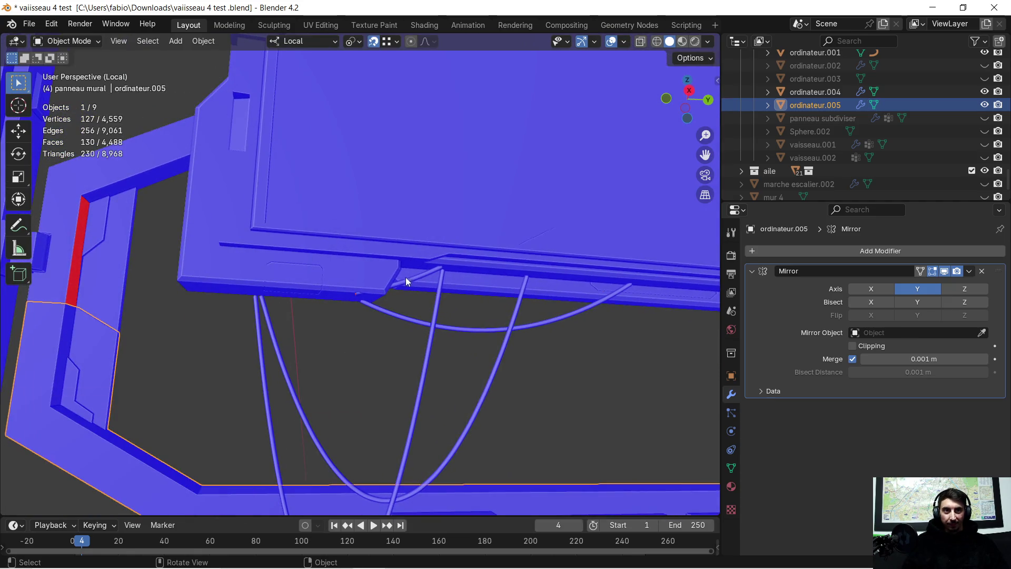
Select the RCables object in Edit Mode and pick the diagonal cable, leaving it undeleted.
left_click(410, 280, "shift")
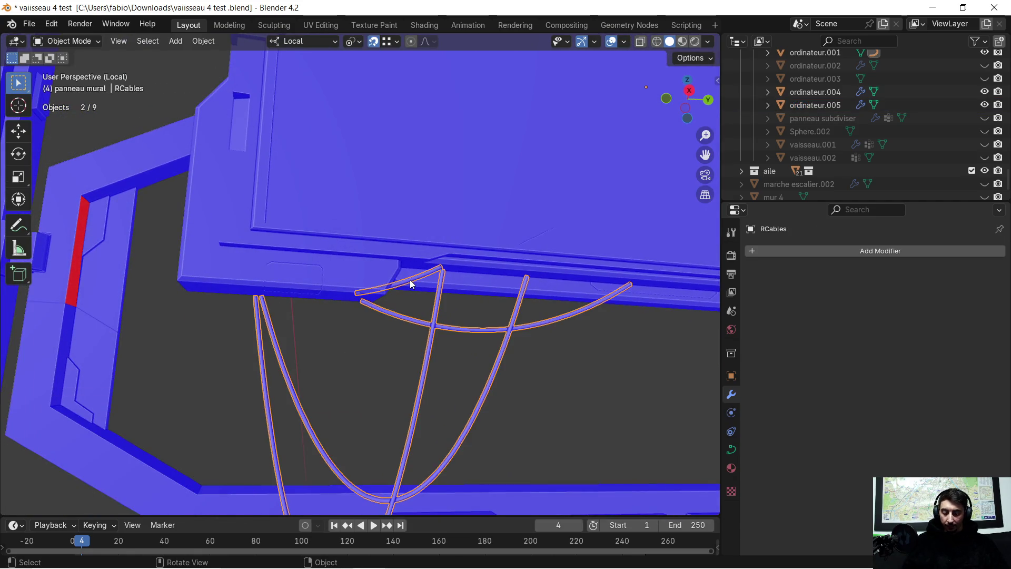
key("Tab")
scroll(410, 279, "up", 7)
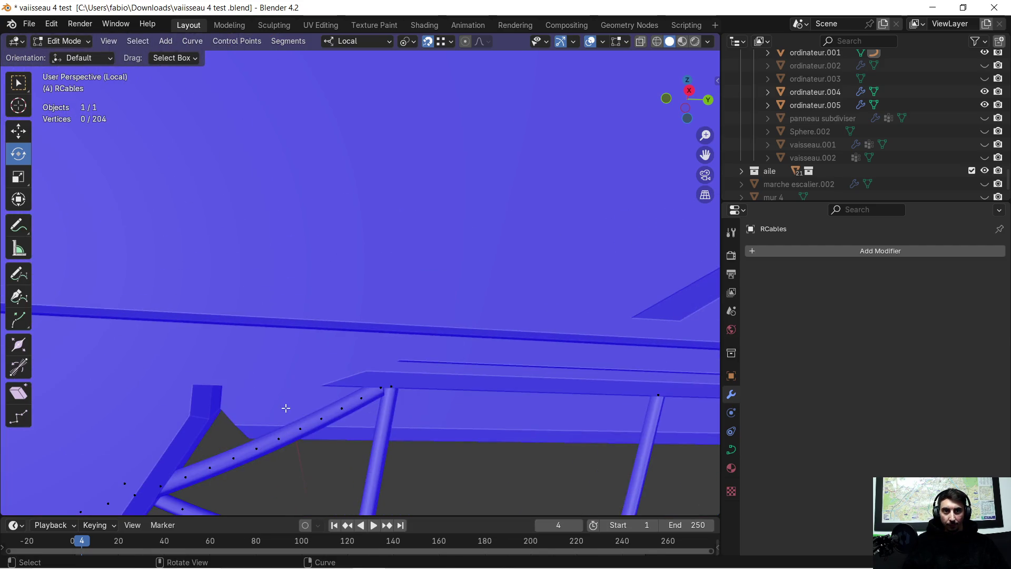
middle_click_drag(285, 409, 325, 342, "shift")
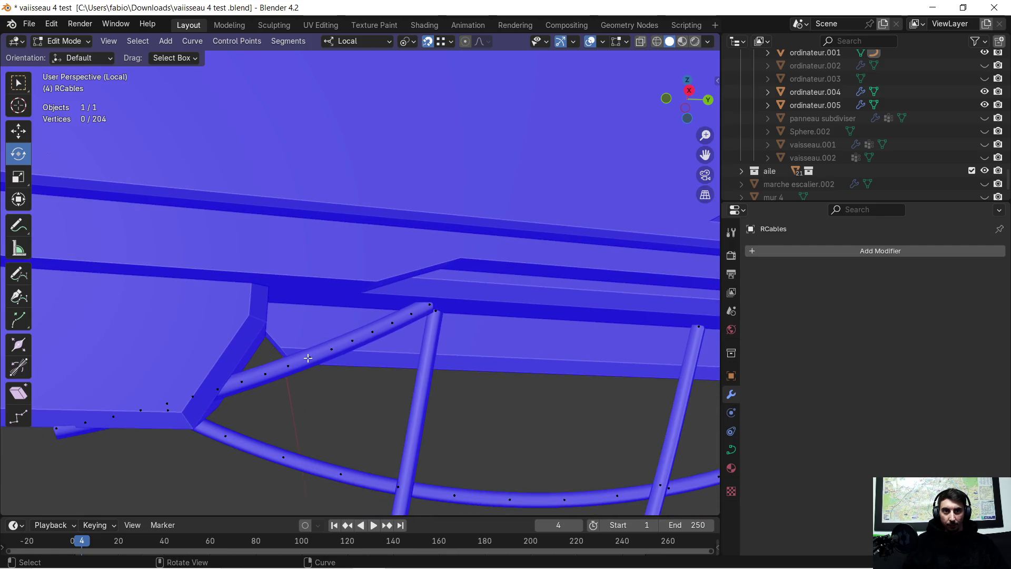
key("l")
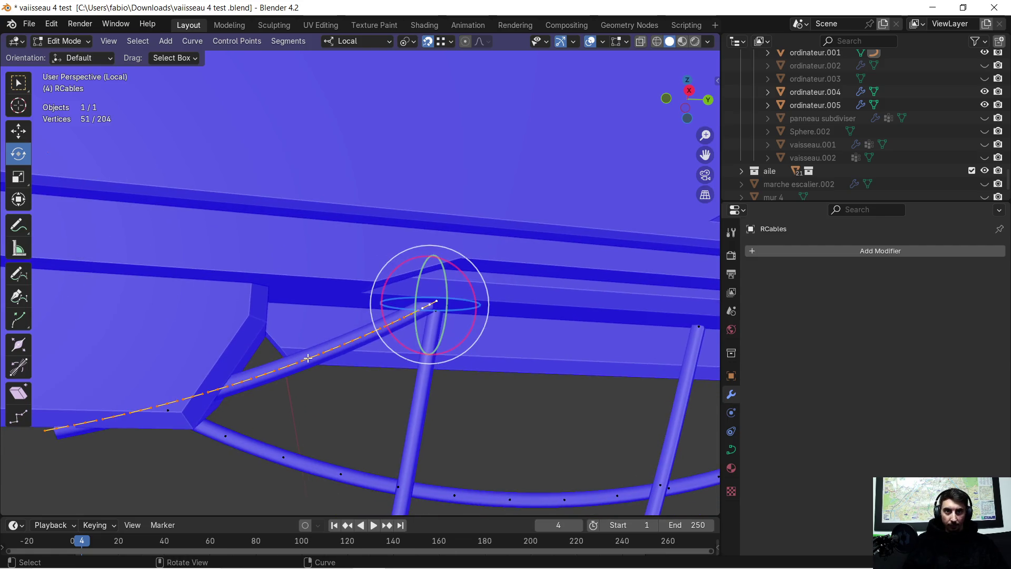
key("x")
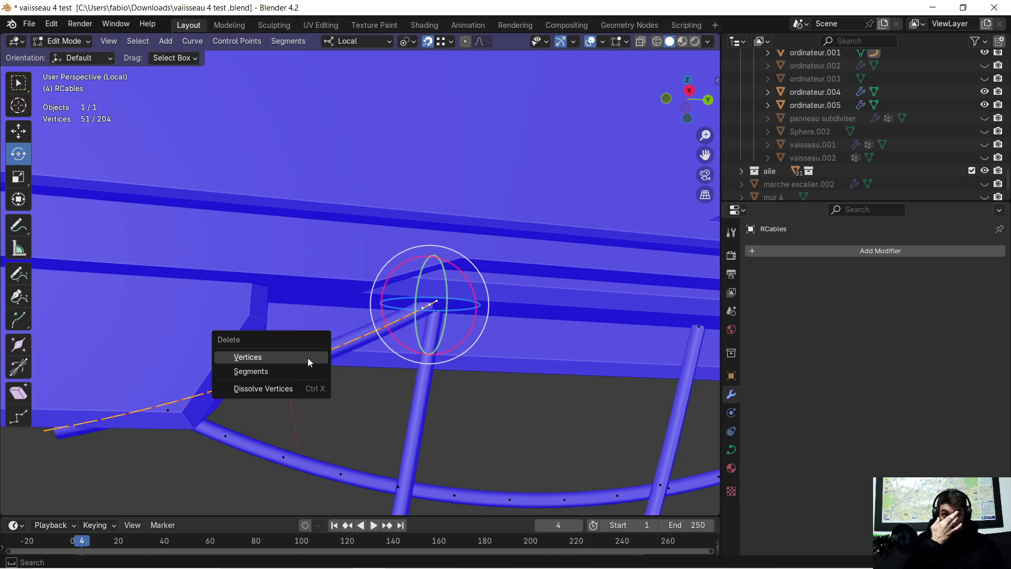
mouse_move(131, 463)
middle_mouse_down("shift")
mouse_move(266, 406)
mouse_move(297, 353)
mouse_move(346, 354)
mouse_move(332, 379)
middle_mouse_up("shift")
Raise the cable's endpoint slightly along local Z so it meets the panel.
left_click(317, 319)
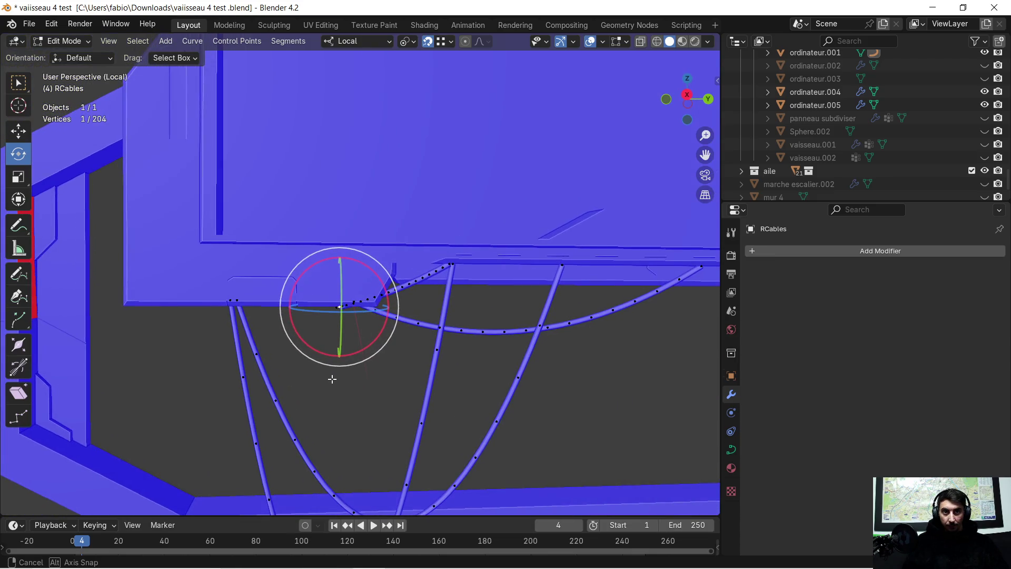
key("g")
key("z")
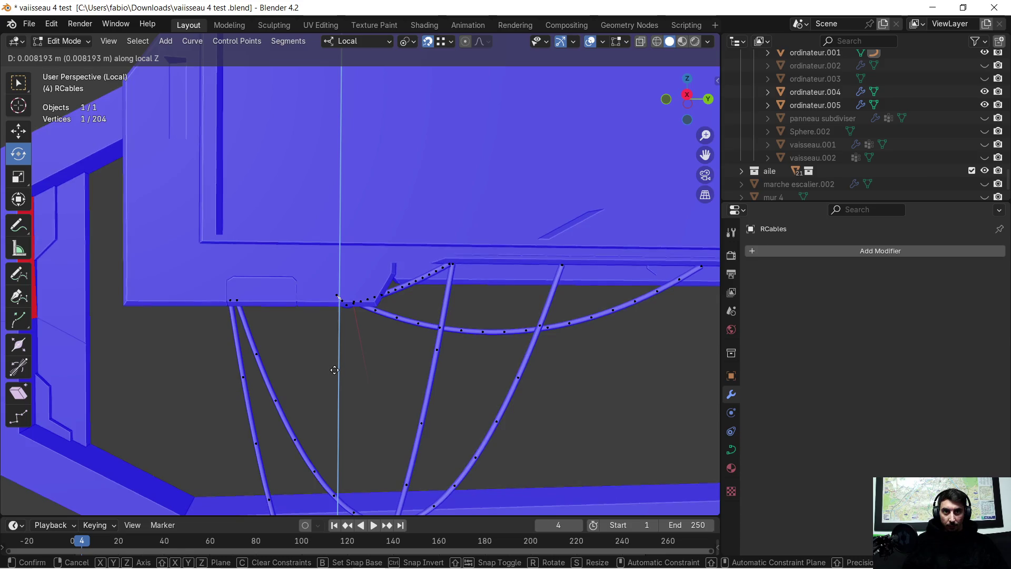
left_click(335, 370)
mouse_move(335, 370)
middle_mouse_down()
mouse_move(357, 322)
mouse_move(339, 320)
mouse_move(370, 256)
middle_mouse_up()
Delete the diagonal cable's vertices beneath the monitor.
key("a")
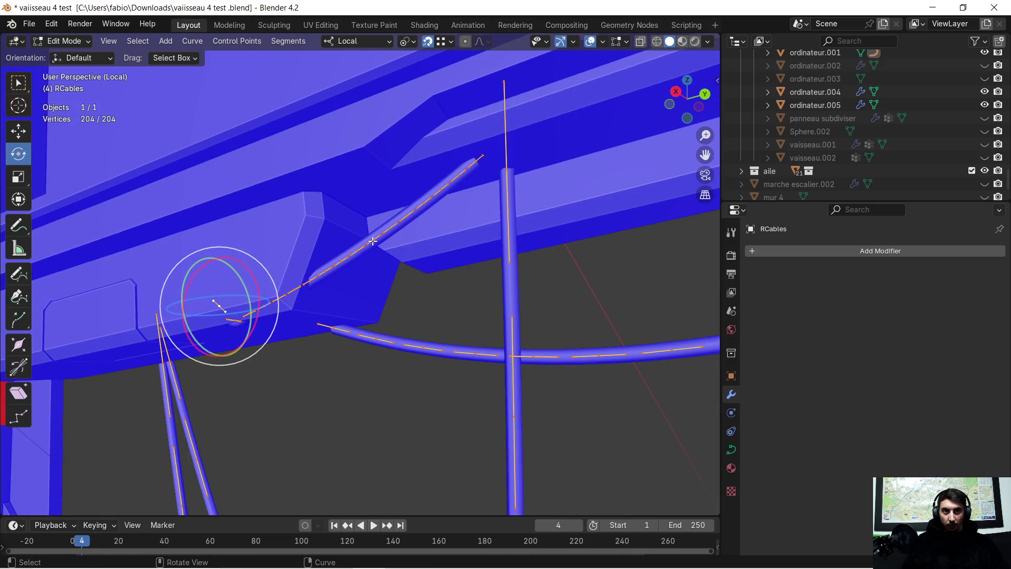
left_click(372, 241)
key("l")
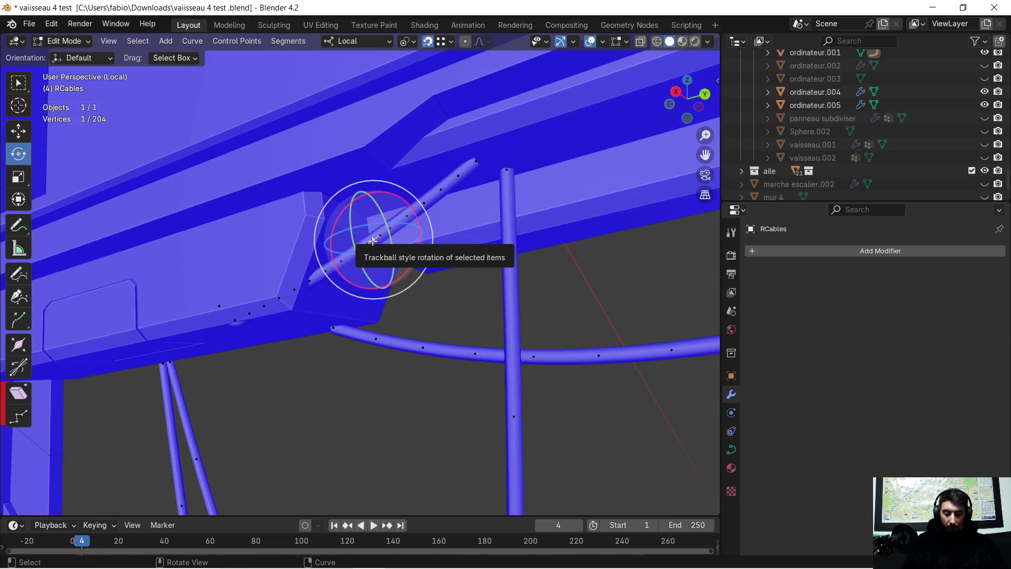
key("x")
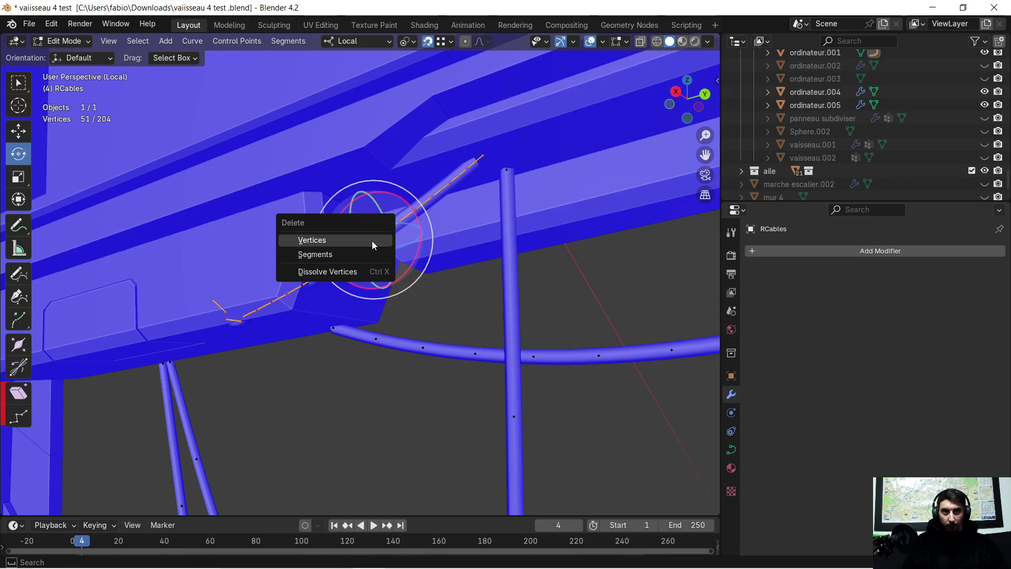
left_click(372, 241)
mouse_move(350, 253)
middle_mouse_down()
mouse_move(335, 305)
mouse_move(363, 325)
mouse_move(356, 344)
mouse_move(377, 335)
mouse_move(418, 366)
mouse_move(405, 352)
mouse_move(413, 301)
mouse_move(481, 294)
mouse_move(425, 303)
mouse_move(398, 336)
mouse_move(372, 340)
mouse_move(381, 324)
mouse_move(410, 307)
mouse_move(374, 334)
mouse_move(434, 339)
mouse_move(409, 376)
mouse_move(378, 342)
middle_mouse_up()
scroll(335, 305, "down", 3)
Return to Object Mode and deselect the cables.
key("Tab")
scroll(402, 327, "down", 3)
left_click(428, 320)
scroll(432, 305, "down", 1)
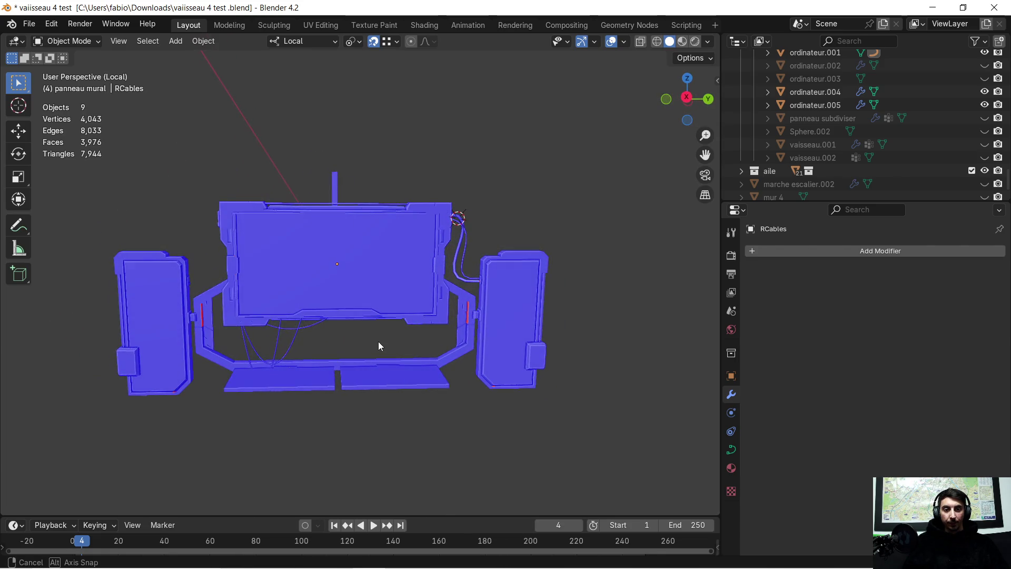
key("super")
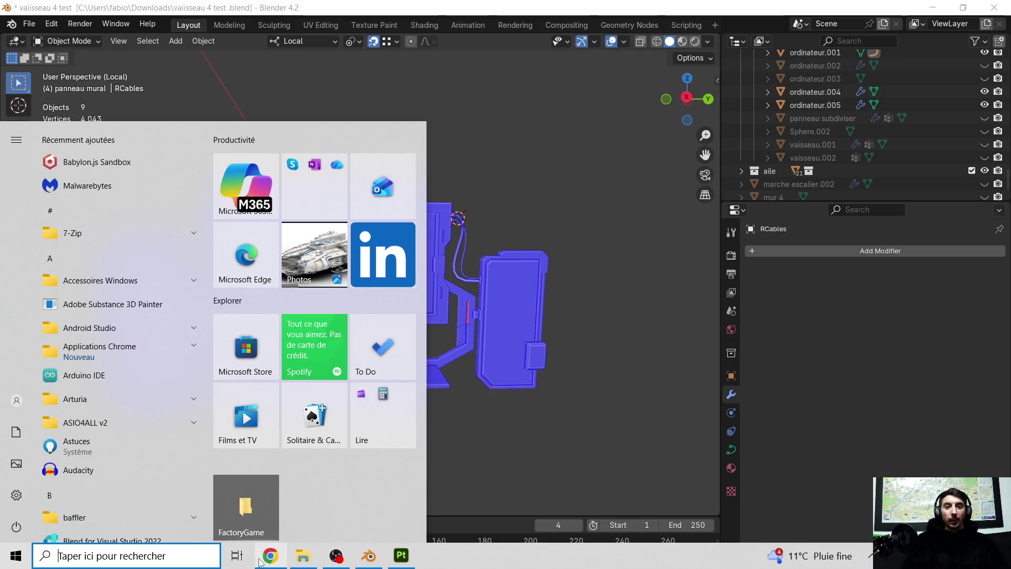
key("Escape")
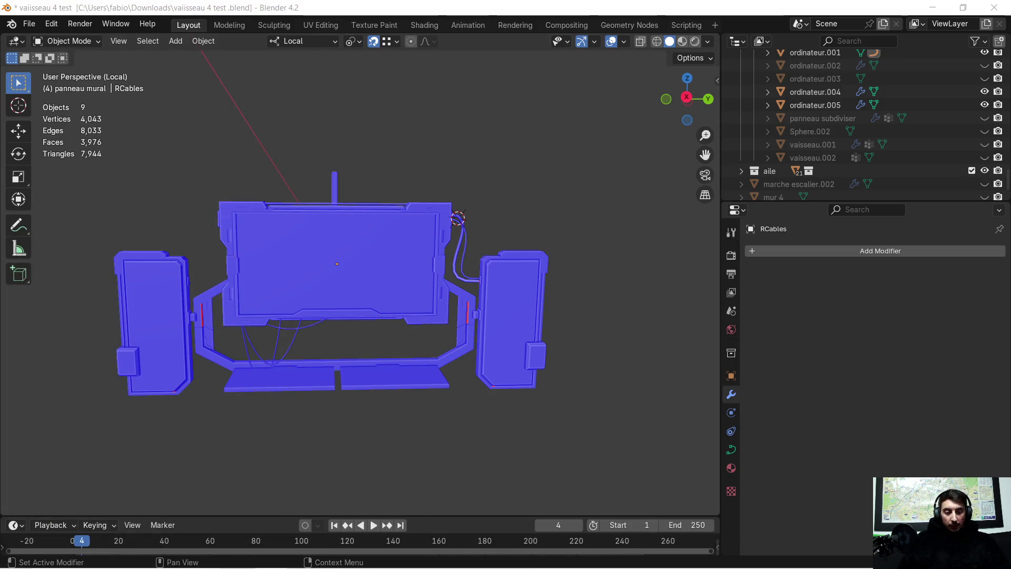
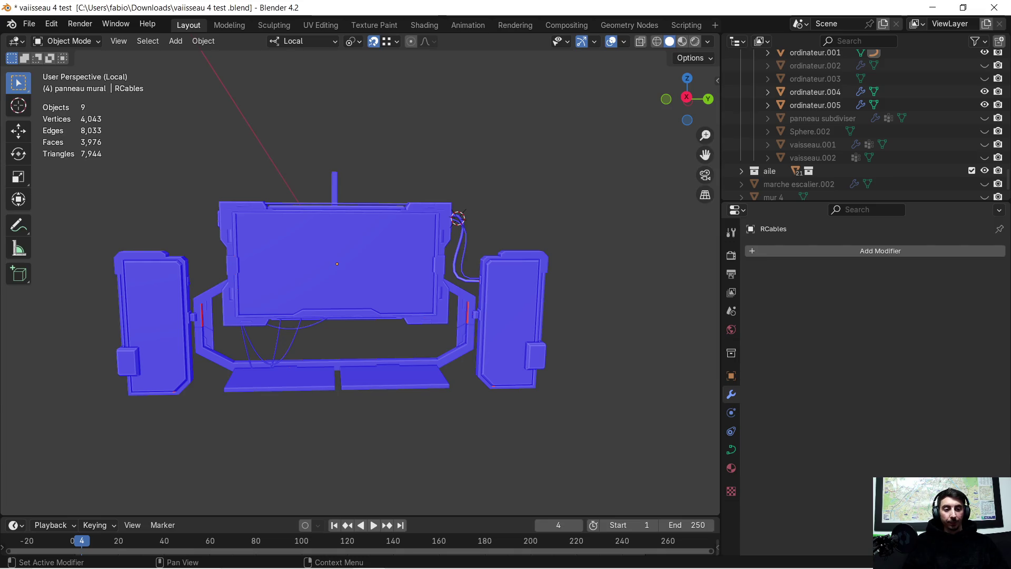
Zoom, orbit and pan to the cable joint on ordinateur.004's beveled side arm.
scroll(401, 264, "up", 1)
mouse_move(401, 266)
middle_mouse_down()
mouse_move(357, 279)
mouse_move(466, 280)
mouse_move(435, 295)
mouse_move(333, 299)
mouse_move(288, 275)
mouse_move(229, 266)
mouse_move(295, 264)
middle_mouse_up()
scroll(562, 252, "up", 6)
mouse_move(696, 229)
middle_mouse_down("shift")
mouse_move(384, 245)
mouse_move(418, 257)
mouse_move(371, 259)
mouse_move(371, 191)
mouse_move(381, 188)
mouse_move(378, 217)
mouse_move(395, 205)
middle_mouse_up("shift")
In Edit Mode on ordinateur.004, delete the inside-out face on the bevel.
left_click(395, 206)
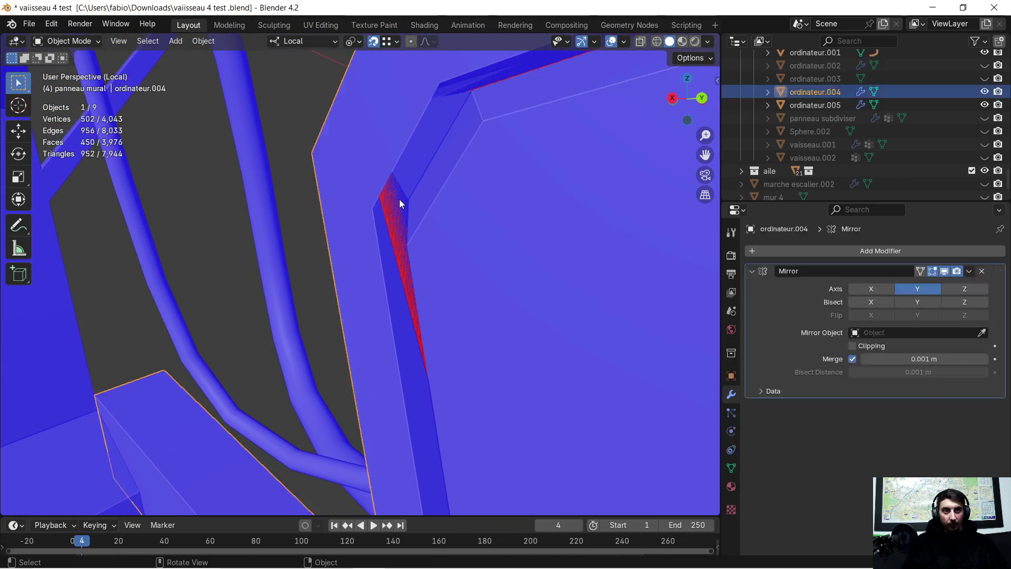
key("Tab")
left_click(394, 204)
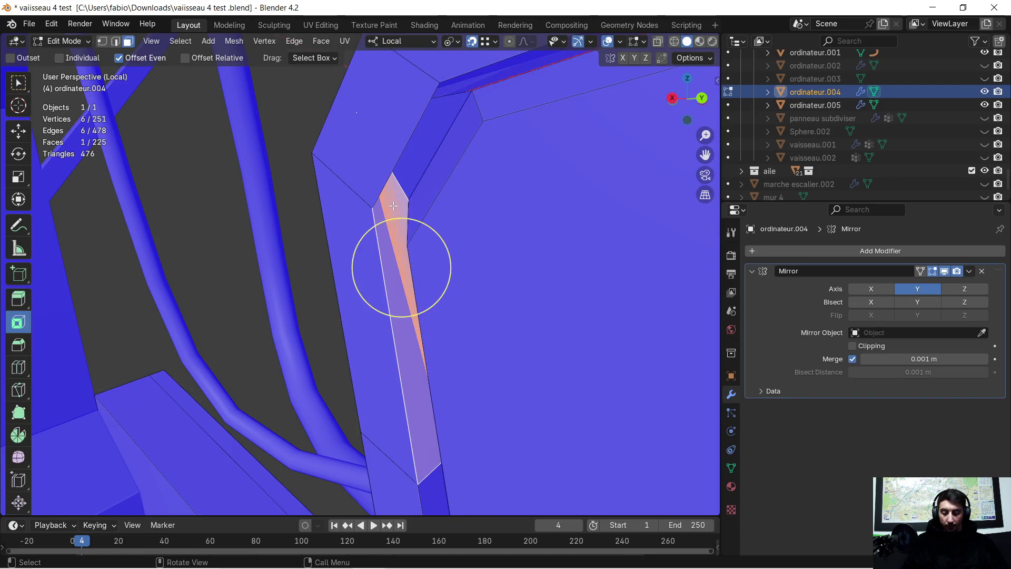
key("x")
left_click(363, 237)
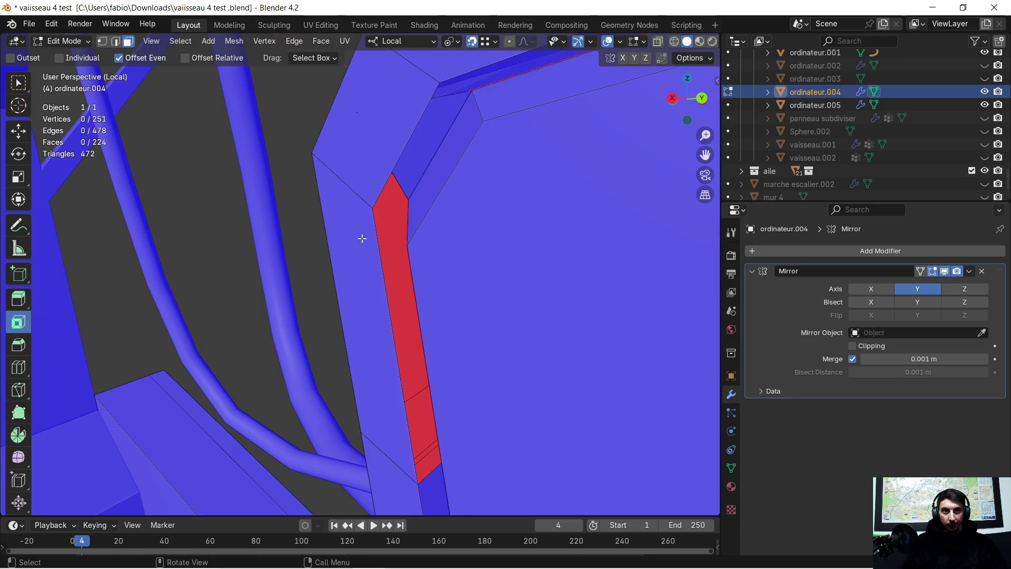
mouse_move(368, 233)
middle_mouse_down()
mouse_move(368, 223)
mouse_move(363, 233)
middle_mouse_up()
Delete the next faulty face on the top of the rim.
left_click(337, 103)
mouse_move(339, 98)
middle_mouse_down()
mouse_move(350, 87)
mouse_move(371, 252)
mouse_move(526, 270)
mouse_move(442, 266)
mouse_move(332, 239)
mouse_move(347, 212)
mouse_move(393, 223)
mouse_move(390, 320)
mouse_move(387, 278)
middle_mouse_up()
scroll(317, 231, "up", 3)
scroll(318, 231, "down", 3)
key("x")
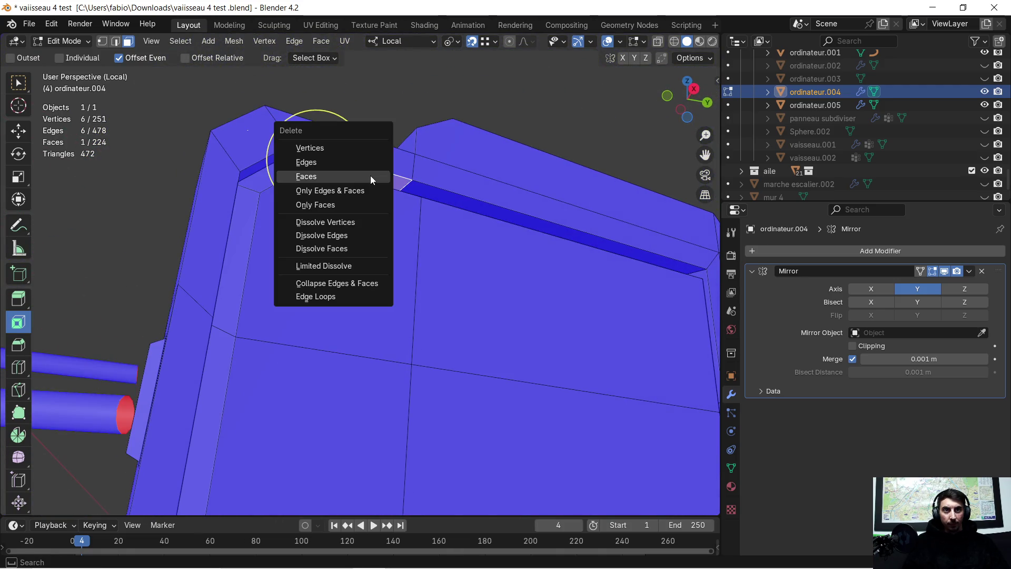
left_click(371, 175)
Select the small corner triangle, then in edge select pick the gap's border edge.
mouse_move(371, 175)
middle_mouse_down()
mouse_move(226, 184)
mouse_move(311, 186)
mouse_move(222, 207)
mouse_move(283, 205)
middle_mouse_up()
scroll(223, 190, "up", 2)
left_click(222, 209)
left_click(117, 42)
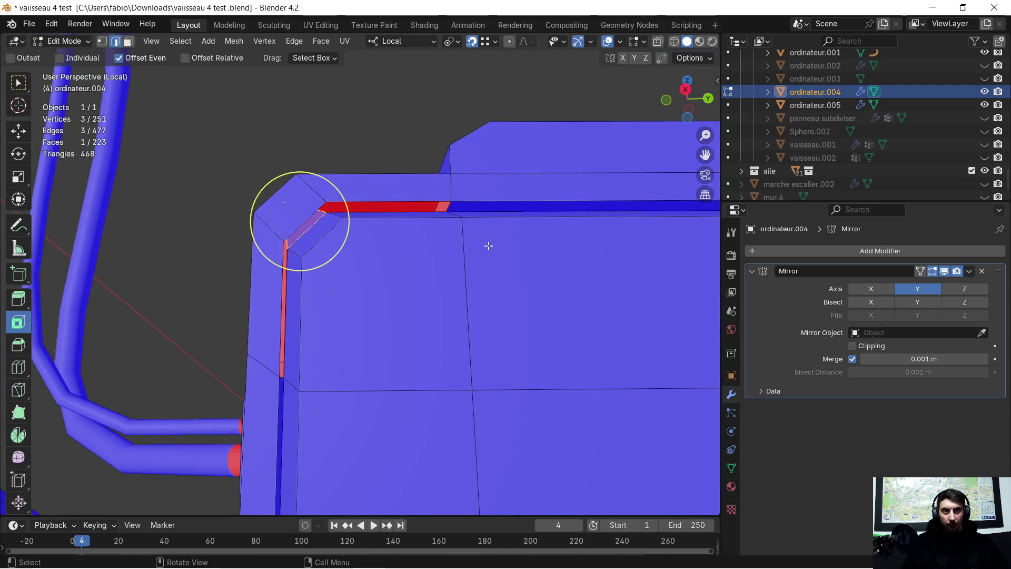
left_click(447, 206)
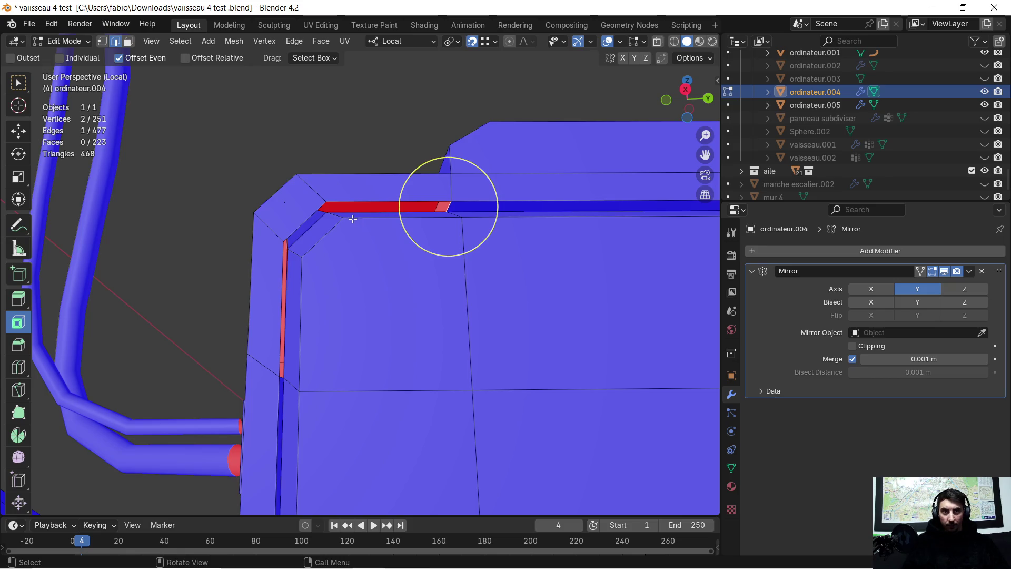
Extrude the border edge three times along the rim gap to start rebuilding it.
key("e")
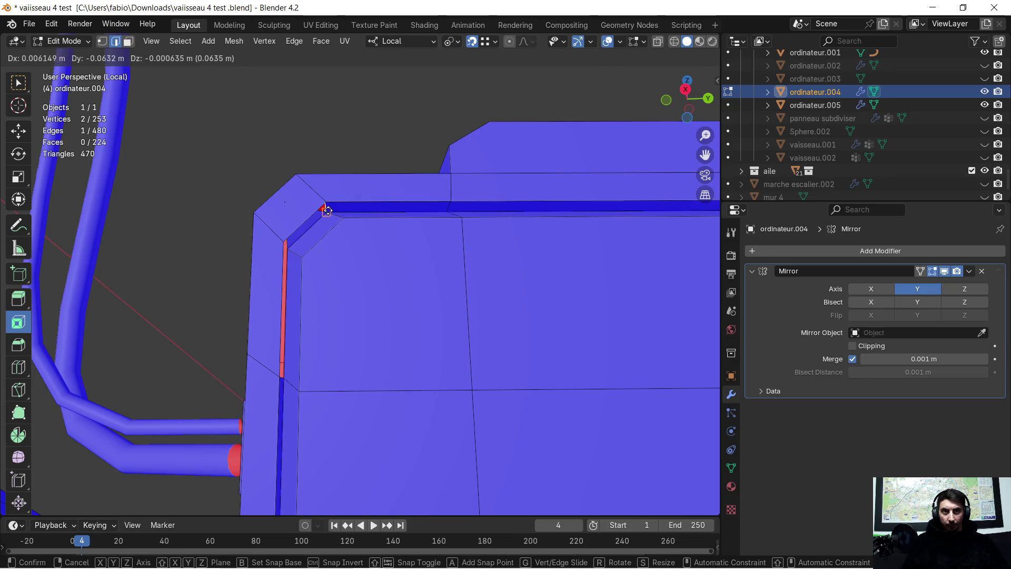
left_click(326, 211)
key("e")
left_click(288, 241)
key("e")
left_click(282, 371)
mouse_move(311, 348)
middle_mouse_down()
mouse_move(334, 323)
mouse_move(420, 314)
mouse_move(359, 353)
mouse_move(377, 330)
mouse_move(324, 405)
mouse_move(377, 339)
mouse_move(508, 124)
mouse_move(386, 239)
mouse_move(564, 185)
mouse_move(515, 201)
middle_mouse_up()
scroll(324, 405, "up", 4)
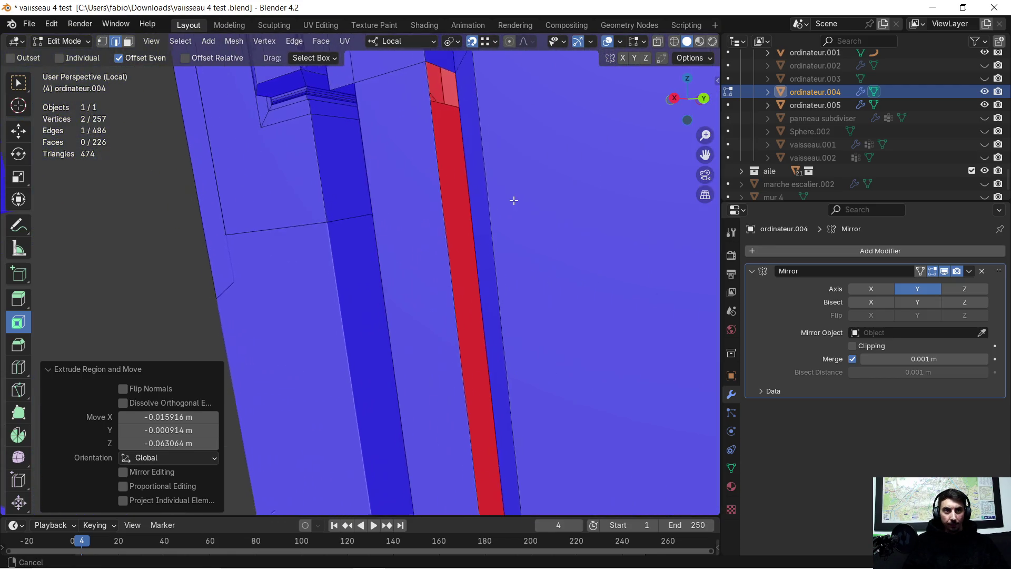
scroll(514, 201, "down", 2)
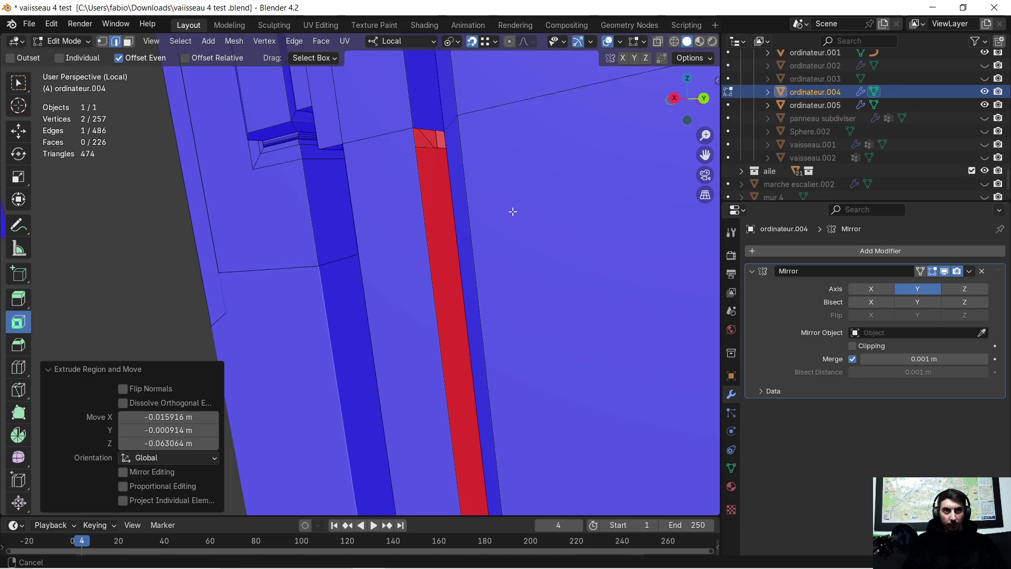
middle_click_drag(513, 211, 395, 364)
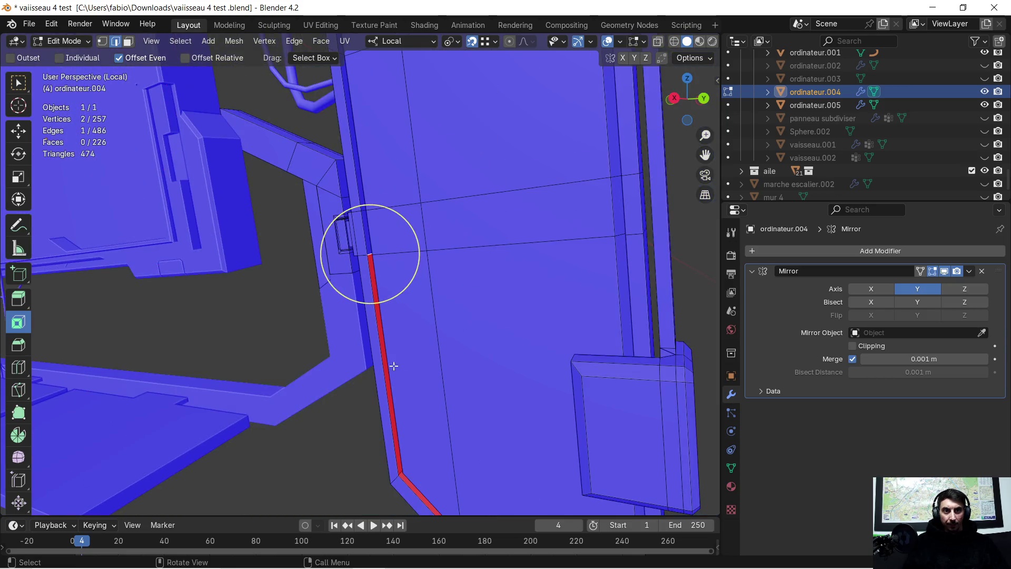
mouse_move(418, 439)
middle_mouse_down("shift")
mouse_move(413, 232)
mouse_move(418, 240)
middle_mouse_up("shift")
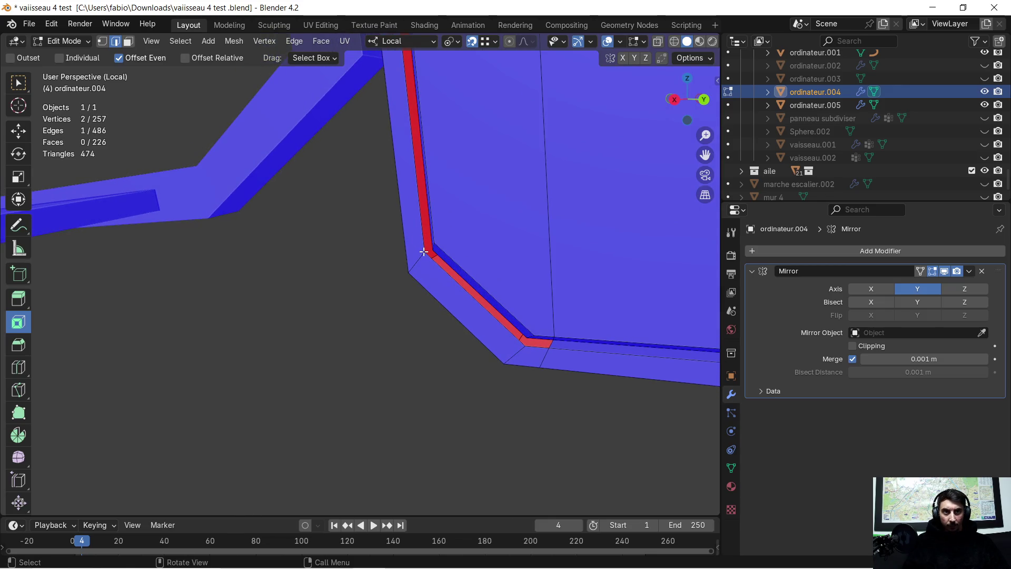
Extrude further edge segments around the rim's lower corner to finish the patch.
key("e")
left_click(445, 284)
key("e")
left_click(524, 339)
key("e")
mouse_move(547, 353)
middle_mouse_down()
mouse_move(498, 357)
mouse_move(538, 309)
mouse_move(532, 349)
mouse_move(501, 293)
mouse_move(479, 293)
mouse_move(402, 379)
mouse_move(500, 373)
mouse_move(537, 321)
mouse_move(418, 248)
mouse_move(440, 193)
mouse_move(324, 332)
mouse_move(345, 332)
mouse_move(415, 261)
middle_mouse_up()
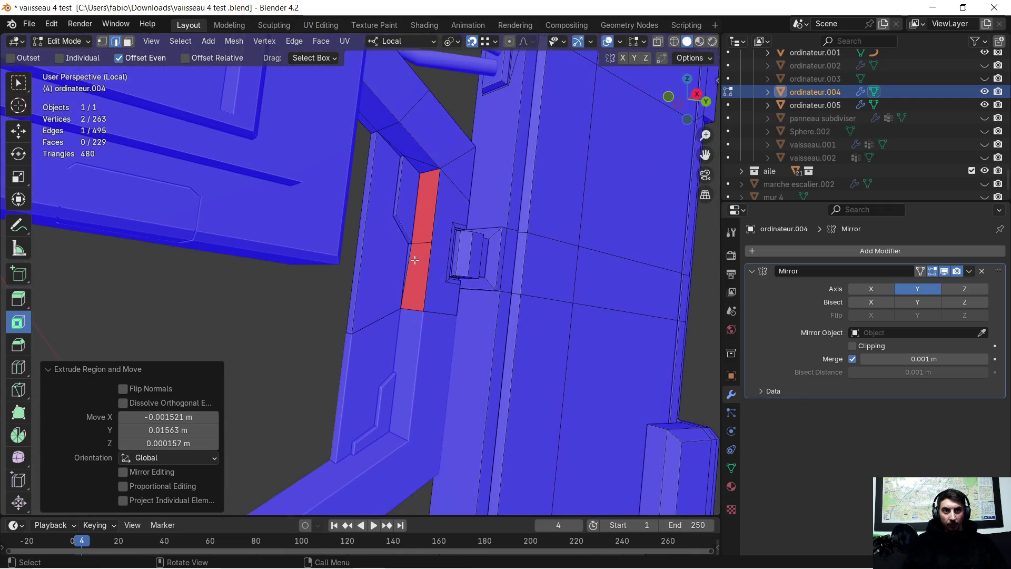
Select the new rim faces, flip their normals with Alt+N, and exit Edit Mode.
left_click(132, 42)
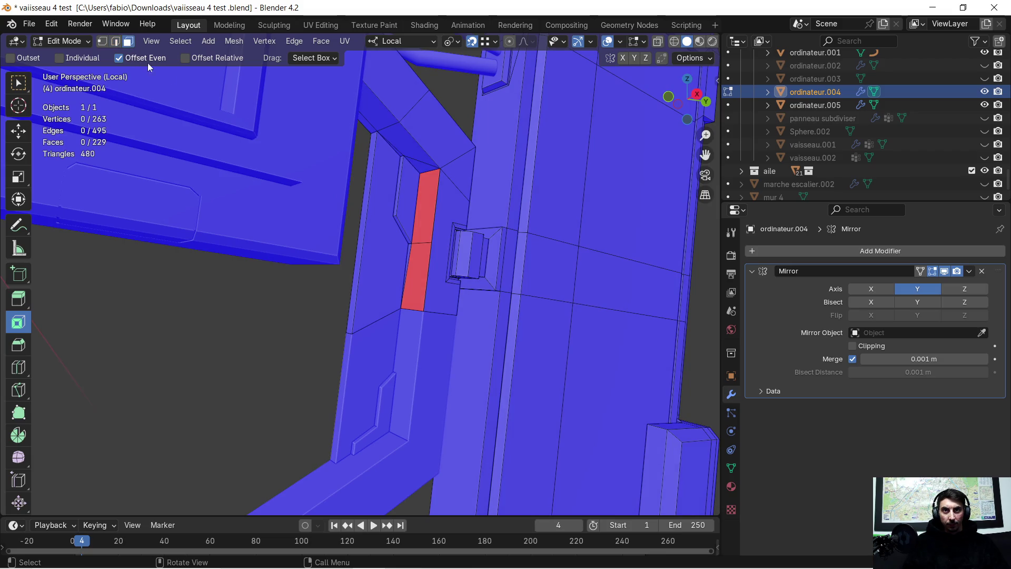
left_click(425, 229, "shift")
mouse_move(425, 230)
middle_mouse_down()
mouse_move(433, 310)
mouse_move(384, 303)
mouse_move(440, 300)
middle_mouse_up()
key("alt+n")
left_click(413, 305)
scroll(378, 343, "up", 3)
scroll(377, 348, "down", 2)
mouse_move(377, 349)
middle_mouse_down()
mouse_move(355, 357)
mouse_move(375, 332)
mouse_move(362, 354)
middle_mouse_up()
key("Tab")
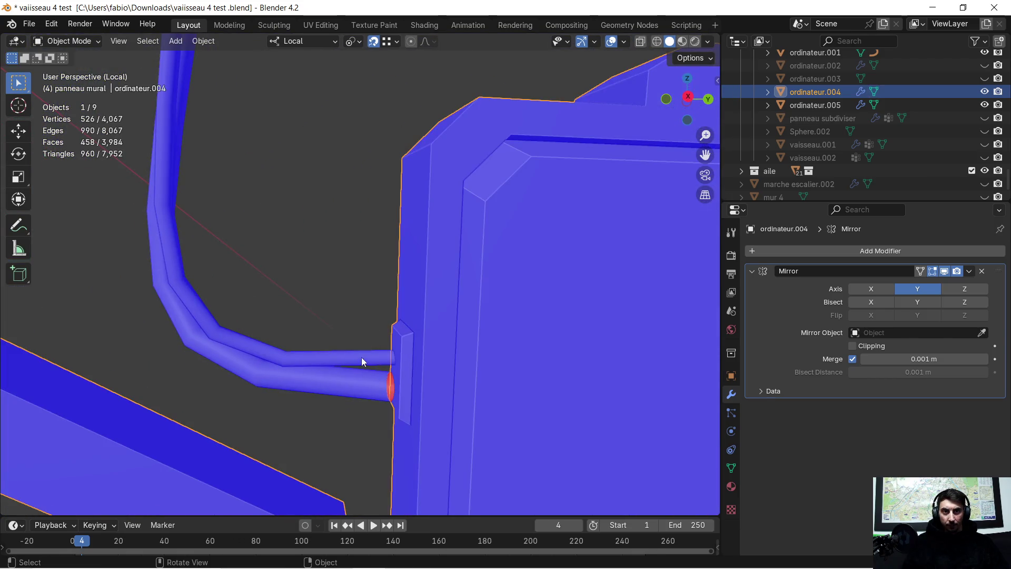
On BézierCurve.001, rotate the cable end point 5.39° about Z and slide it along local Y.
left_click(358, 372)
key("Tab")
mouse_move(396, 385)
middle_mouse_down()
mouse_move(431, 376)
mouse_move(440, 420)
mouse_move(436, 375)
middle_mouse_up()
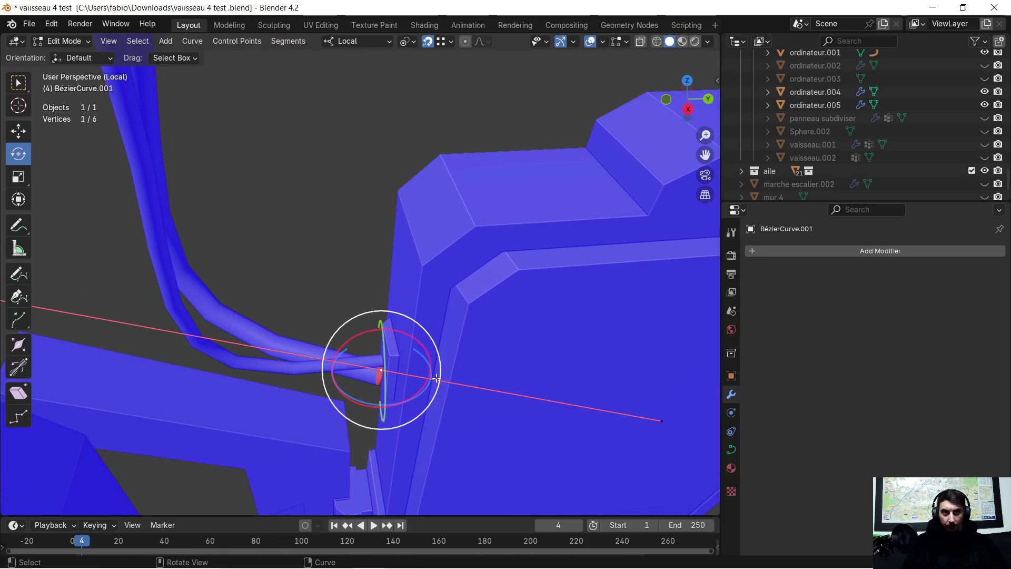
key("r")
key("z")
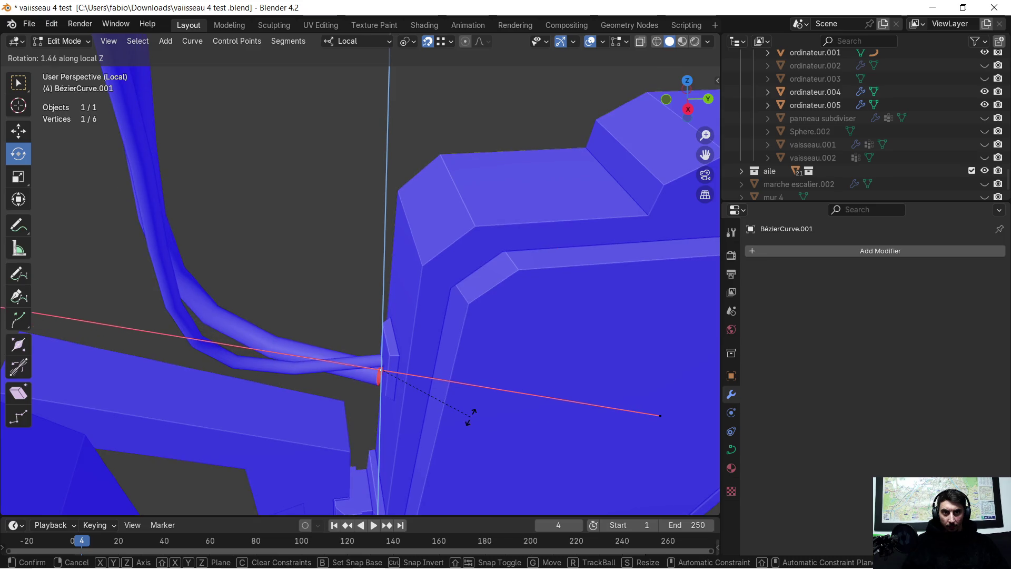
left_click(476, 411)
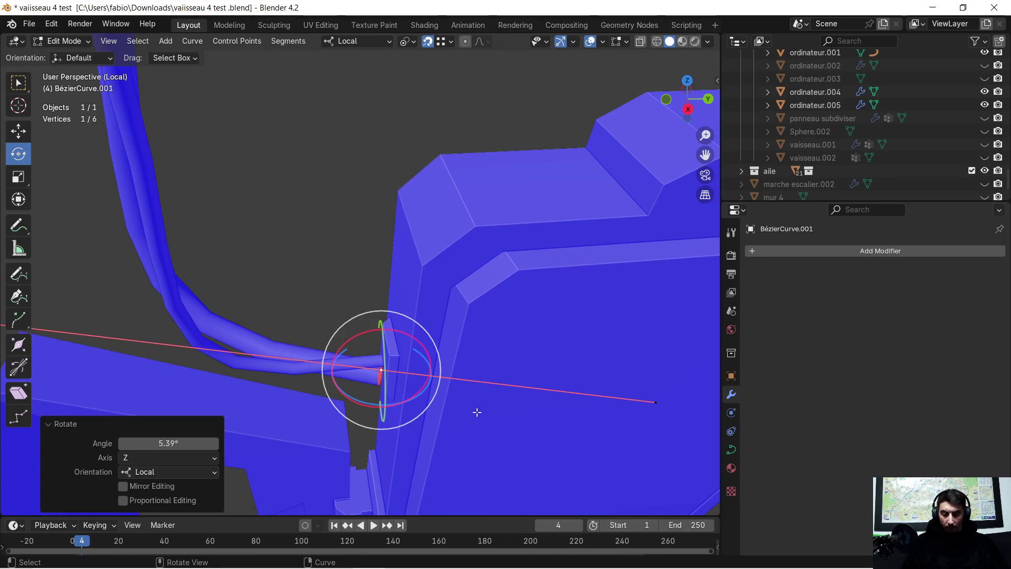
key("g")
key("x")
key("y")
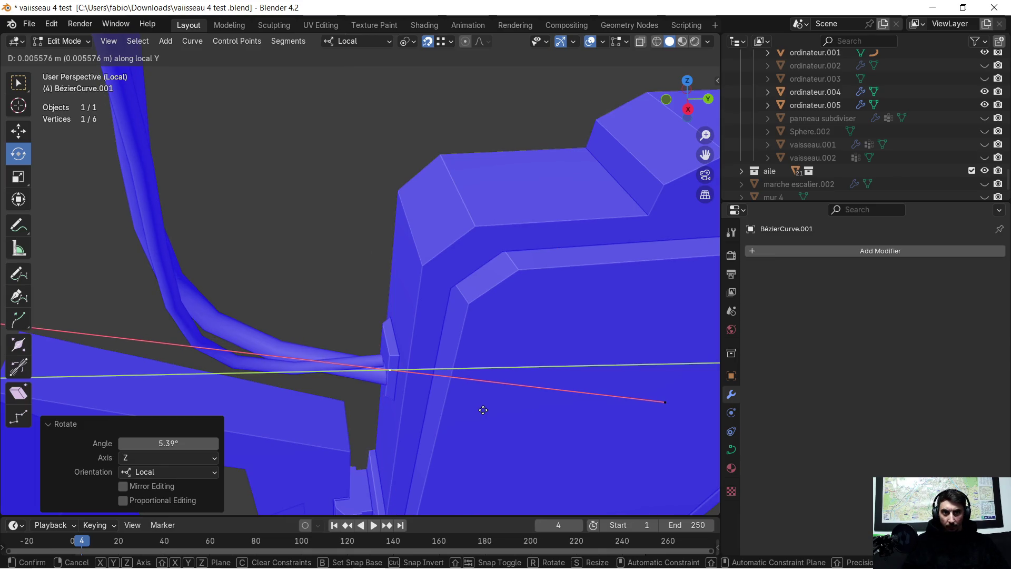
left_click(485, 409)
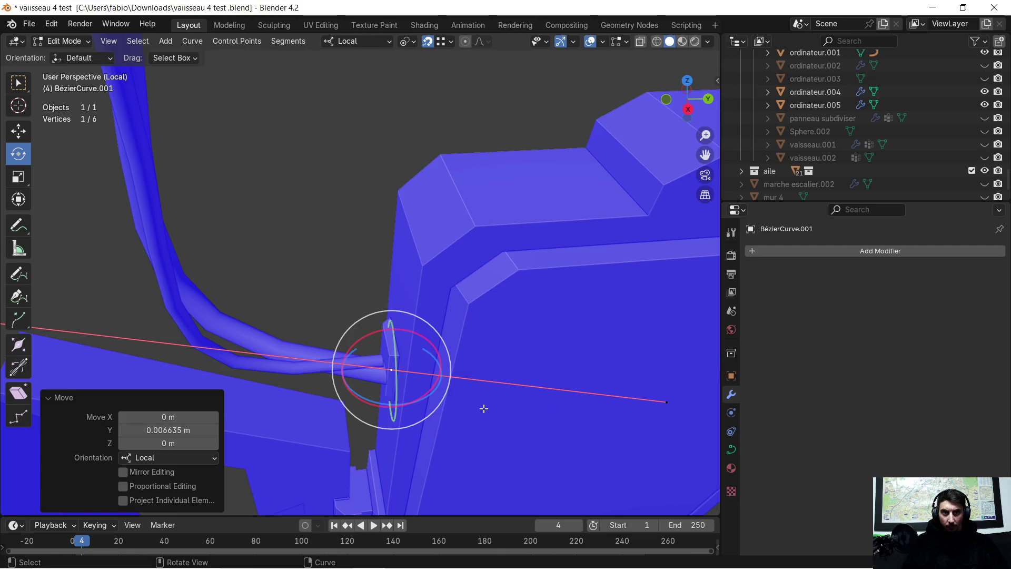
key("Tab")
Move the other BézierCurve's end point along local Y to meet the side connector.
left_click(299, 368)
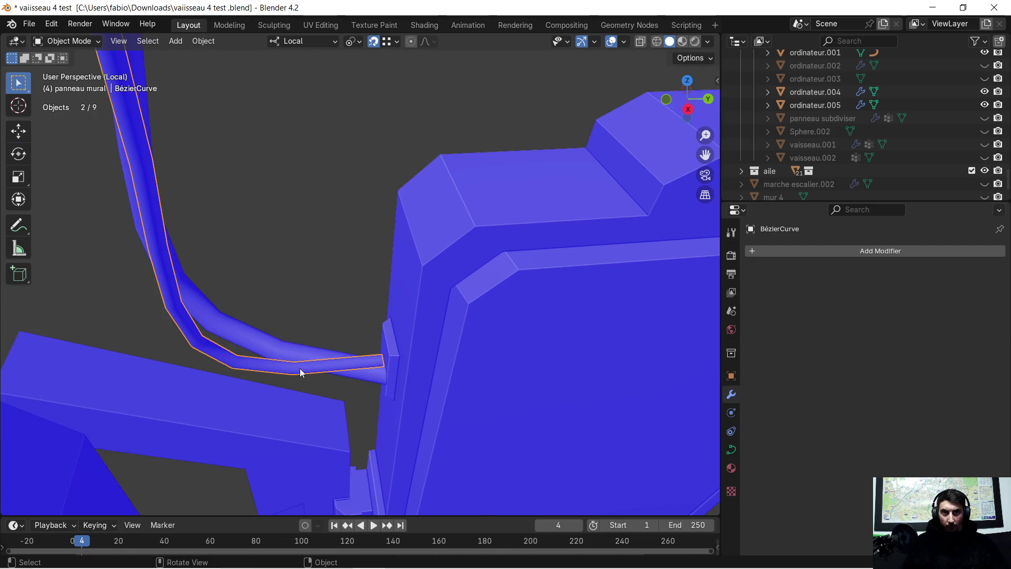
key("Tab")
left_click(381, 362)
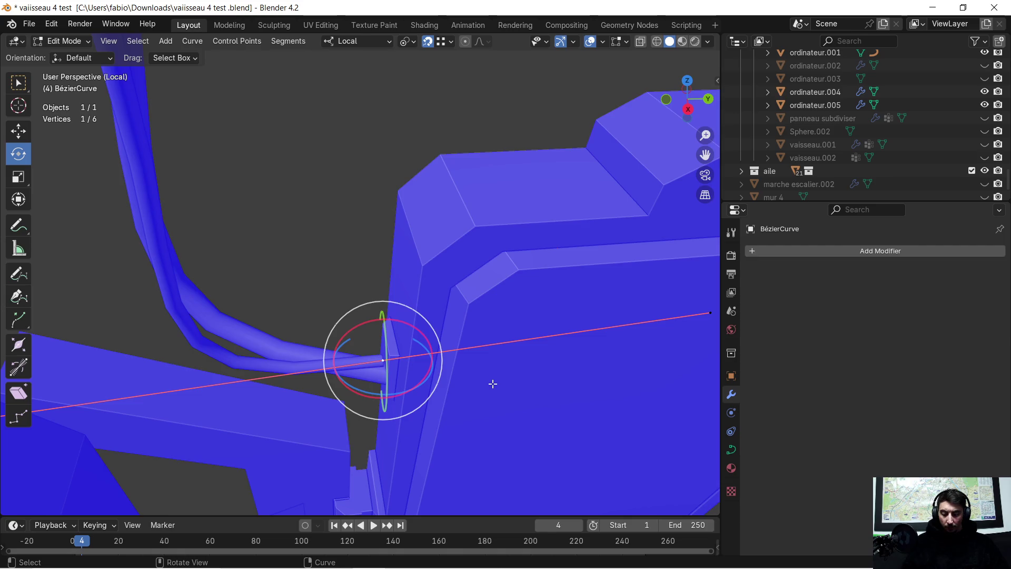
key("g")
key("x")
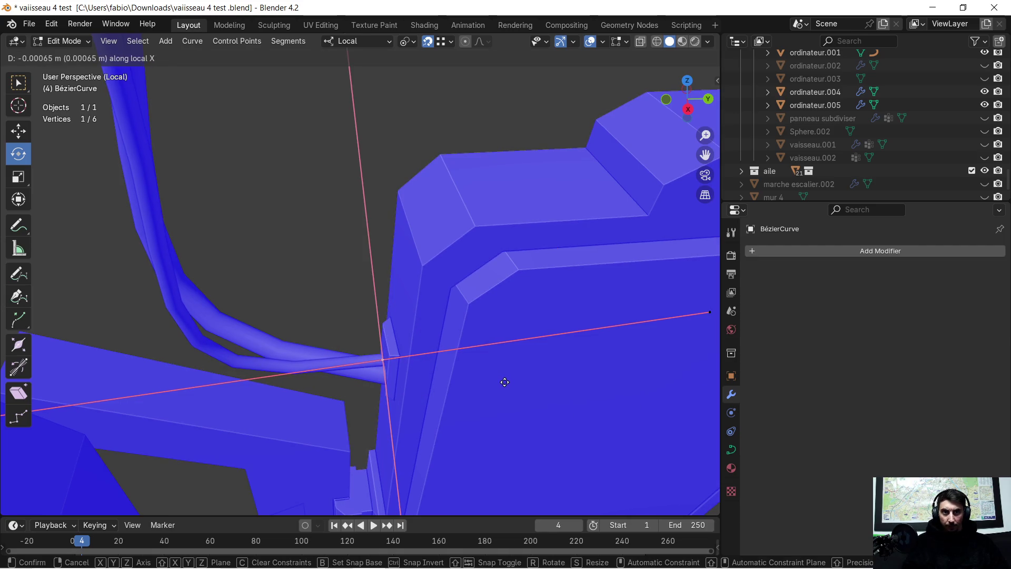
key("y")
left_click(506, 379)
scroll(466, 386, "down", 5)
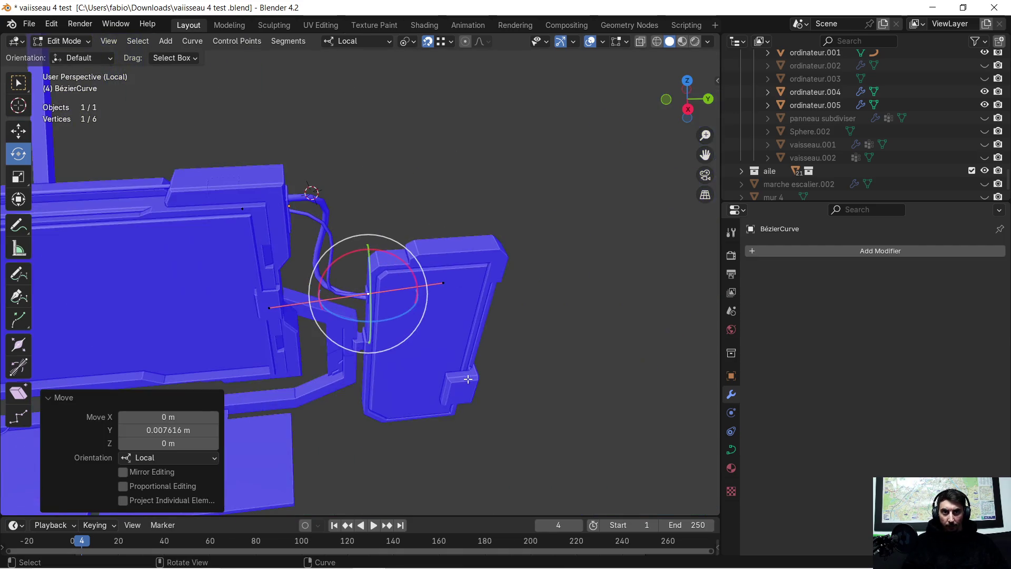
mouse_move(458, 390)
middle_mouse_down()
mouse_move(441, 316)
mouse_move(550, 315)
mouse_move(353, 342)
mouse_move(355, 321)
mouse_move(376, 324)
middle_mouse_up()
left_click(551, 314)
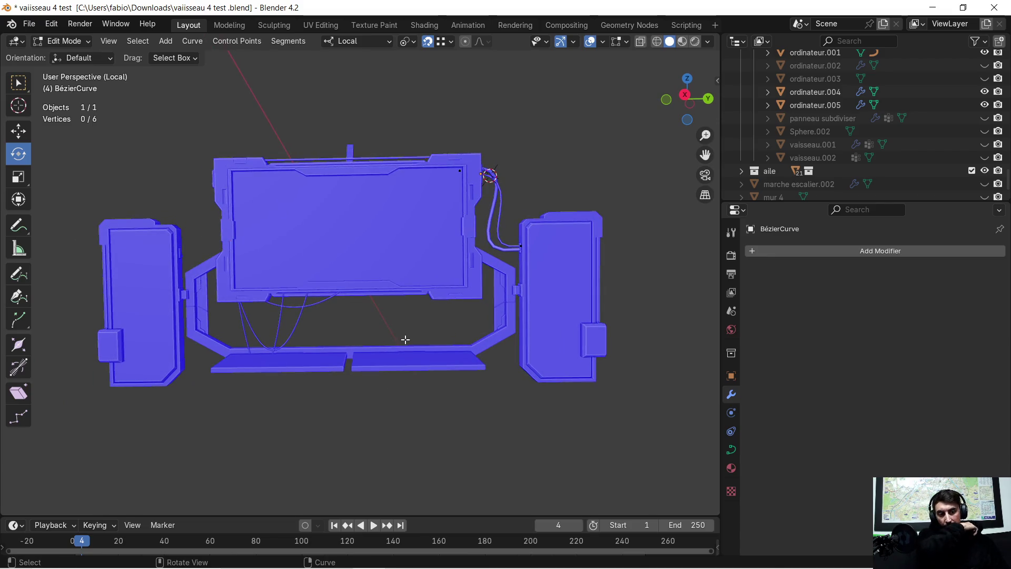
scroll(348, 337, "down", 2)
scroll(356, 335, "up", 4)
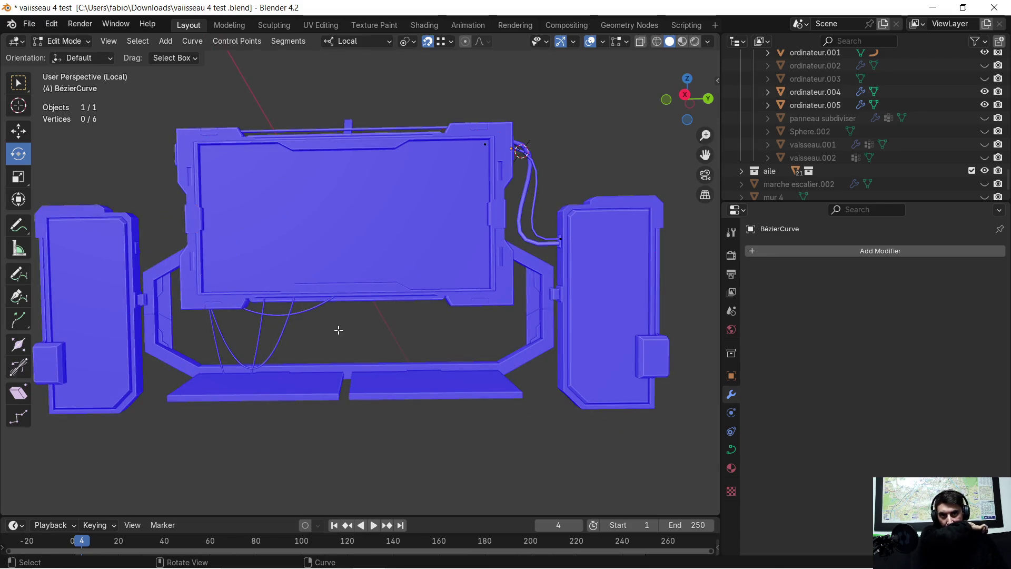
Leave curve editing and enter Edit Mode on the ordinateur.005 keyboard slab.
scroll(335, 335, "up", 2)
scroll(332, 340, "down", 2)
mouse_move(330, 343)
middle_mouse_down()
mouse_move(323, 348)
mouse_move(375, 359)
mouse_move(396, 351)
mouse_move(326, 361)
mouse_move(329, 298)
mouse_move(418, 334)
mouse_move(377, 339)
mouse_move(336, 311)
mouse_move(323, 326)
middle_mouse_up()
scroll(343, 393, "up", 5)
mouse_move(335, 427)
middle_mouse_down()
mouse_move(343, 350)
mouse_move(348, 383)
mouse_move(469, 429)
mouse_move(427, 348)
middle_mouse_up()
key("Tab")
left_click(412, 353)
key("Tab")
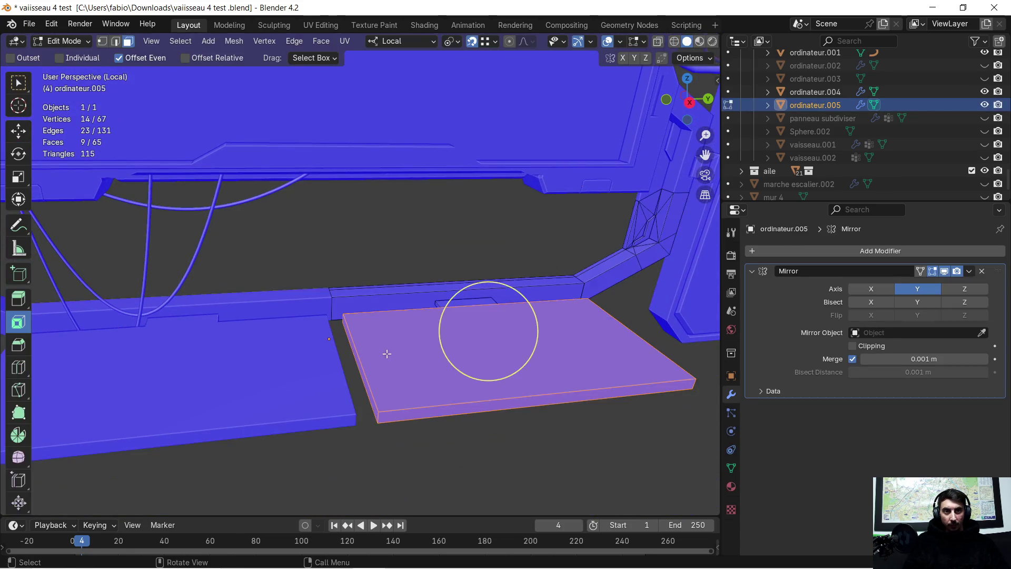
scroll(378, 354, "up", 4)
Select the slab's thin left side face and move it along local Y.
left_click(394, 343)
mouse_move(393, 343)
middle_mouse_down()
mouse_move(409, 422)
mouse_move(346, 413)
mouse_move(378, 414)
middle_mouse_up()
key("g")
key("x")
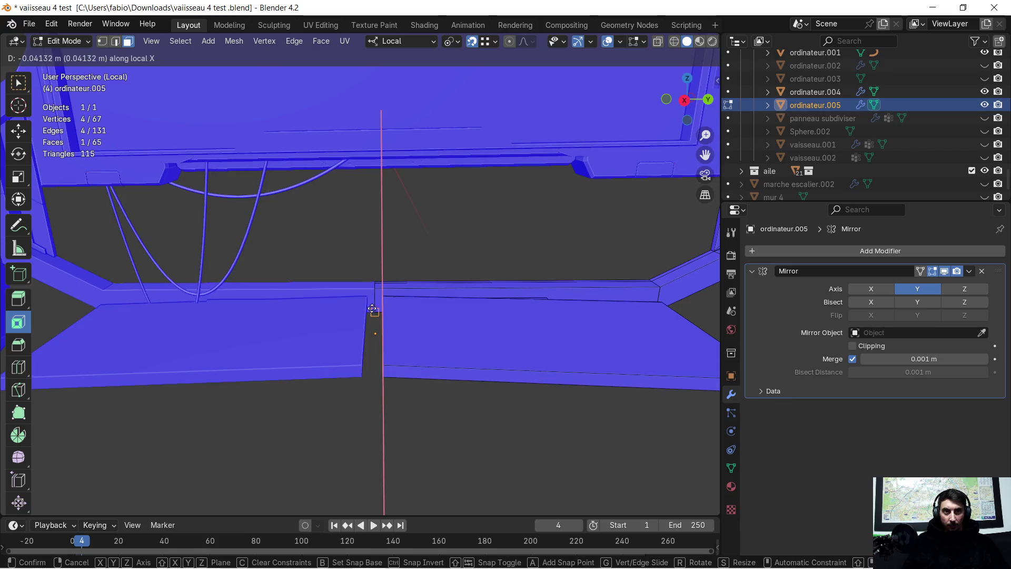
key("y")
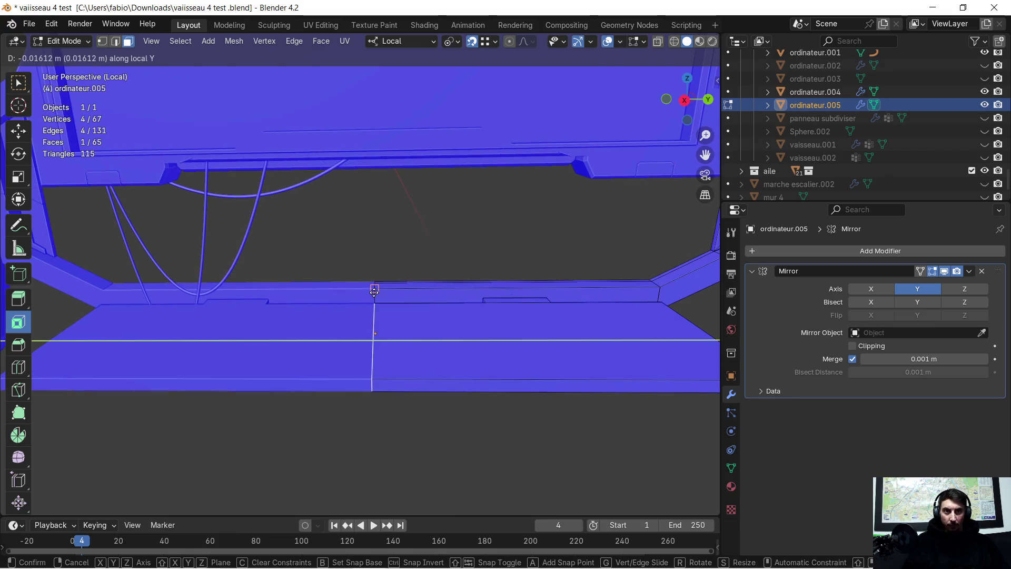
left_click(373, 288)
scroll(387, 337, "down", 3)
scroll(389, 340, "up", 2)
middle_click_drag(386, 355, 388, 361)
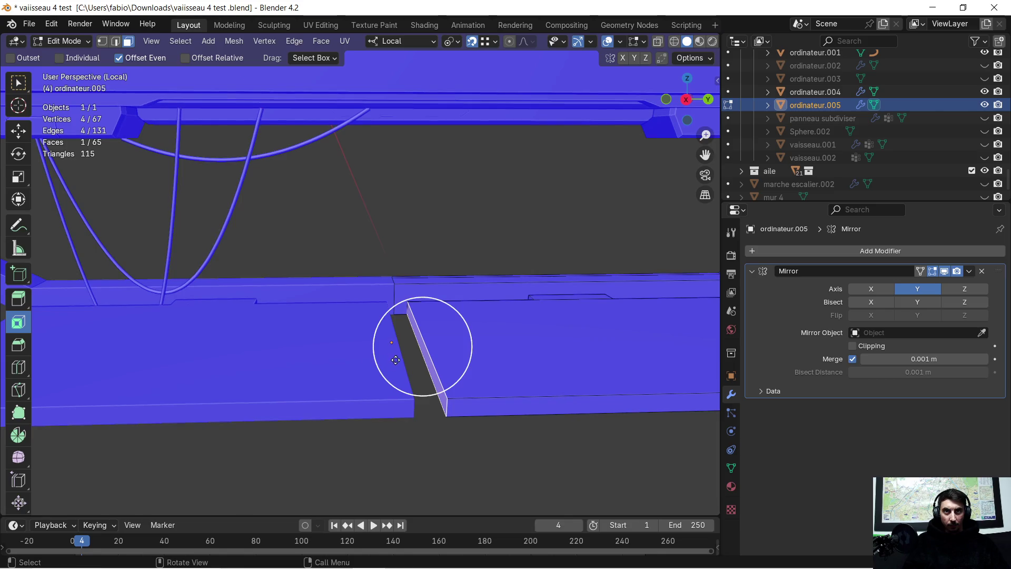
Delete the notch face and slide the notch edge along local Y to close the gap.
key("x")
left_click(427, 361)
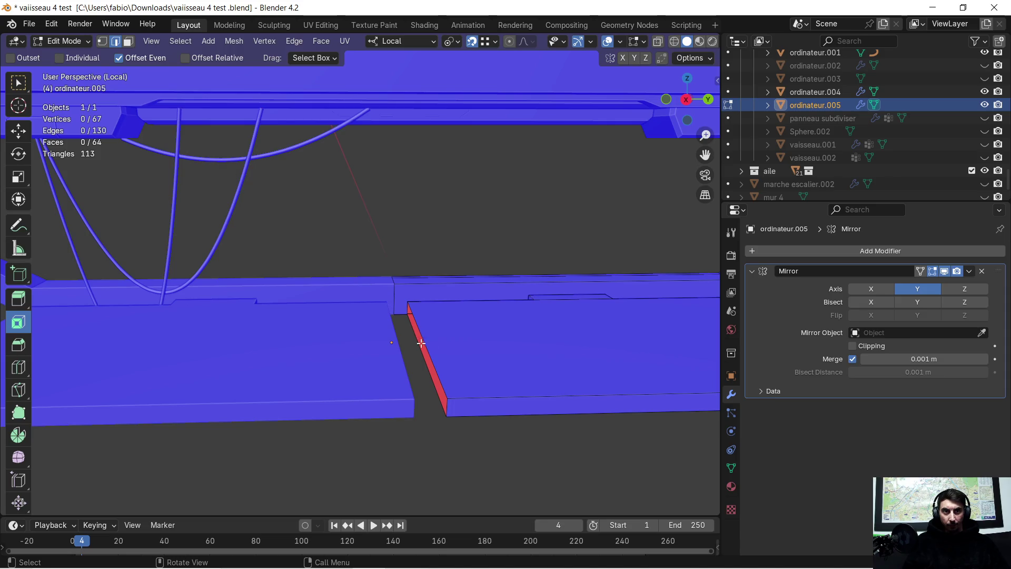
left_click(436, 356, "alt")
middle_click_drag(426, 367, 420, 366)
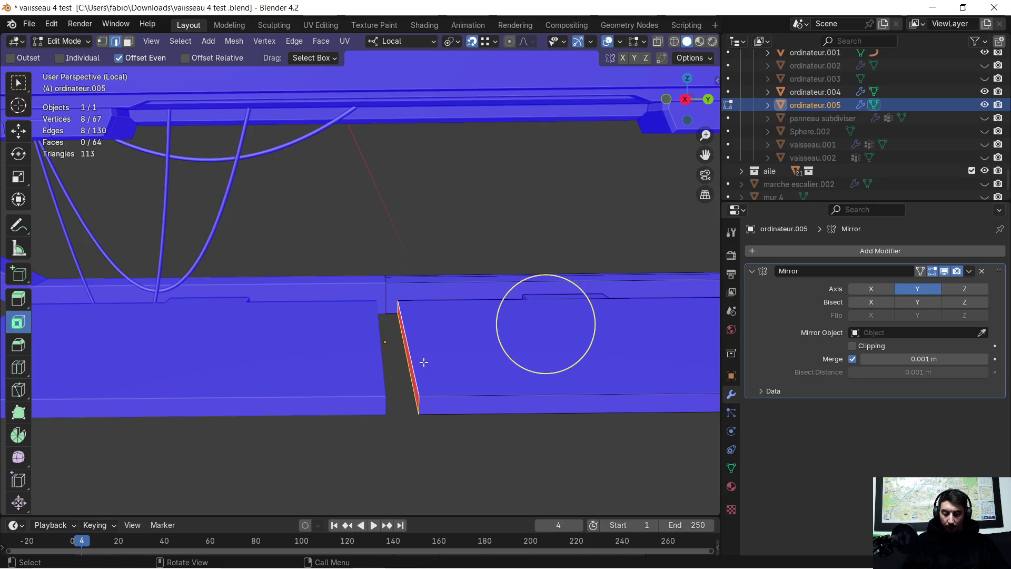
key("g")
key("y")
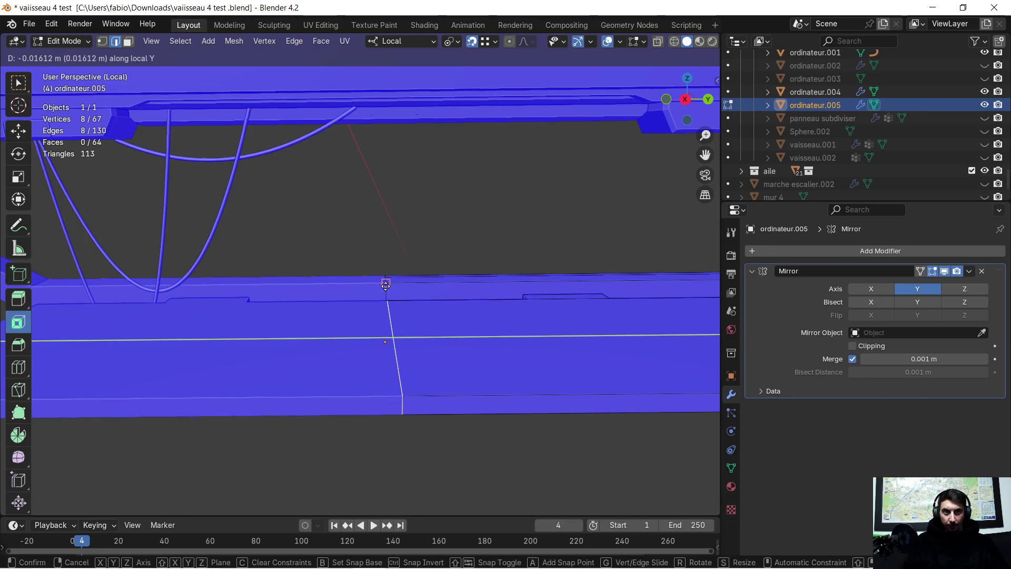
left_click(385, 285)
Select all and Merge By Distance, removing 4 overlapping vertices.
middle_click_drag(392, 306, 397, 356)
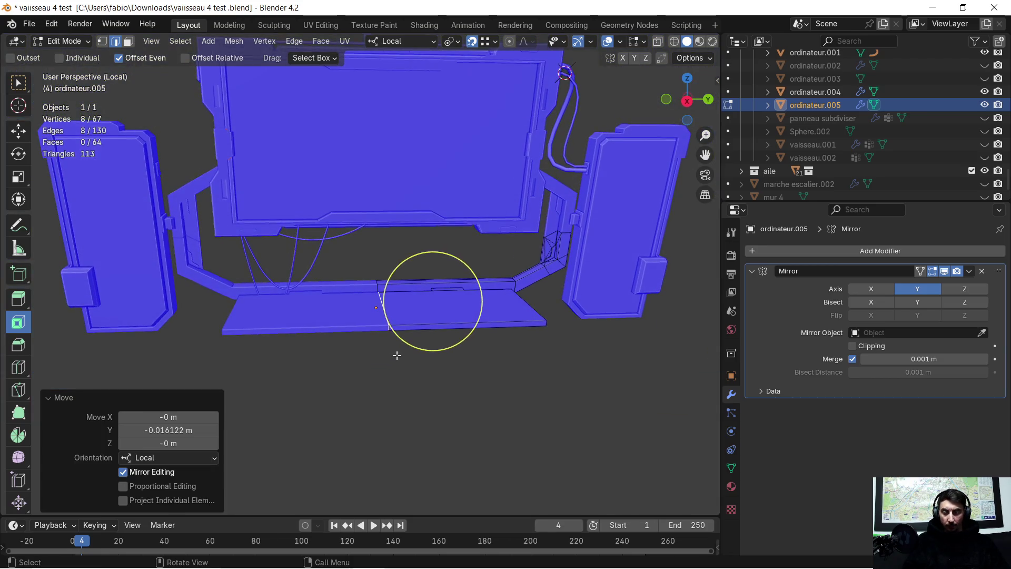
key("a")
key("m")
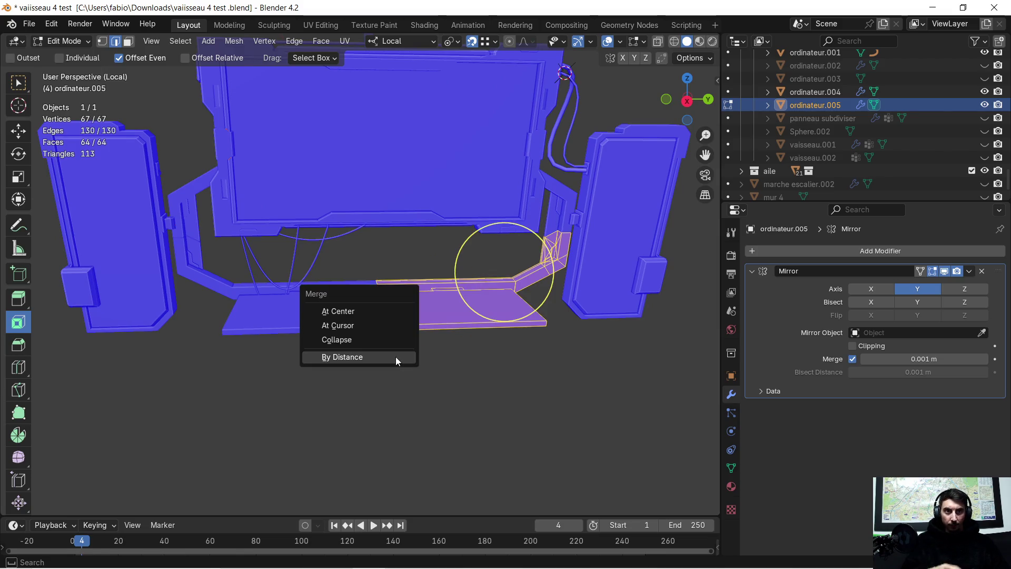
left_click(396, 357)
left_click(411, 362)
scroll(422, 372, "down", 2)
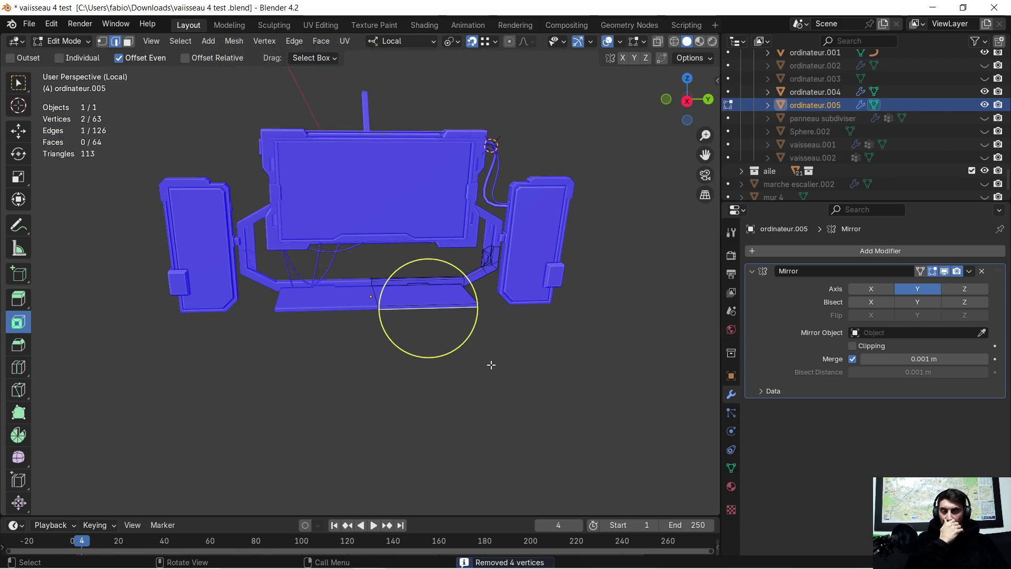
scroll(493, 364, "up", 1)
mouse_move(499, 357)
middle_mouse_down()
mouse_move(481, 323)
mouse_move(511, 368)
mouse_move(474, 364)
mouse_move(484, 350)
mouse_move(503, 361)
middle_mouse_up()
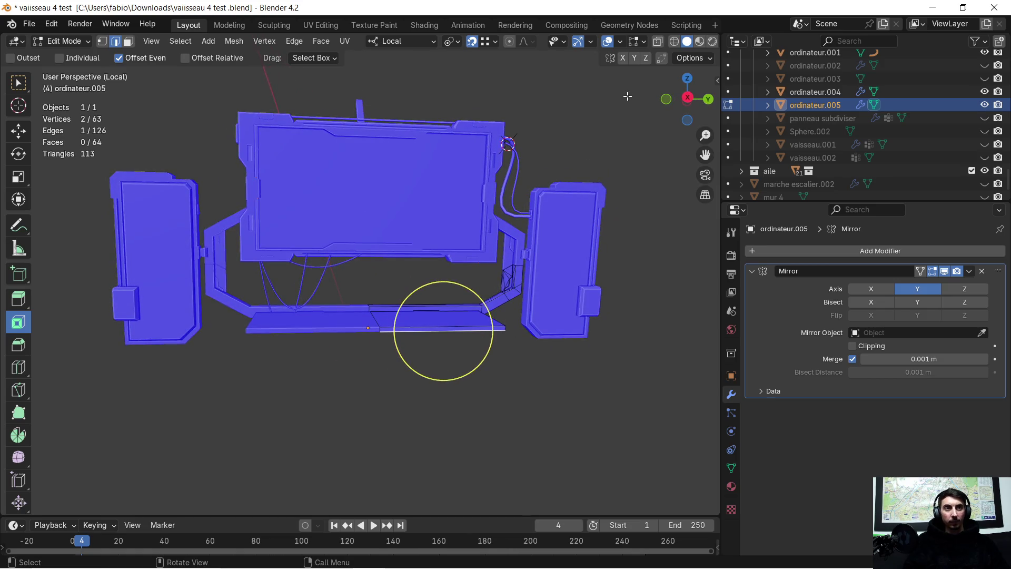
Uncheck Face Orientation in Viewport Overlays so the model shows plain grey.
left_click(620, 42)
left_click(535, 270)
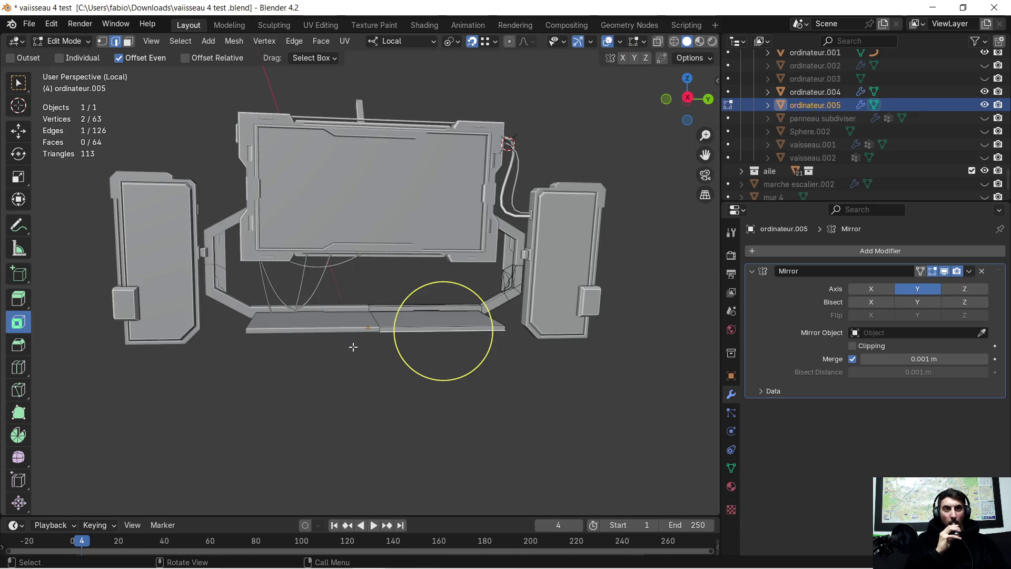
scroll(441, 219, "down", 2)
scroll(419, 223, "up", 3)
Orbit and zoom to an angled view of the side arm corner, then exit Edit Mode.
mouse_move(416, 224)
middle_mouse_down()
mouse_move(473, 230)
mouse_move(452, 241)
mouse_move(406, 237)
mouse_move(411, 223)
mouse_move(379, 199)
mouse_move(409, 210)
mouse_move(352, 228)
mouse_move(335, 214)
middle_mouse_up()
scroll(347, 187, "up", 1)
middle_click_drag(222, 200, 342, 212, "ctrl")
scroll(358, 204, "down", 3)
mouse_move(340, 258)
middle_mouse_down()
mouse_move(379, 228)
mouse_move(182, 252)
mouse_move(383, 258)
mouse_move(405, 235)
middle_mouse_up()
key("Tab")
Bevel the side arm's corner edge on ordinateur.004 with Ctrl+B.
left_click(388, 264)
key("Tab")
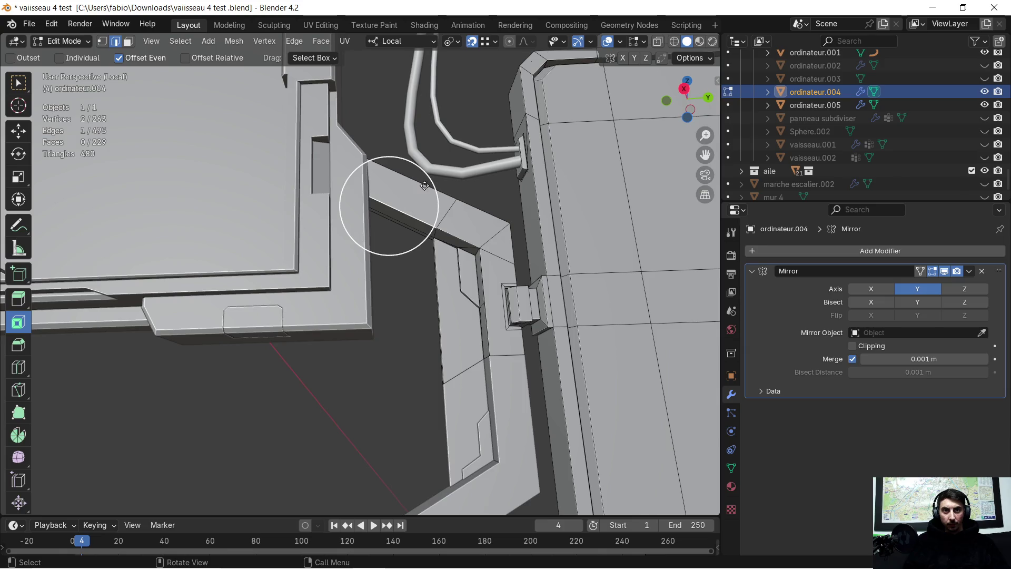
mouse_move(422, 191)
middle_mouse_down()
mouse_move(361, 230)
mouse_move(327, 309)
mouse_move(420, 205)
mouse_move(408, 303)
middle_mouse_up()
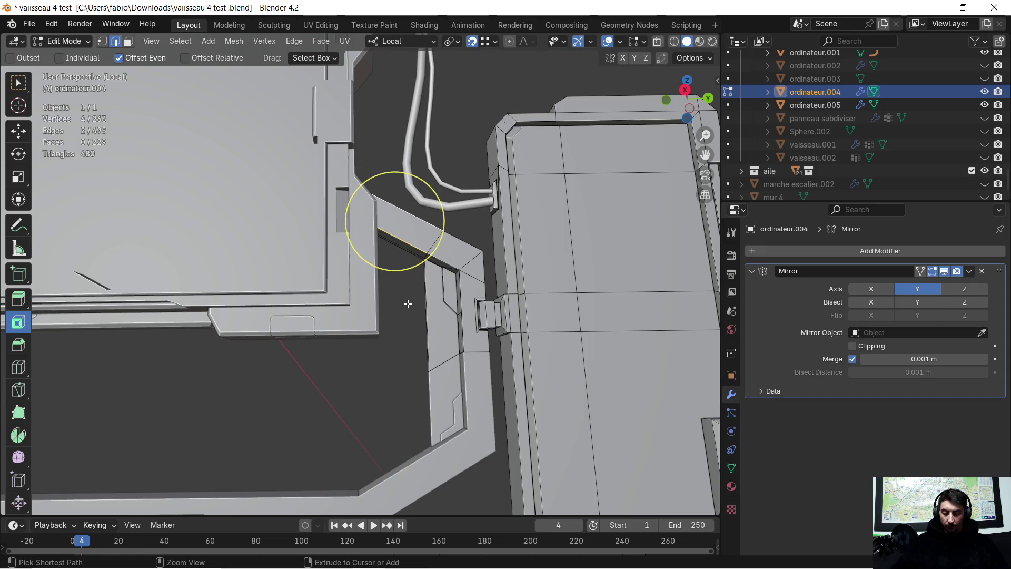
key("ctrl+b")
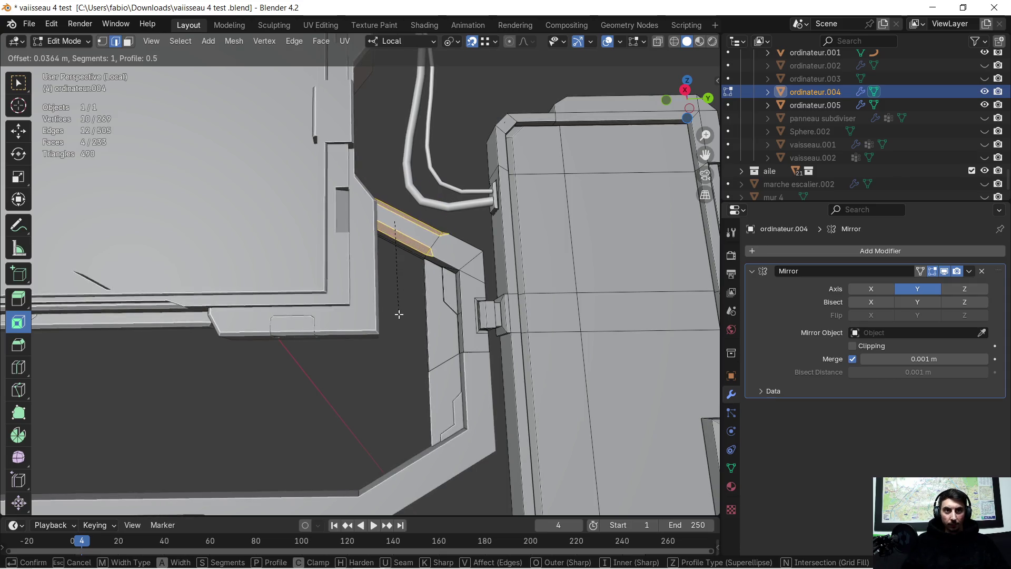
left_click(397, 316)
key("c")
left_click(401, 306)
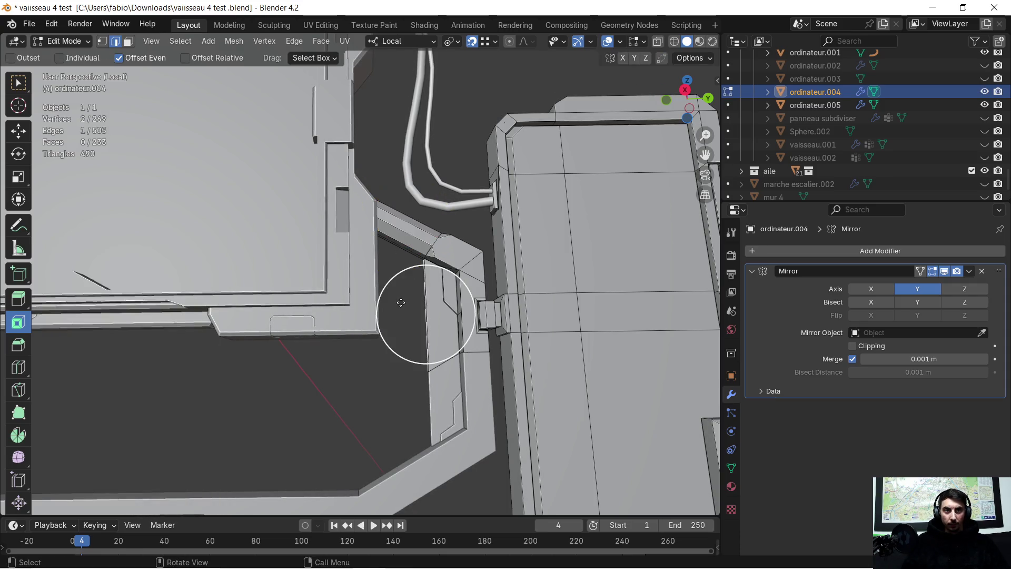
scroll(383, 306, "down", 3)
mouse_move(383, 306)
middle_mouse_down()
mouse_move(289, 316)
mouse_move(402, 316)
mouse_move(269, 337)
mouse_move(368, 334)
mouse_move(357, 338)
mouse_move(366, 334)
mouse_move(202, 271)
mouse_move(283, 298)
middle_mouse_up()
scroll(366, 334, "up", 5)
key("Tab")
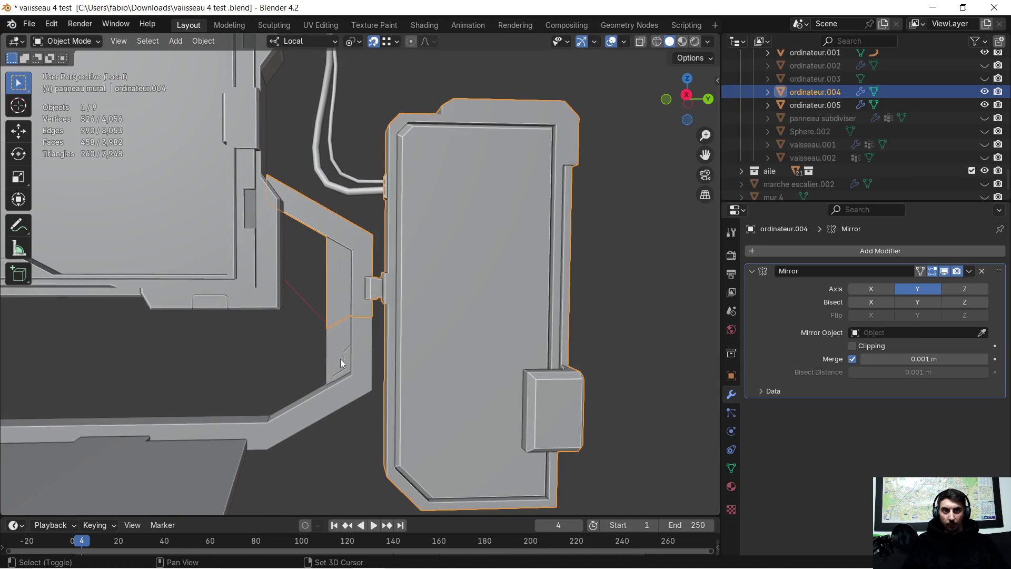
Add ordinateur.005 to the edit and bevel its selected frame edges.
left_click(336, 364, "shift")
key("Tab")
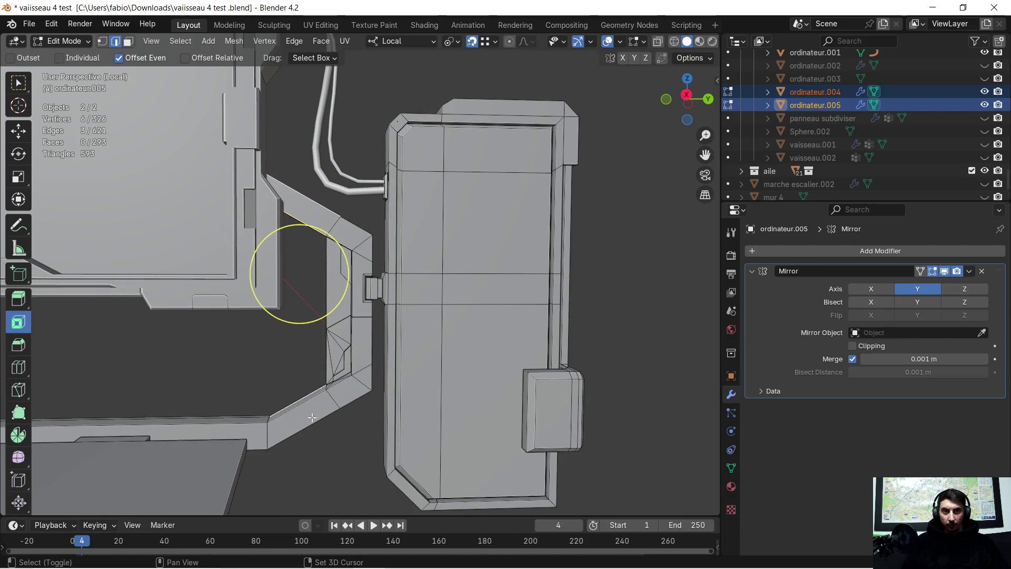
mouse_move(294, 395)
middle_mouse_down()
mouse_move(409, 429)
mouse_move(332, 400)
middle_mouse_up()
scroll(353, 335, "up", 3)
middle_click_drag(353, 335, 385, 385)
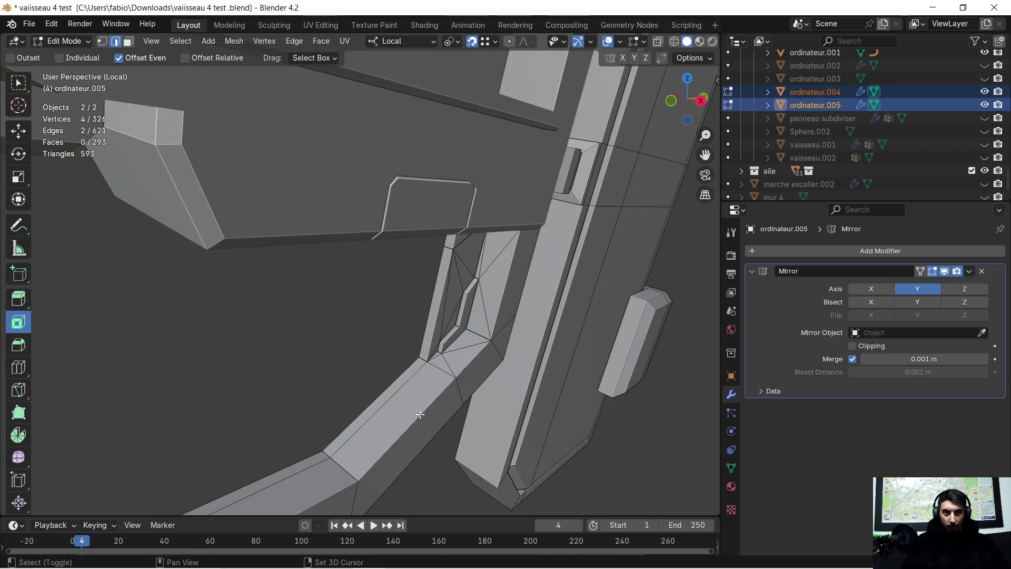
mouse_move(446, 452)
middle_mouse_down()
mouse_move(350, 425)
mouse_move(406, 428)
mouse_move(318, 382)
middle_mouse_up()
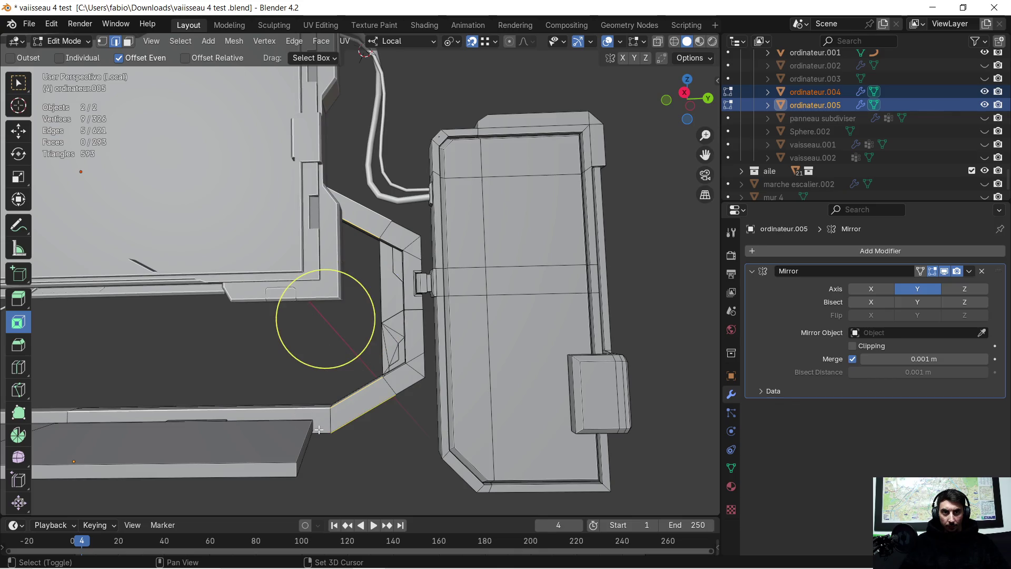
key("ctrl+b")
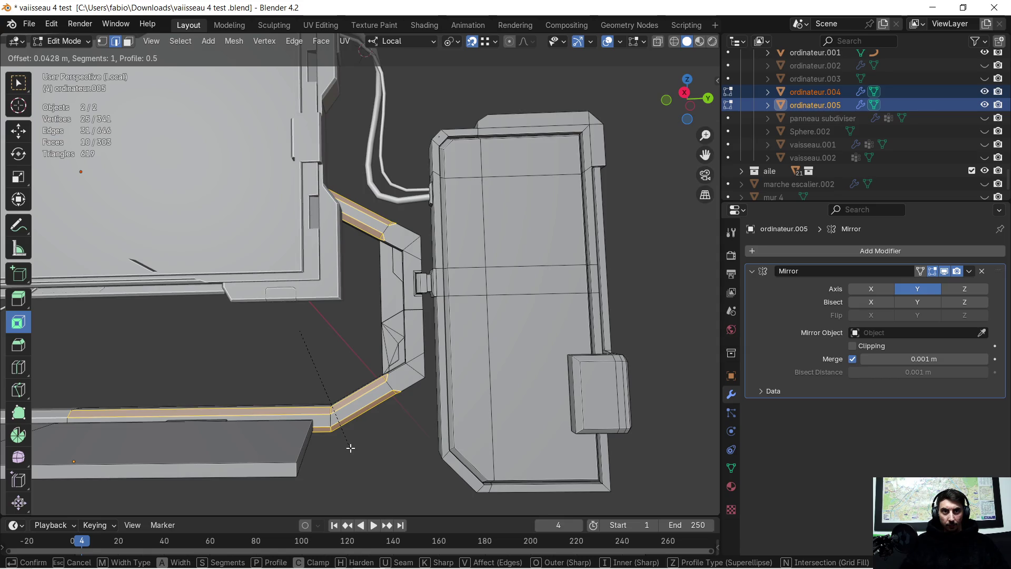
left_click(351, 448)
Deselect everything and zoom in on the arm's triangulated faces, ready for the knife tool.
mouse_move(350, 443)
middle_mouse_down()
mouse_move(389, 416)
mouse_move(518, 433)
mouse_move(389, 361)
mouse_move(360, 272)
mouse_move(378, 210)
middle_mouse_up()
left_click(255, 207)
scroll(281, 209, "down", 2)
mouse_move(346, 320)
middle_mouse_down("ctrl")
mouse_move(373, 237)
mouse_move(392, 234)
mouse_move(389, 262)
middle_mouse_up("ctrl")
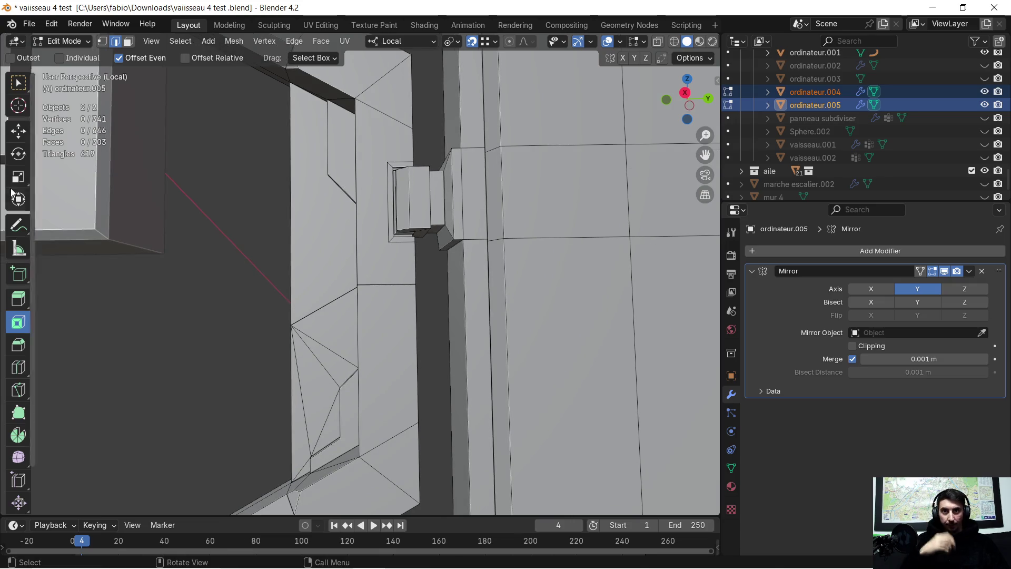
left_click(20, 390)
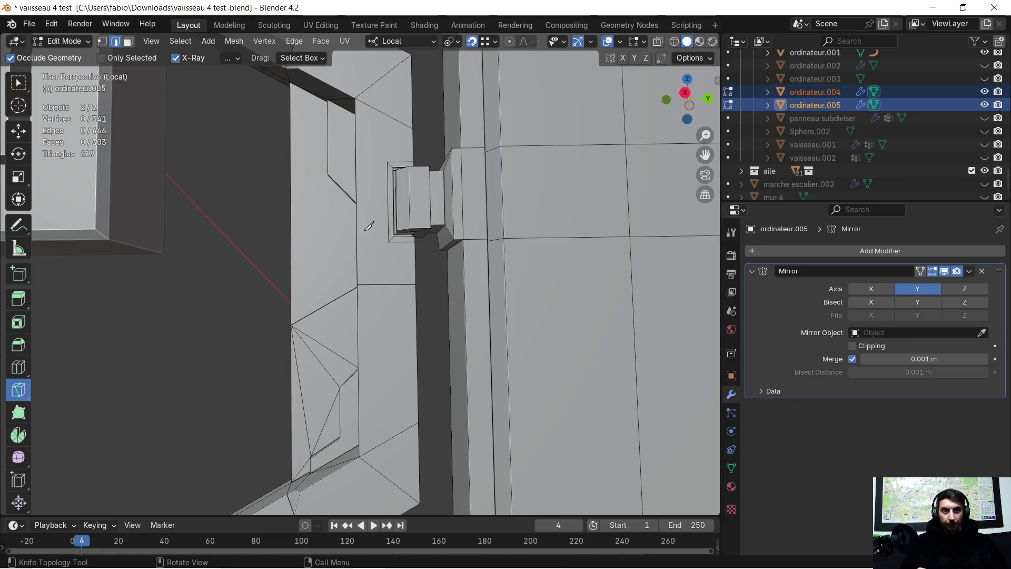
Trace the stepped outline on the arm face with Z- and Y-constrained knife points.
left_click(366, 231)
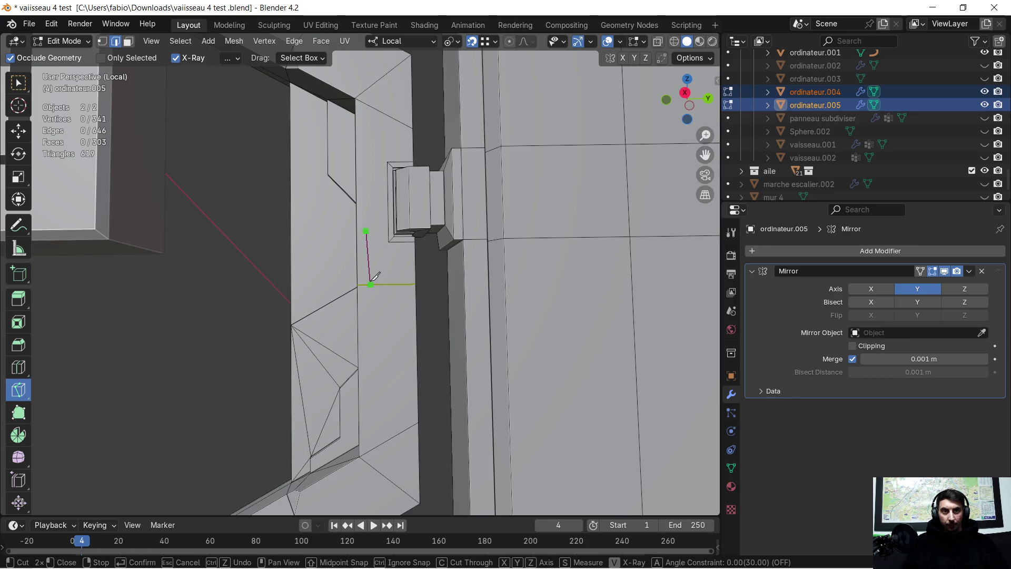
key("z")
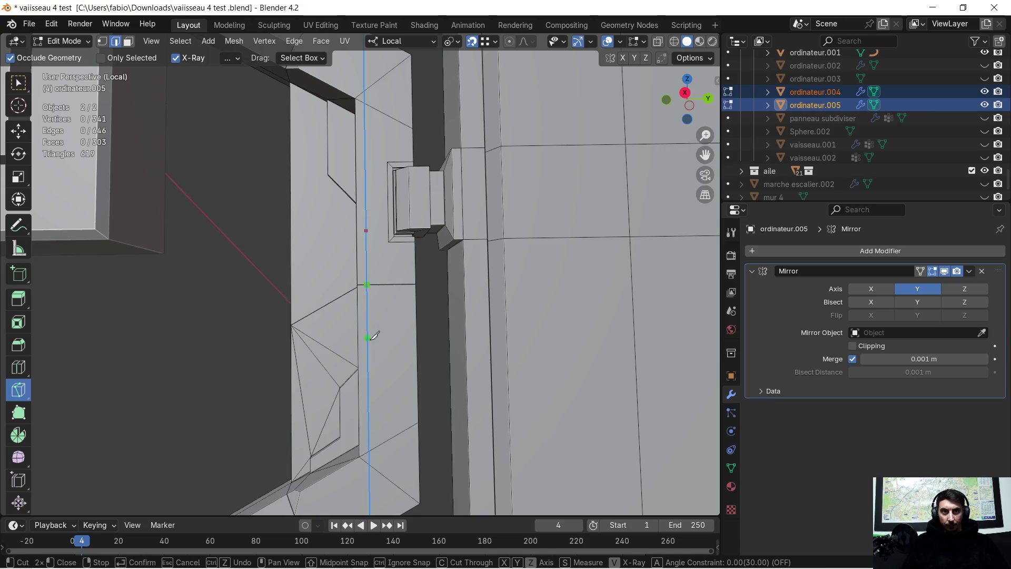
left_click(368, 400)
key("y")
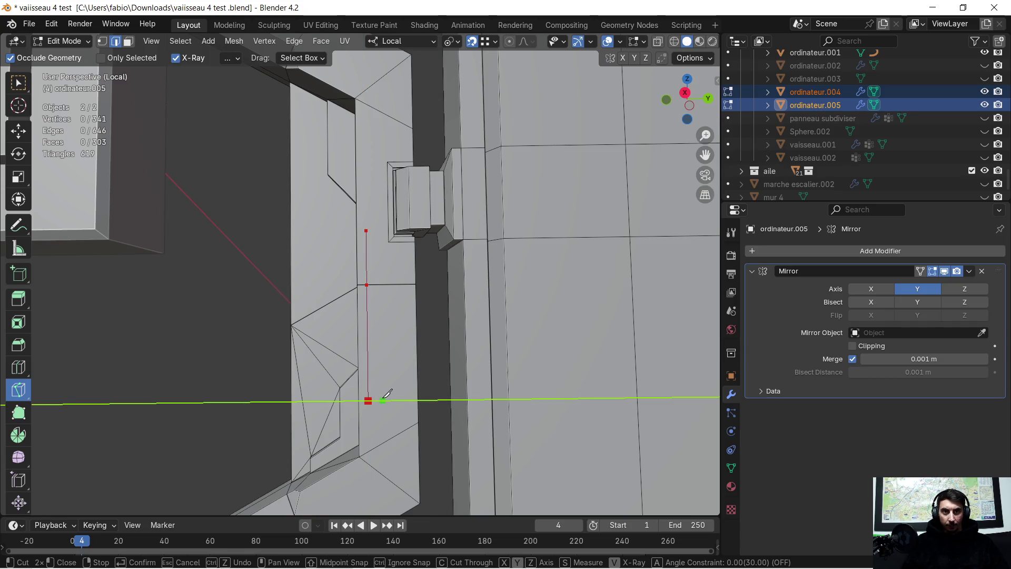
left_click(400, 401)
key("y")
key("z")
left_click(399, 285)
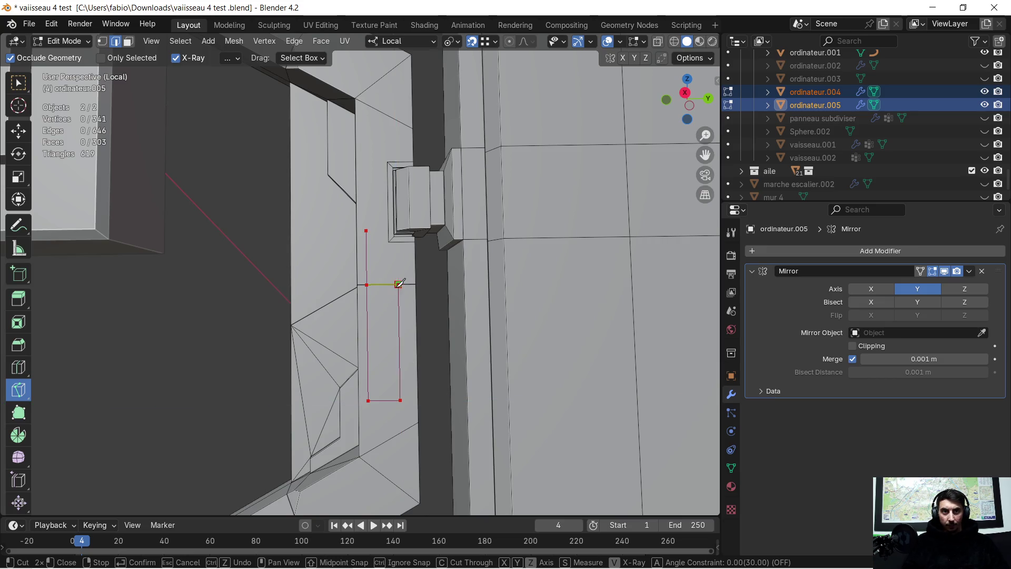
left_click(398, 259)
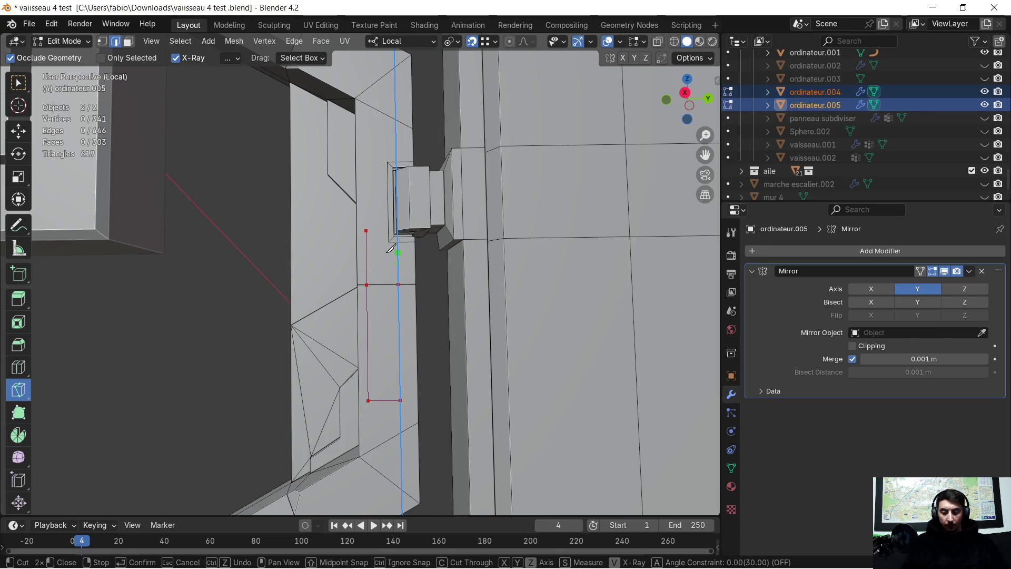
key("y")
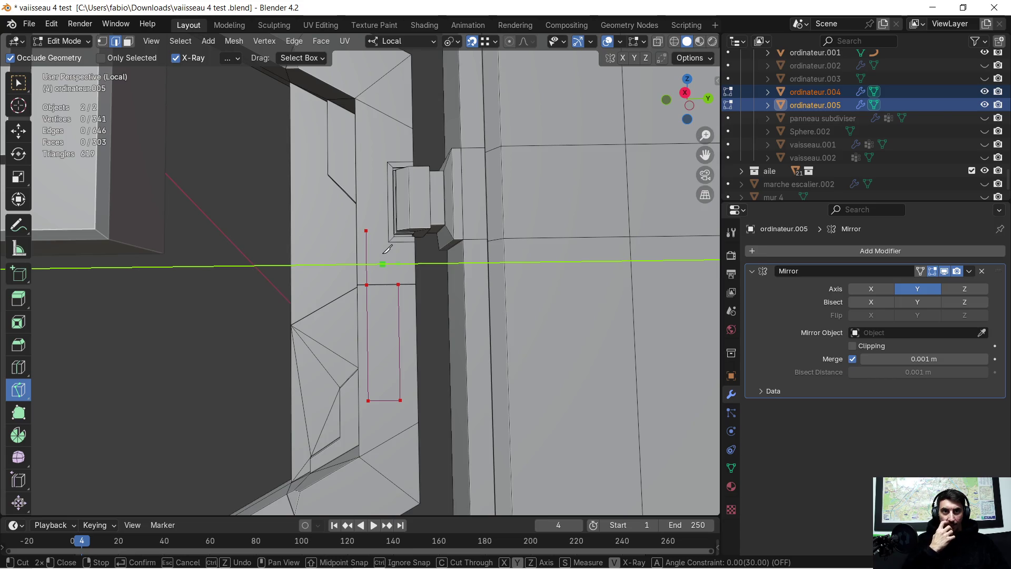
left_click(388, 248)
key("z")
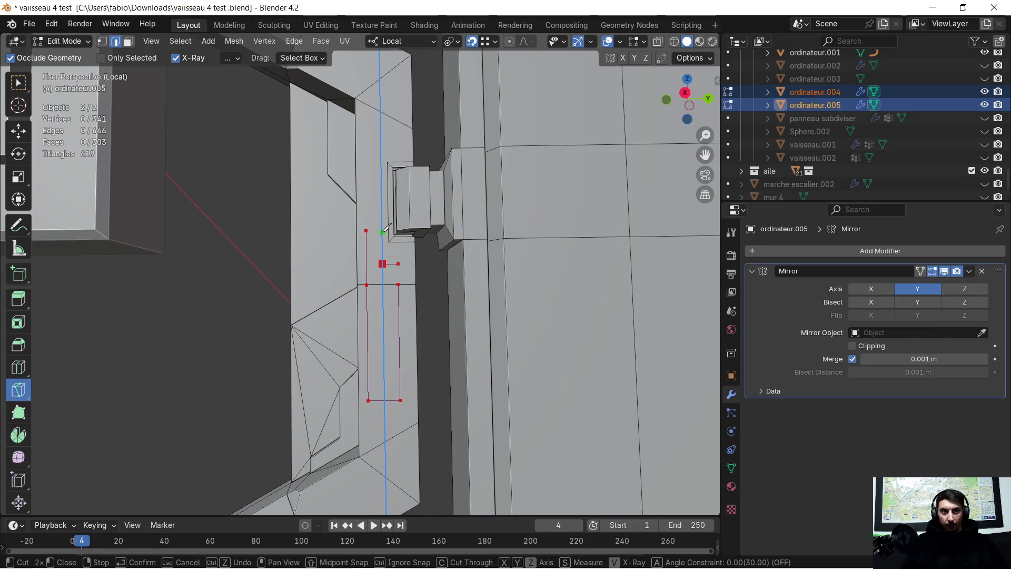
left_click(386, 228)
key("z")
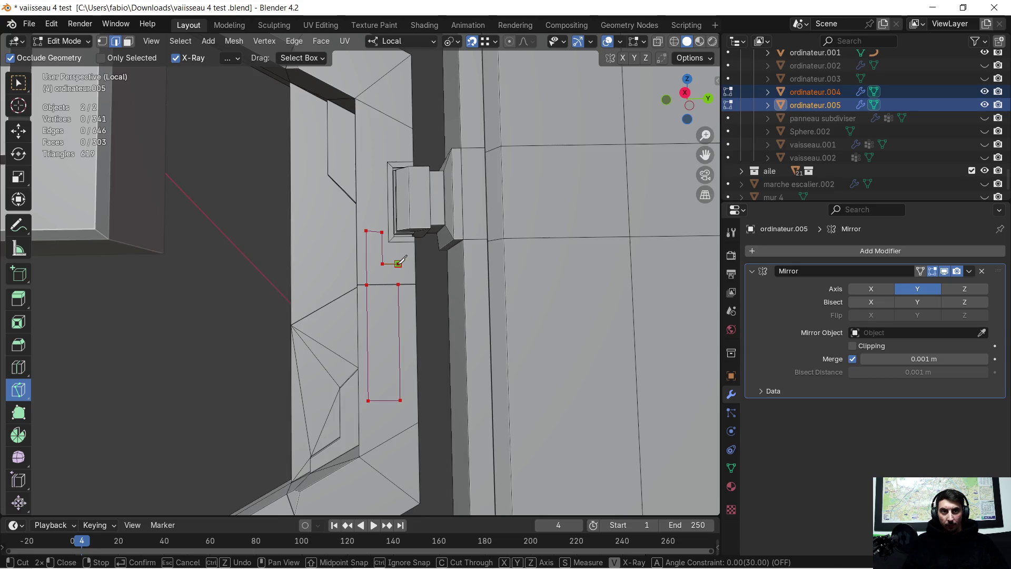
Add a separate vertical knife cut from the edge intersection and confirm the cut.
scroll(401, 260, "up", 10)
scroll(402, 260, "down", 4)
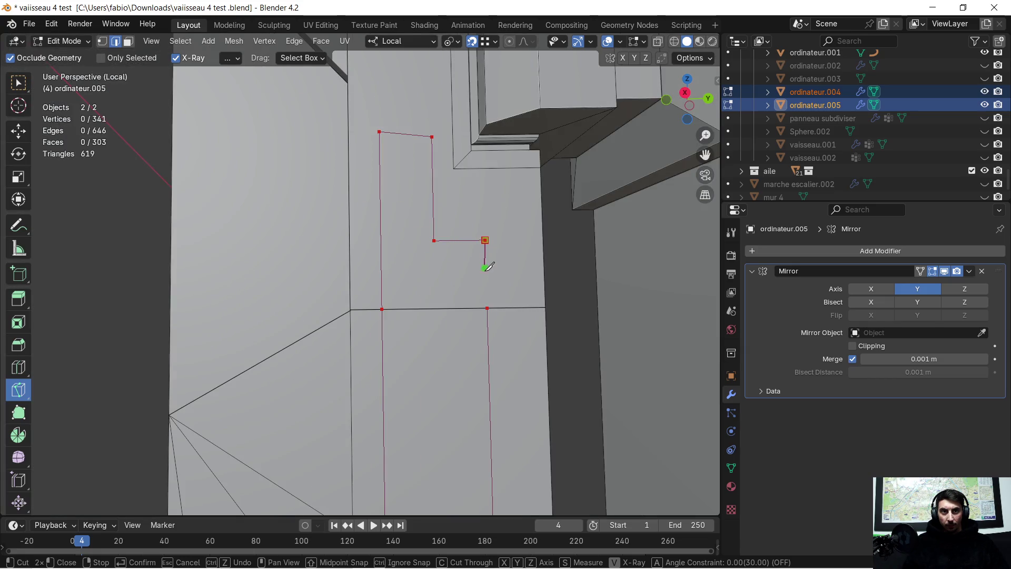
left_click(489, 308)
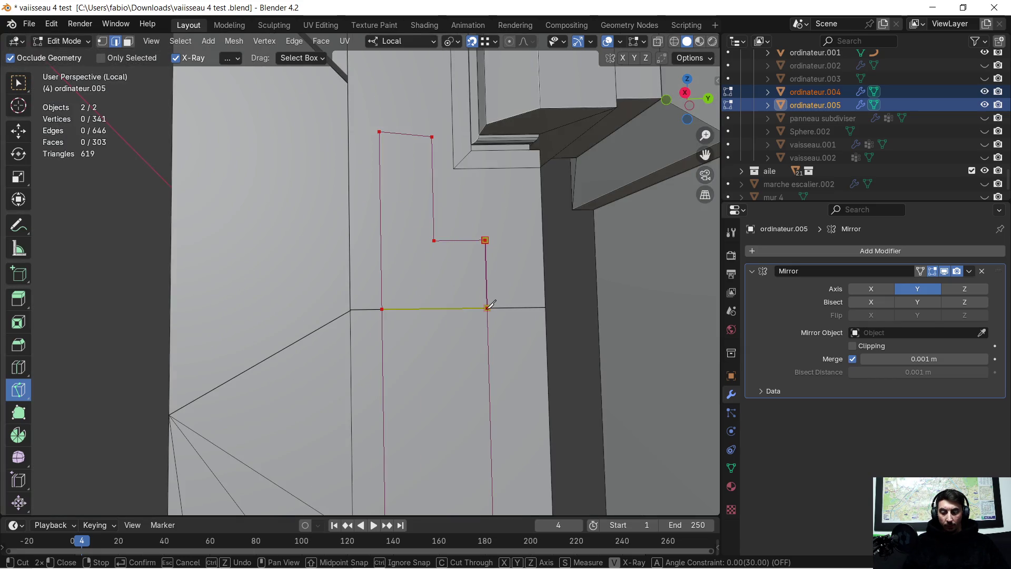
key("z")
right_click(488, 307)
left_click(488, 307)
key("z")
left_click(485, 240)
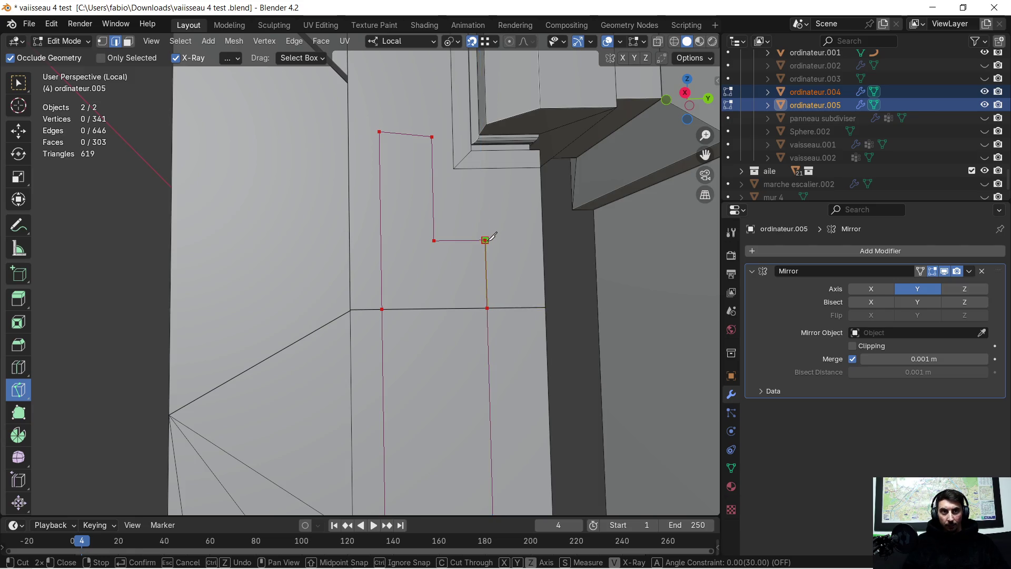
scroll(420, 255, "down", 6)
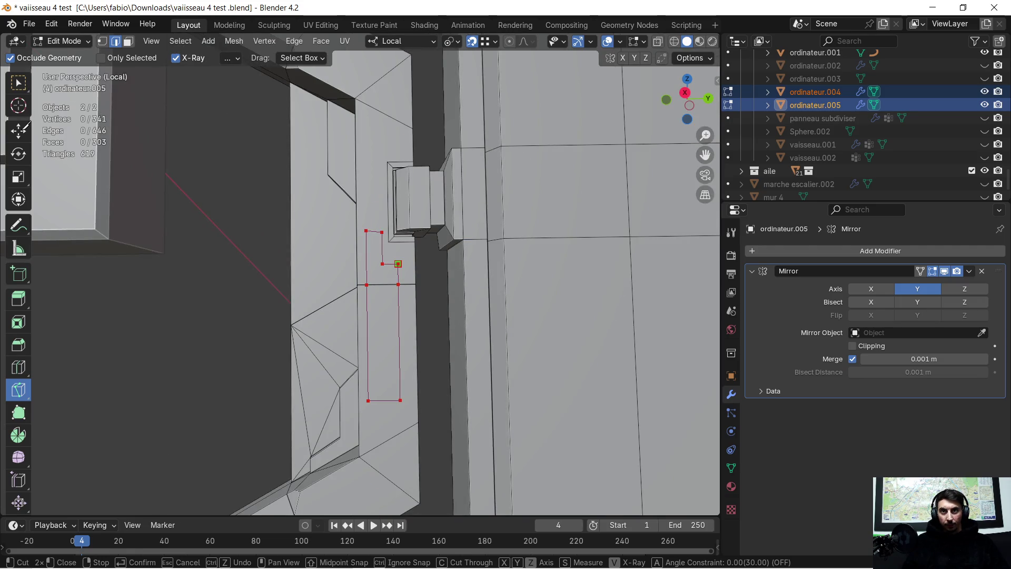
key("Return")
left_click(18, 130)
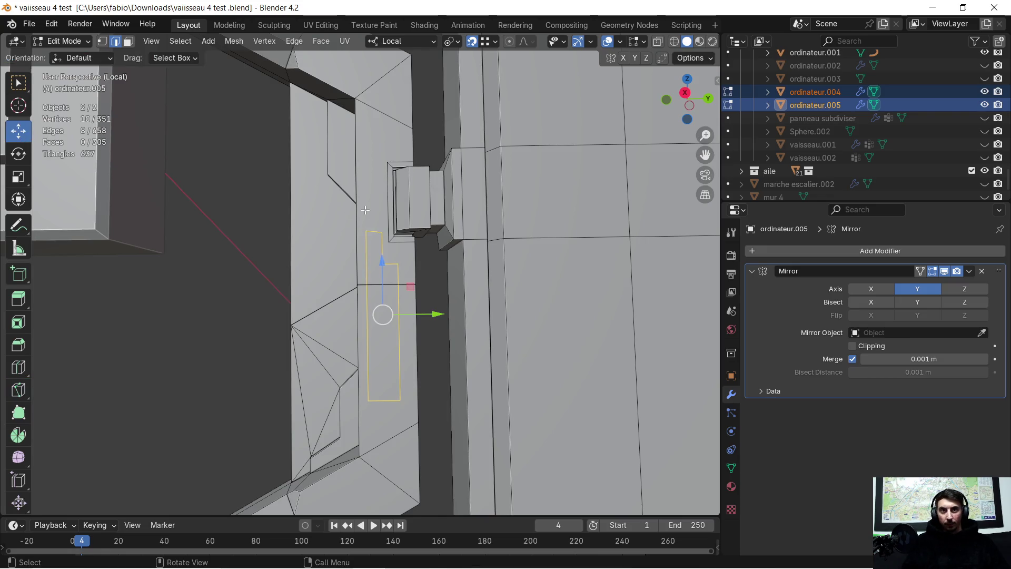
Line up two corner vertices of the slot outline by moving them along local Z.
scroll(385, 260, "up", 3)
scroll(384, 260, "down", 6)
scroll(395, 264, "up", 3)
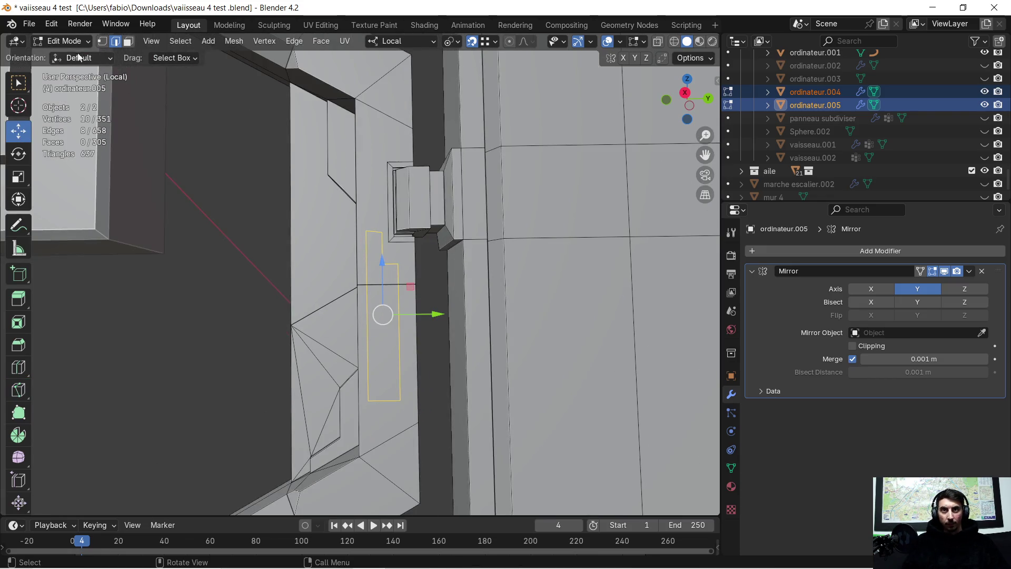
left_click(103, 41)
scroll(305, 197, "up", 1)
scroll(371, 222, "up", 3)
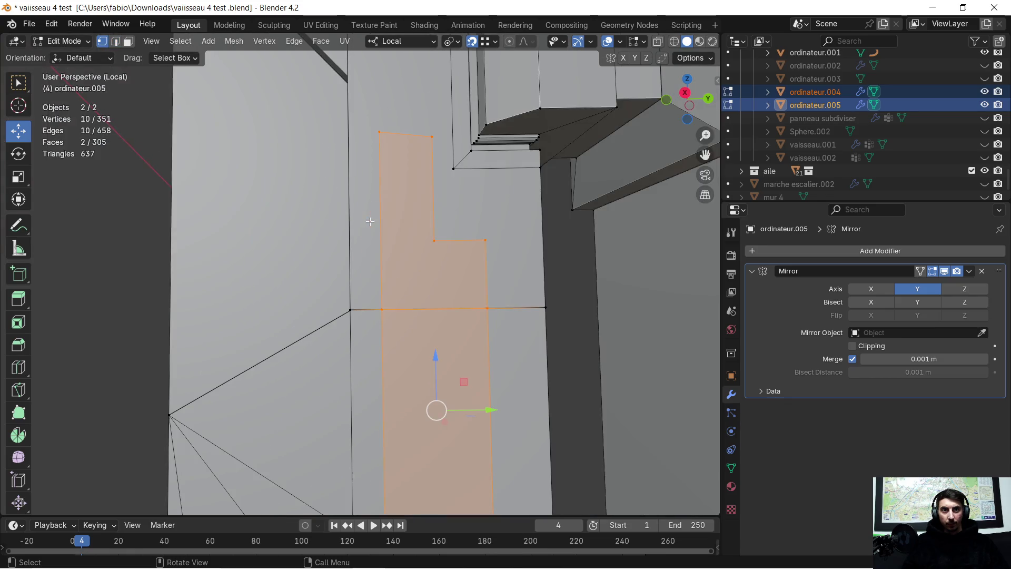
scroll(401, 221, "down", 3)
left_click(387, 298)
key("g")
key("z")
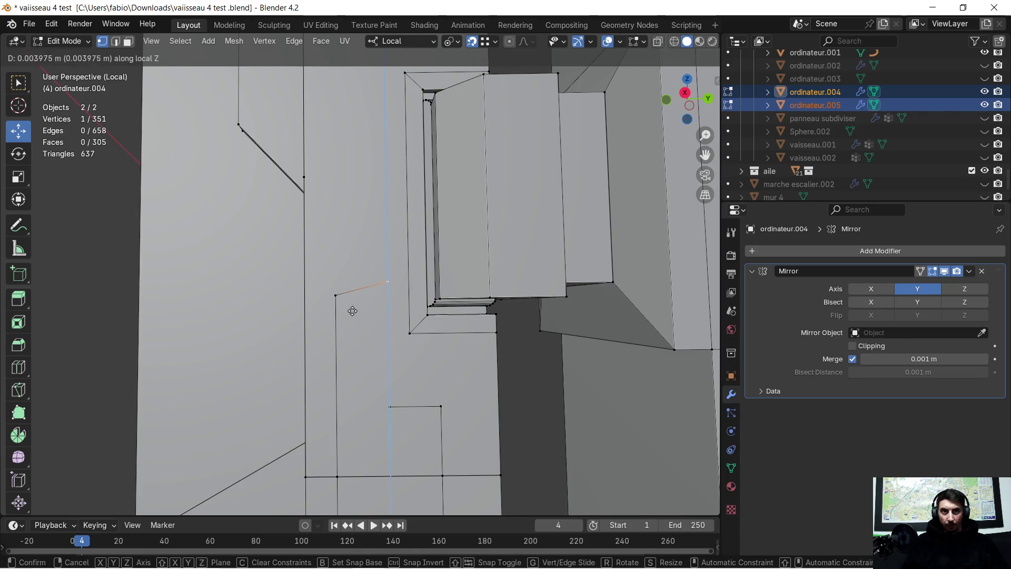
left_click(339, 295)
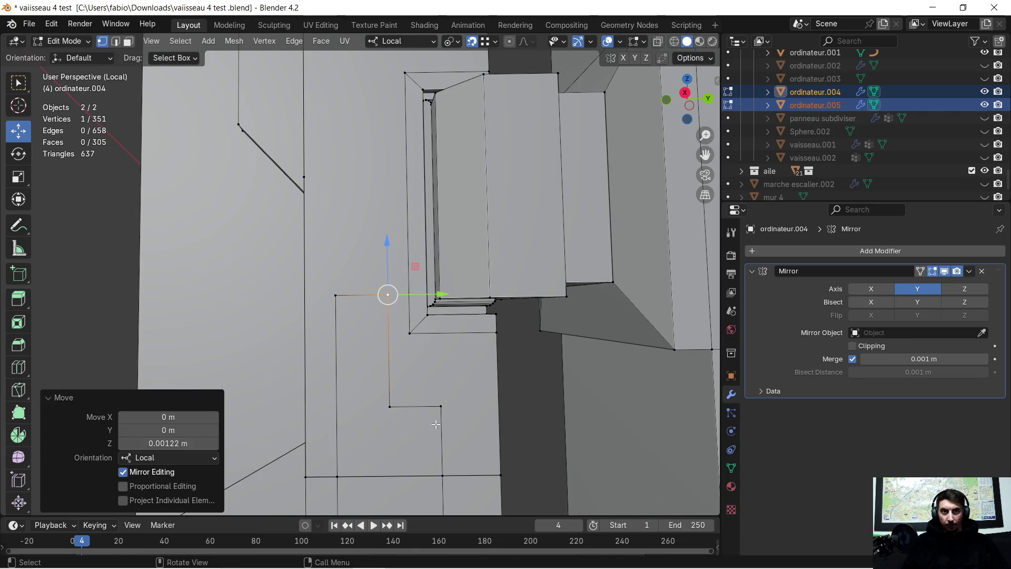
left_click(392, 405)
key("g")
key("z")
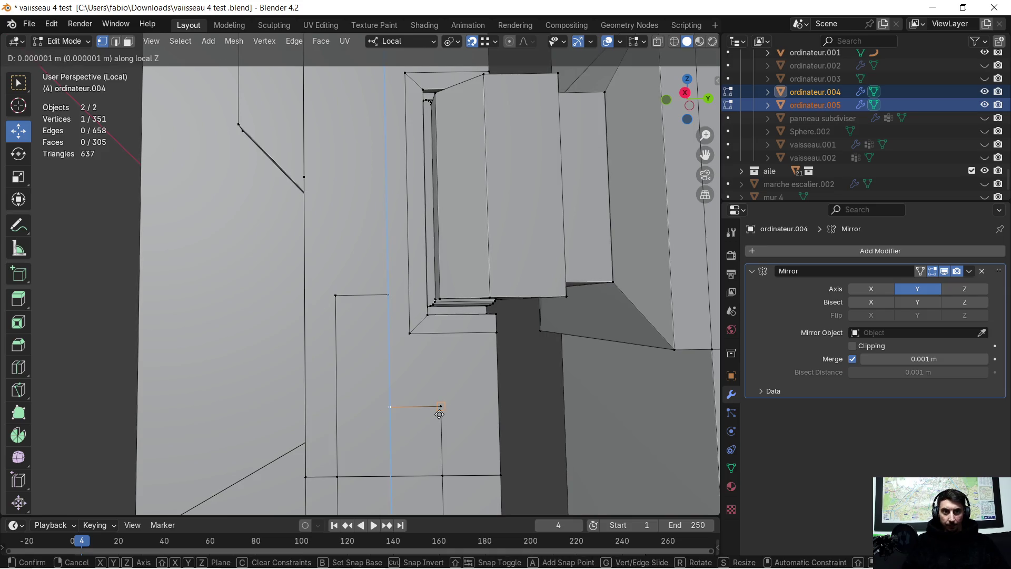
left_click(440, 414)
scroll(422, 402, "down", 8, "shift")
middle_click_drag(407, 337, 456, 327)
Extrude the upper and lower slot faces 0.010793 m inward into the arm.
left_click(127, 45)
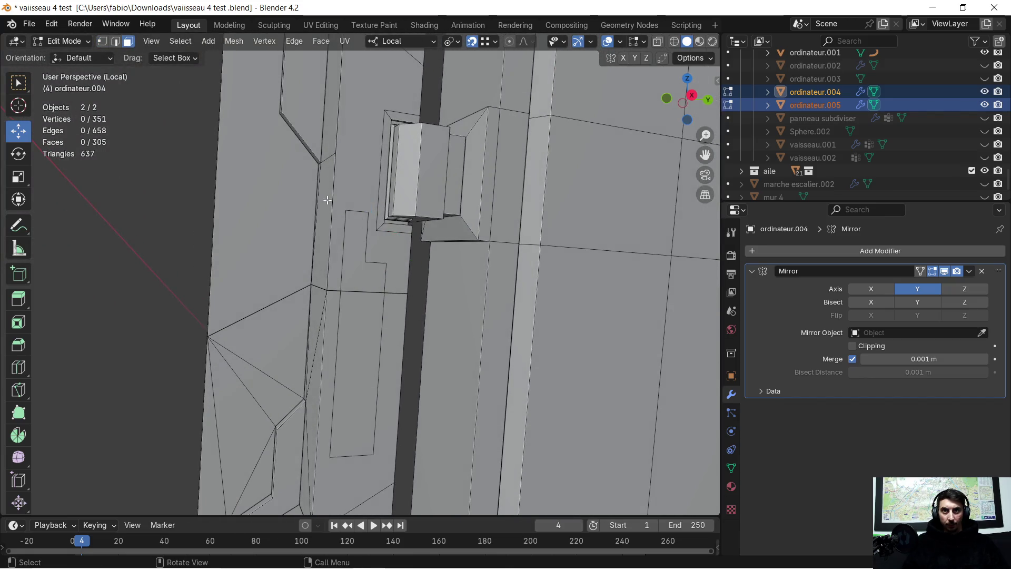
left_click(363, 271)
left_click(368, 331, "shift")
middle_click_drag(475, 352, 408, 335, "shift")
middle_click_drag(215, 259, 229, 258)
mouse_move(316, 255)
middle_mouse_down()
mouse_move(305, 262)
mouse_move(377, 323)
middle_mouse_up()
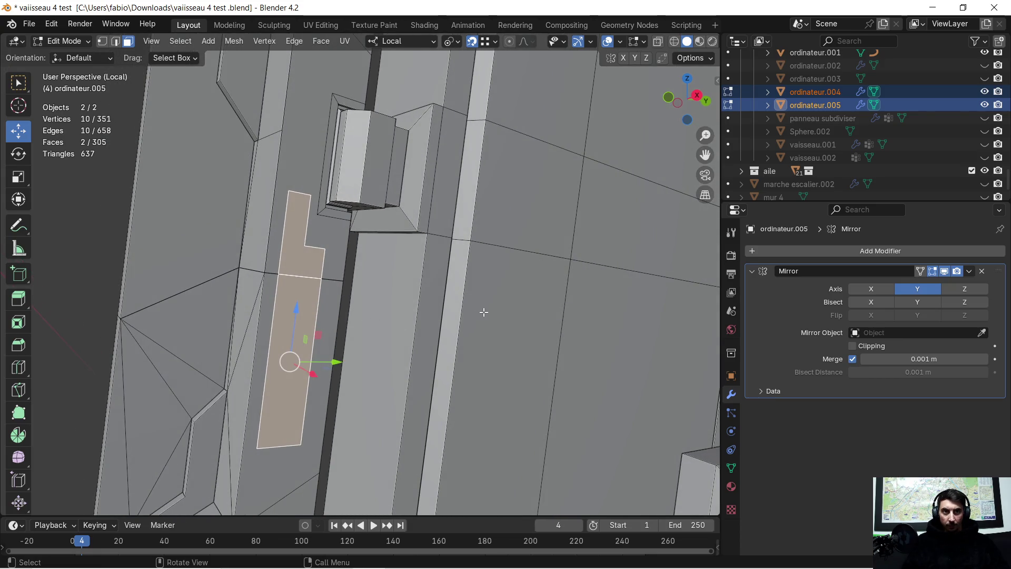
key("e")
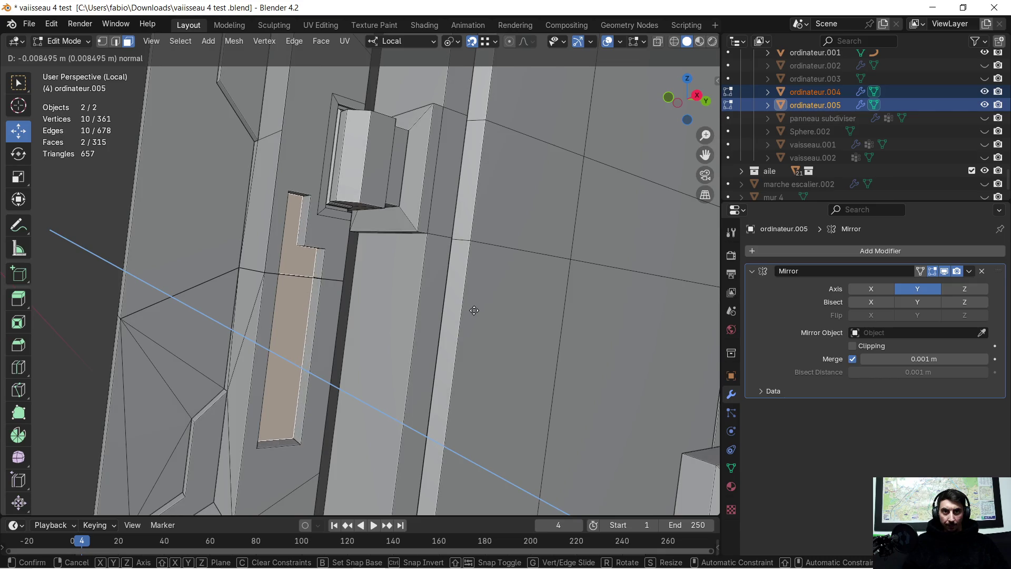
left_click(471, 311)
Delete the cap faces and leftover faces inside to open the recess.
scroll(463, 305, "up", 6)
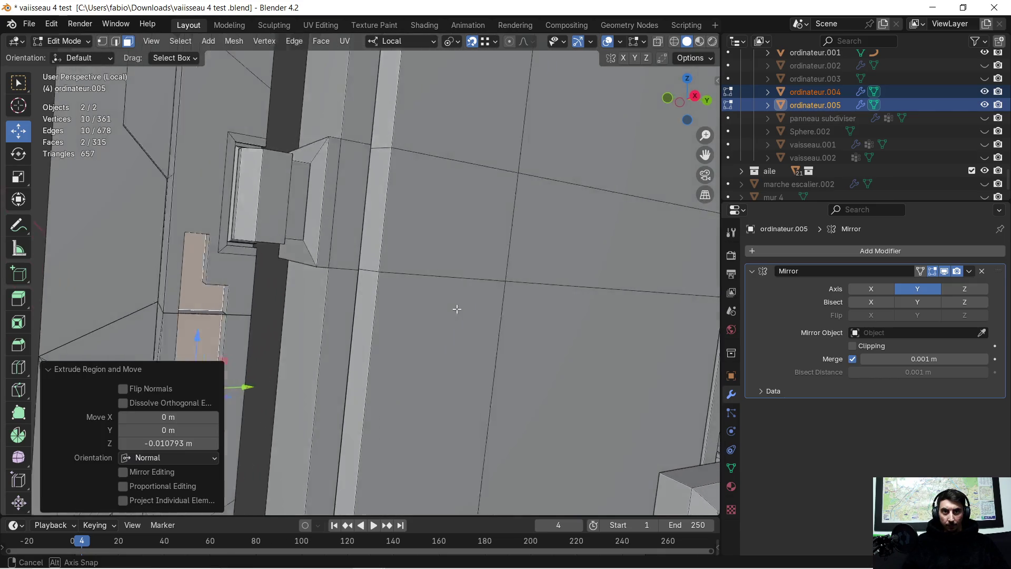
scroll(284, 279, "down", 6)
scroll(388, 221, "up", 3)
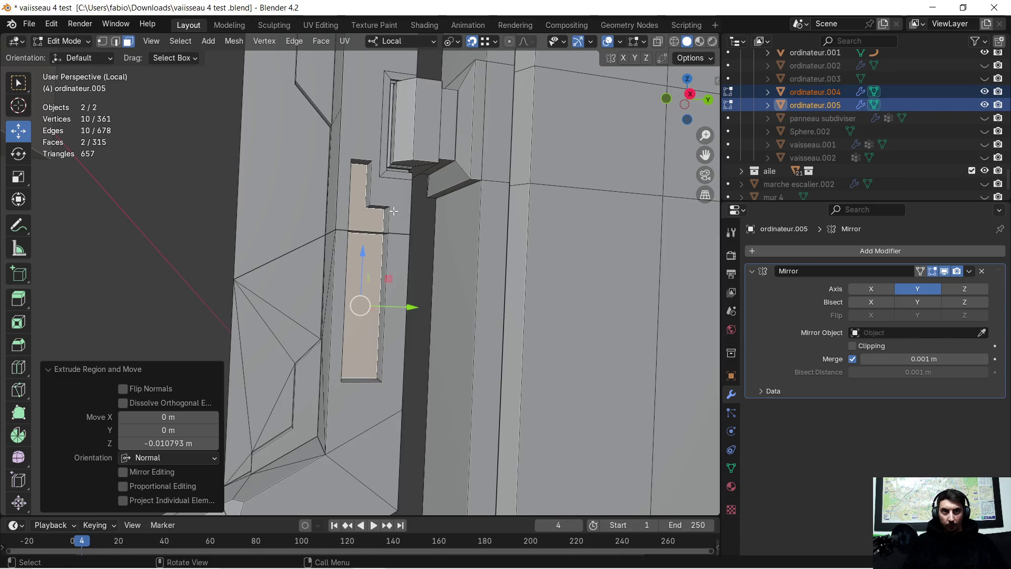
middle_click_drag(379, 226, 364, 270)
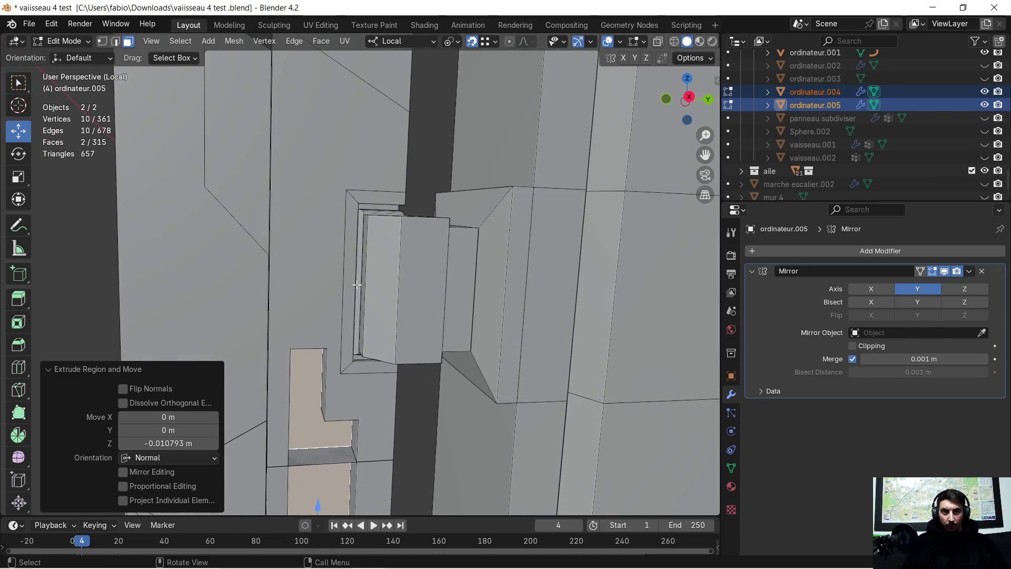
key("x")
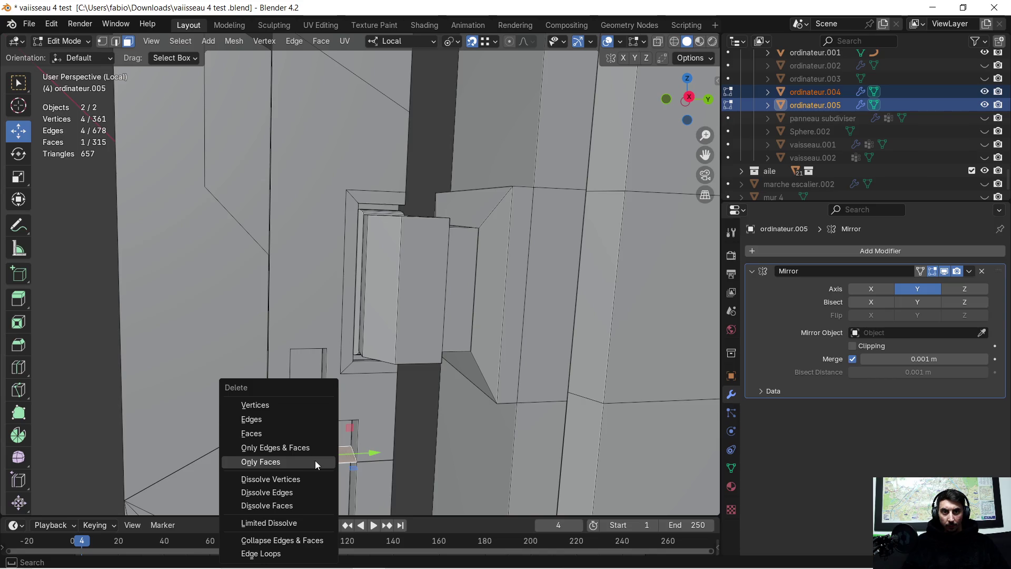
left_click(299, 435)
left_click(315, 456)
key("x")
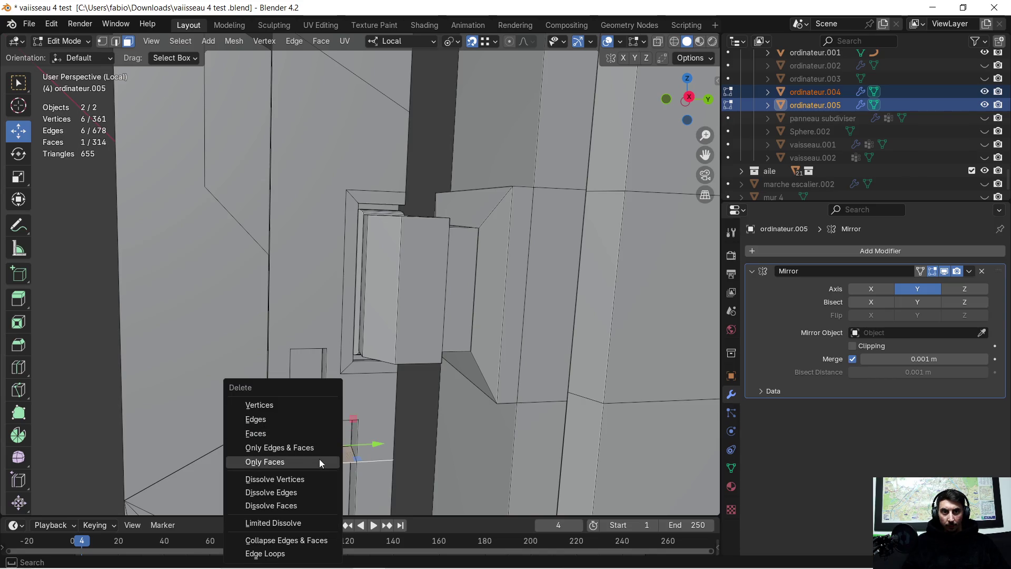
left_click(303, 433)
scroll(315, 427, "down", 3, "shift")
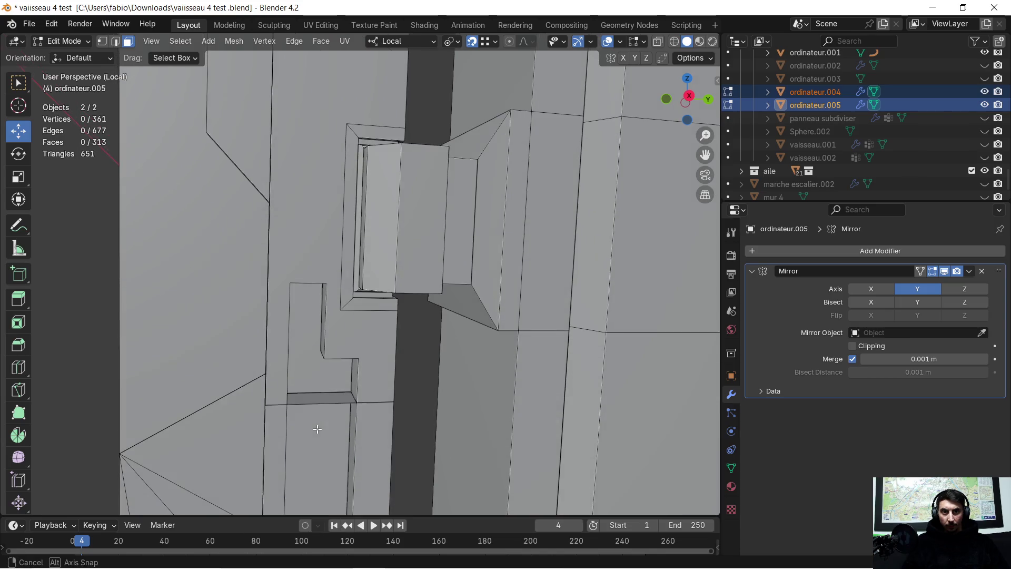
left_click(319, 401)
key("x")
left_click(318, 401)
middle_click_drag(319, 401, 320, 385)
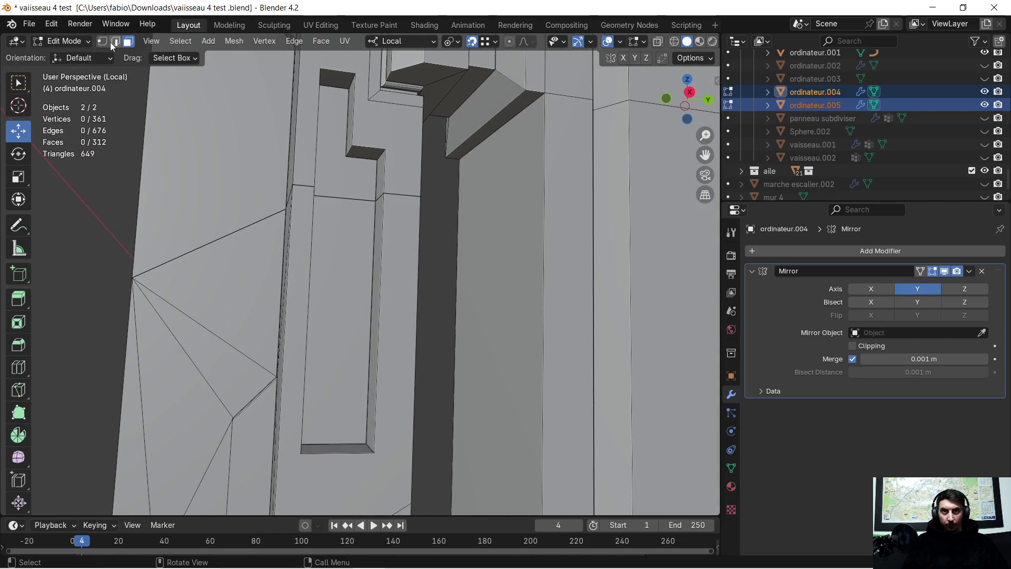
Bevel the slot's two rim edge loops to 0.00928 m with one segment.
left_click(382, 241, "alt")
left_click(385, 173, "alt")
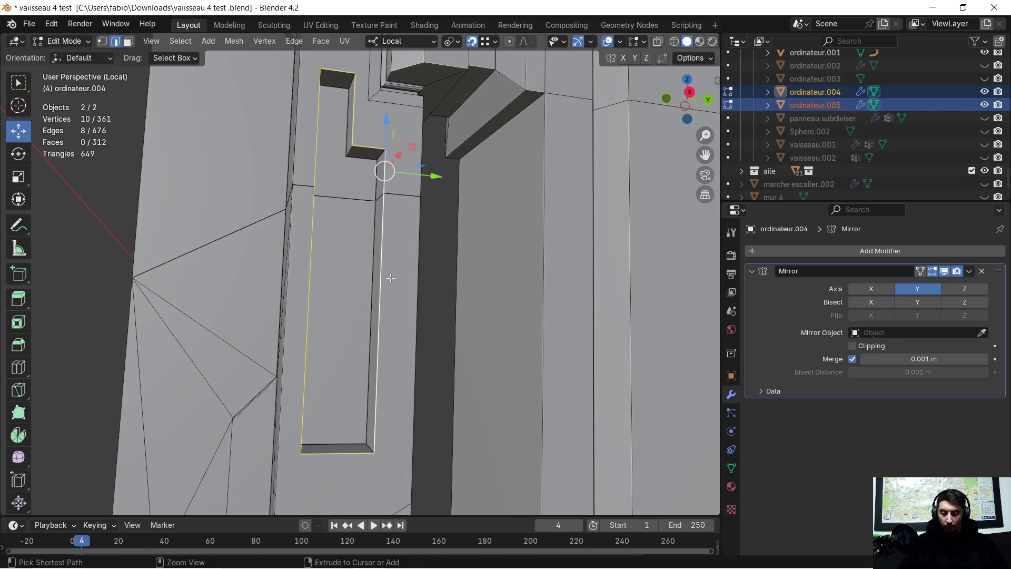
key("ctrl+b")
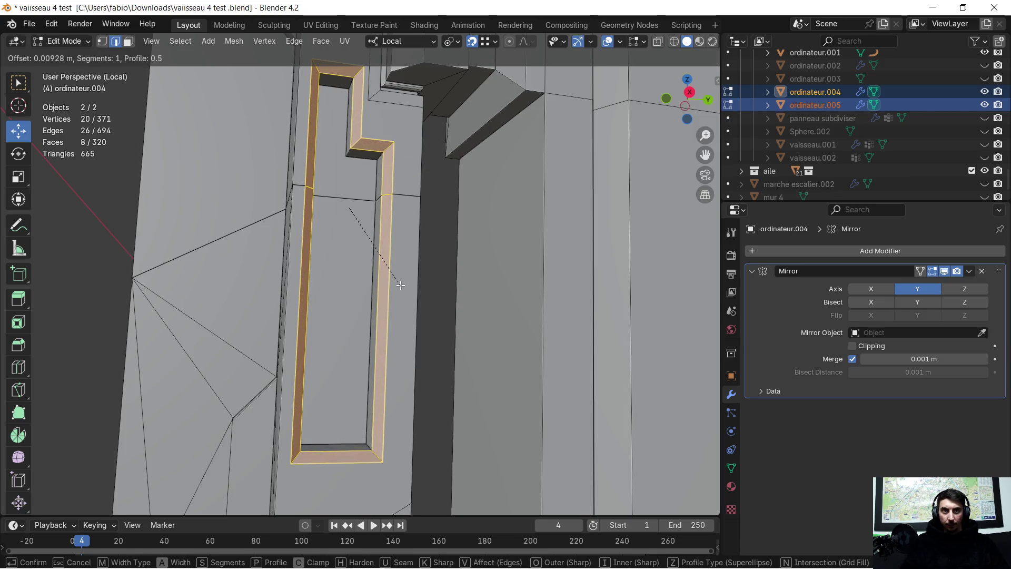
left_click(401, 285)
Inspect the bevelled slot from several angles and select an edge at its notch.
mouse_move(343, 255)
middle_mouse_down()
mouse_move(353, 264)
mouse_move(283, 296)
mouse_move(348, 271)
mouse_move(430, 287)
mouse_move(670, 286)
mouse_move(627, 299)
middle_mouse_up()
scroll(348, 270, "down", 4)
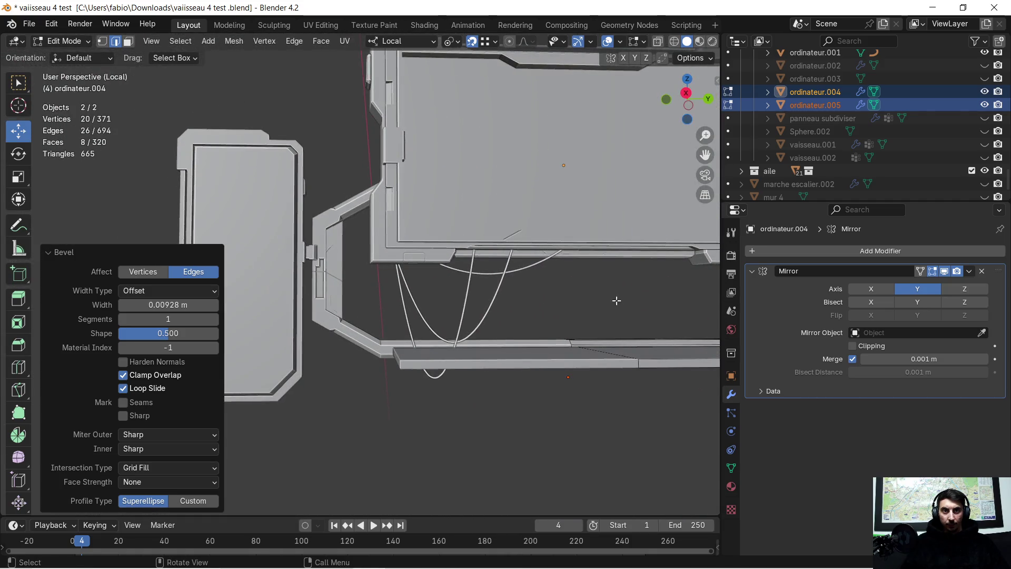
scroll(360, 281, "up", 3)
scroll(348, 276, "down", 3)
middle_click_drag(444, 290, 402, 282)
scroll(501, 296, "up", 3)
middle_click_drag(501, 296, 390, 288, "shift")
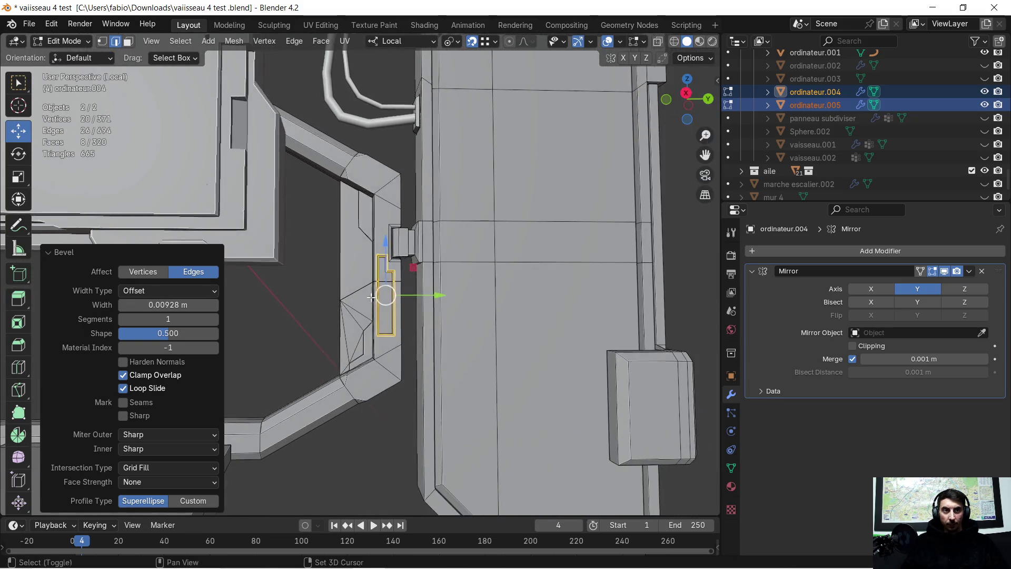
scroll(386, 285, "up", 2)
scroll(427, 314, "up", 4)
scroll(440, 305, "down", 2)
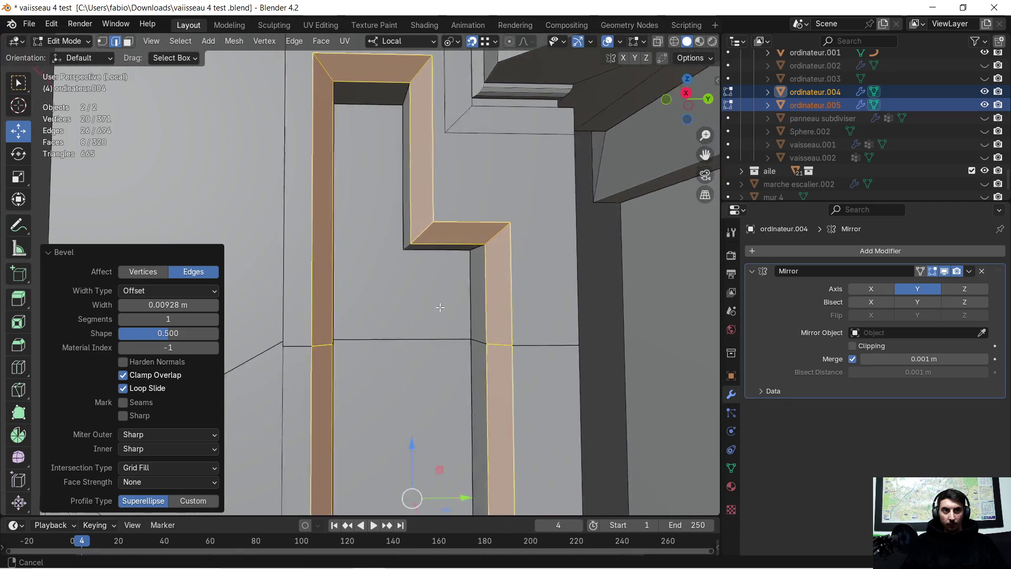
left_click(362, 291)
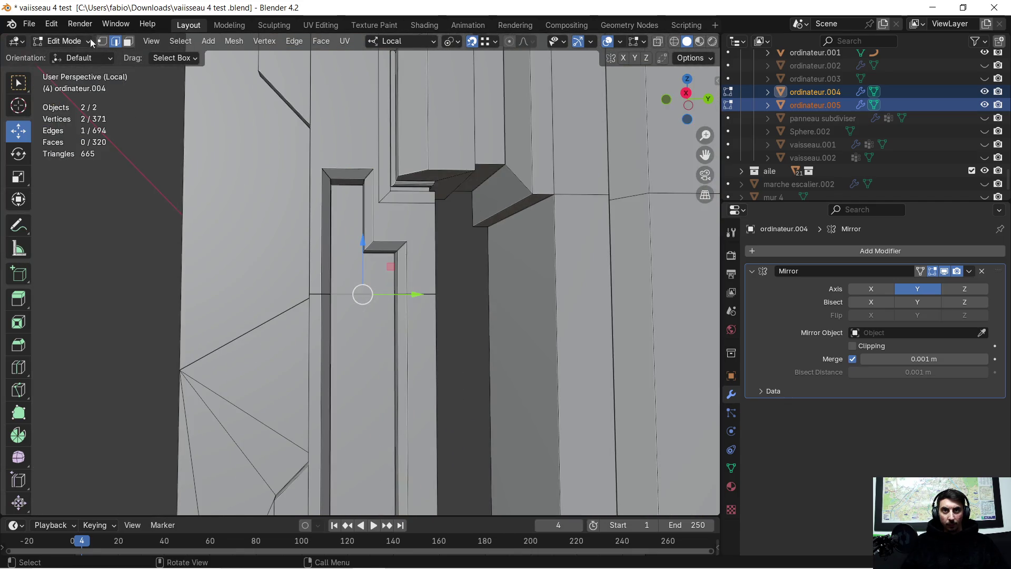
Select both faces inside the slot and inset them with about a 0.005 m border.
left_click(128, 41)
left_click(348, 268)
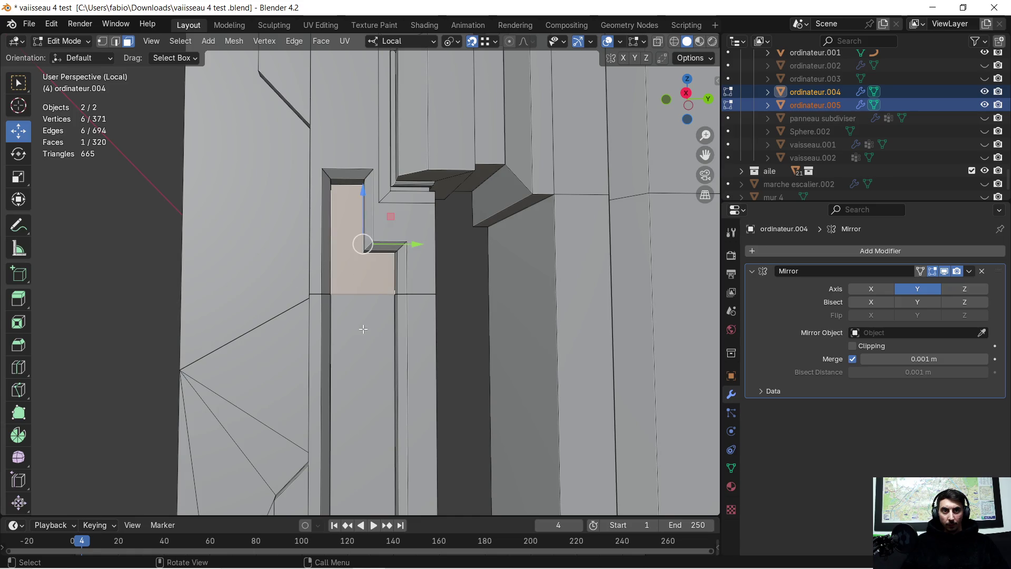
left_click(356, 314, "shift")
mouse_move(357, 314)
middle_mouse_down("shift")
mouse_move(345, 173)
mouse_move(342, 234)
middle_mouse_up("shift")
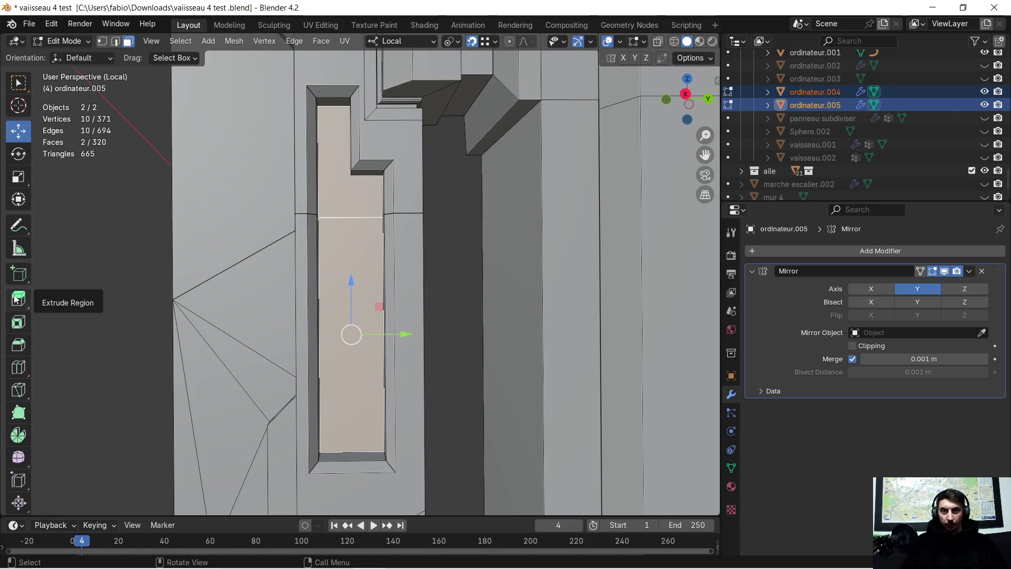
left_click(19, 322)
mouse_move(343, 288)
left_mouse_down()
mouse_move(385, 237)
mouse_move(433, 251)
left_mouse_up()
left_click_drag(164, 424, 173, 424)
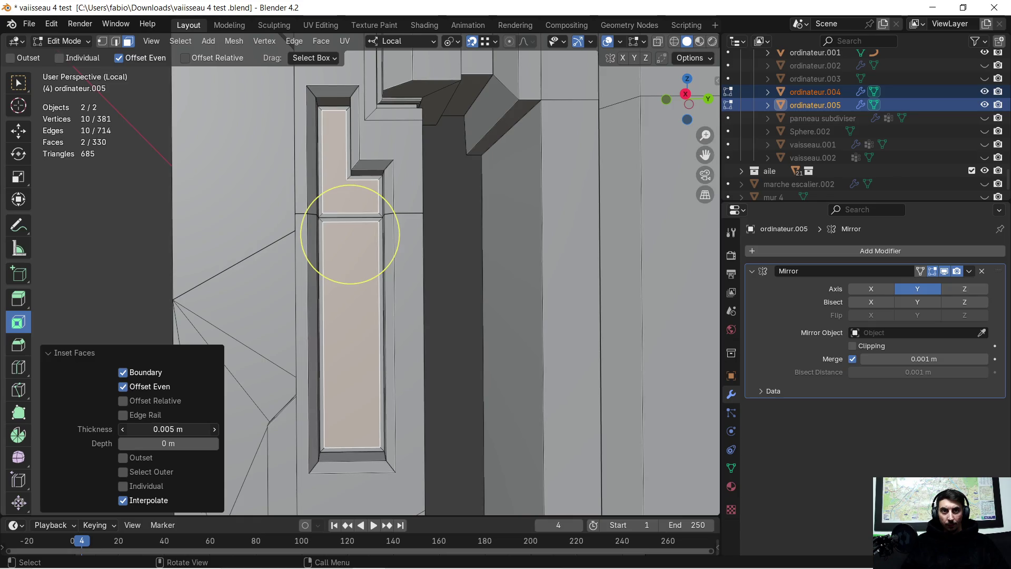
Inset the faces individually and sink them 0.019 m deep.
left_click(126, 487)
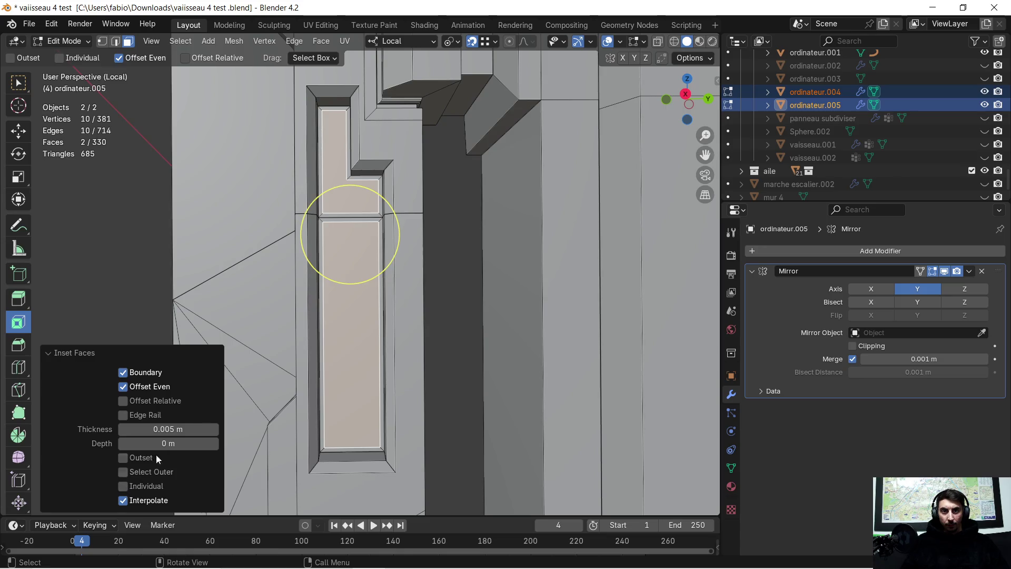
mouse_move(303, 381)
middle_mouse_down()
mouse_move(504, 411)
mouse_move(389, 379)
middle_mouse_up()
left_click_drag(163, 444, 181, 444)
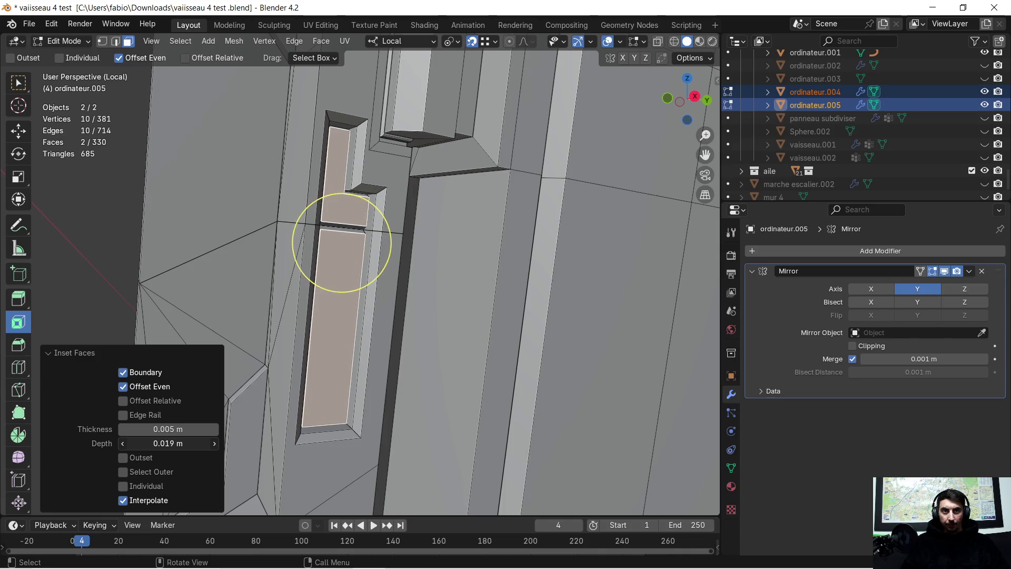
mouse_move(321, 390)
middle_mouse_down()
mouse_move(295, 385)
mouse_move(264, 353)
mouse_move(278, 315)
mouse_move(578, 316)
mouse_move(55, 316)
mouse_move(205, 300)
mouse_move(210, 248)
mouse_move(192, 260)
mouse_move(370, 265)
mouse_move(363, 275)
mouse_move(341, 261)
middle_mouse_up()
scroll(21, 316, "down", 2)
Look over the monitor frame and side box, then undo the inset.
mouse_move(433, 272)
middle_mouse_down()
mouse_move(416, 262)
mouse_move(465, 268)
mouse_move(395, 267)
middle_mouse_up()
mouse_move(458, 271)
middle_mouse_down()
mouse_move(413, 273)
mouse_move(463, 276)
mouse_move(453, 268)
middle_mouse_up()
mouse_move(572, 264)
middle_mouse_down()
mouse_move(532, 269)
mouse_move(374, 247)
mouse_move(414, 262)
middle_mouse_up()
scroll(374, 246, "up", 6)
key("ctrl+z")
key("ctrl+z")
key("ctrl+z")
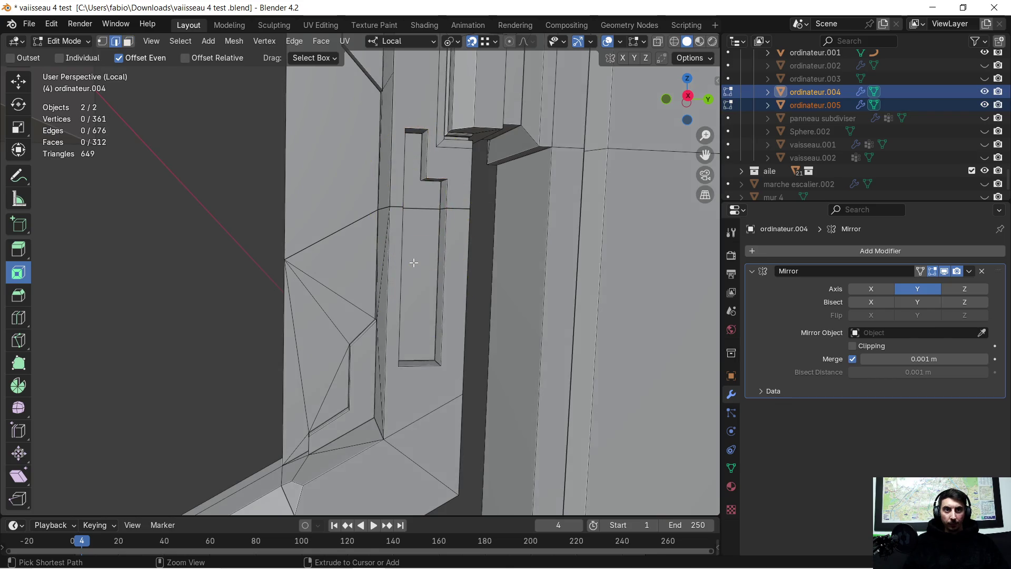
Undo back to before the slot extrusion.
key("ctrl+z")
key("ctrl+z")
key("ctrl+z")
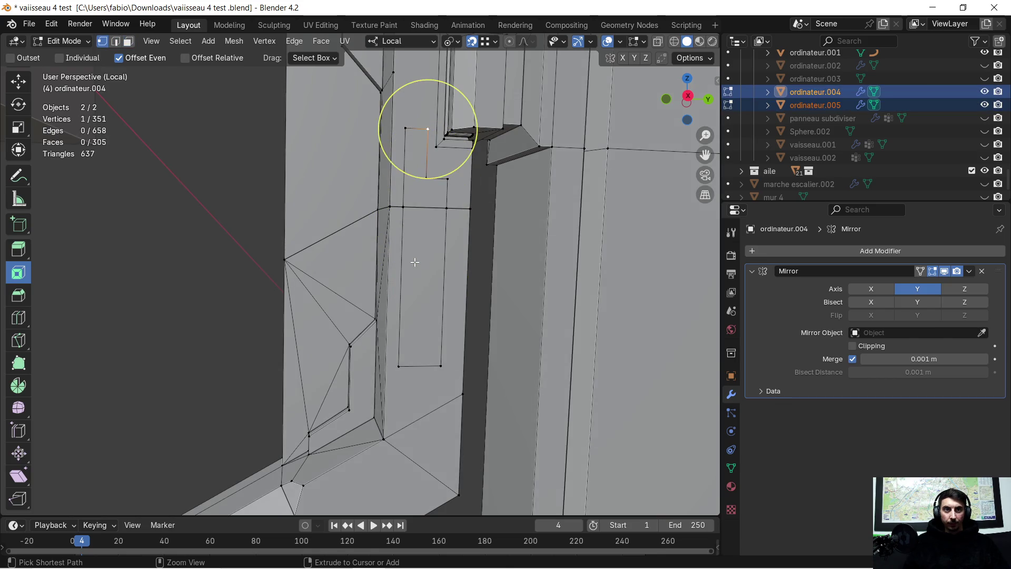
key("ctrl+z")
key("ctrl+z")
key("ctrl+z")
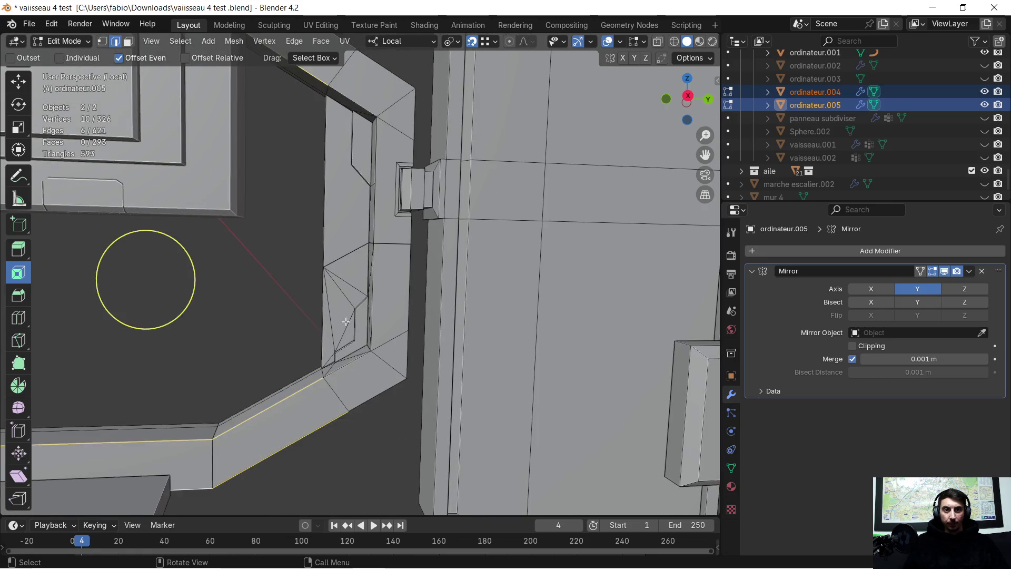
mouse_move(278, 345)
middle_mouse_down()
mouse_move(289, 356)
mouse_move(317, 349)
middle_mouse_up()
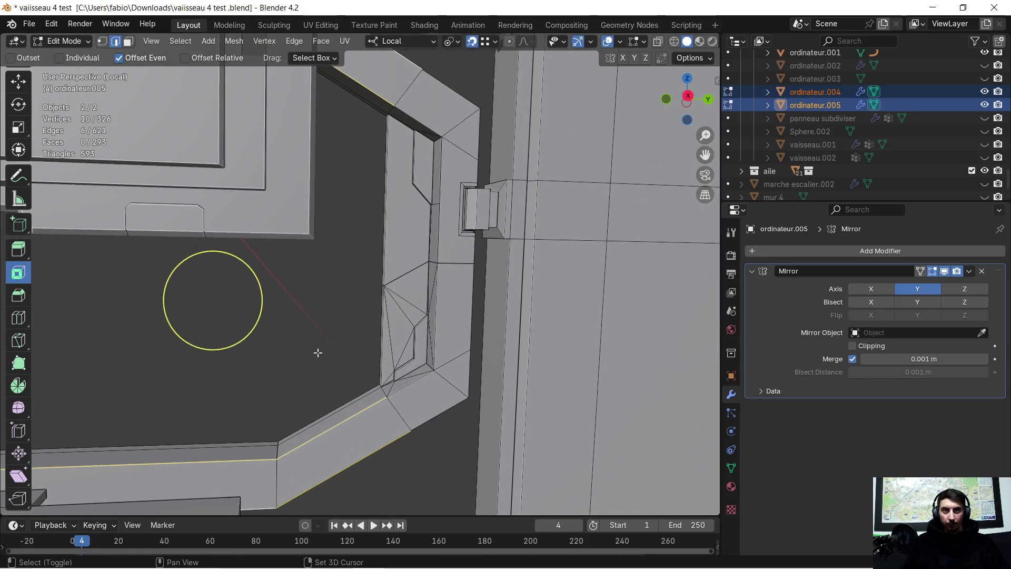
Bevel the arm's long lower edges 0.0509 m with a single segment.
key("ctrl+b")
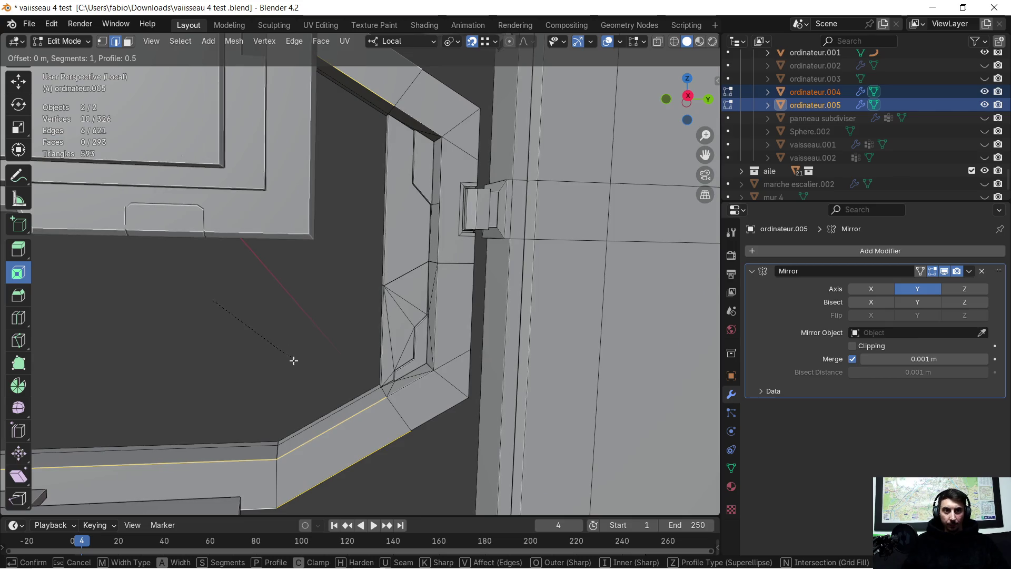
left_click(141, 407)
middle_click_drag(259, 294, 406, 265)
scroll(371, 297, "up", 2)
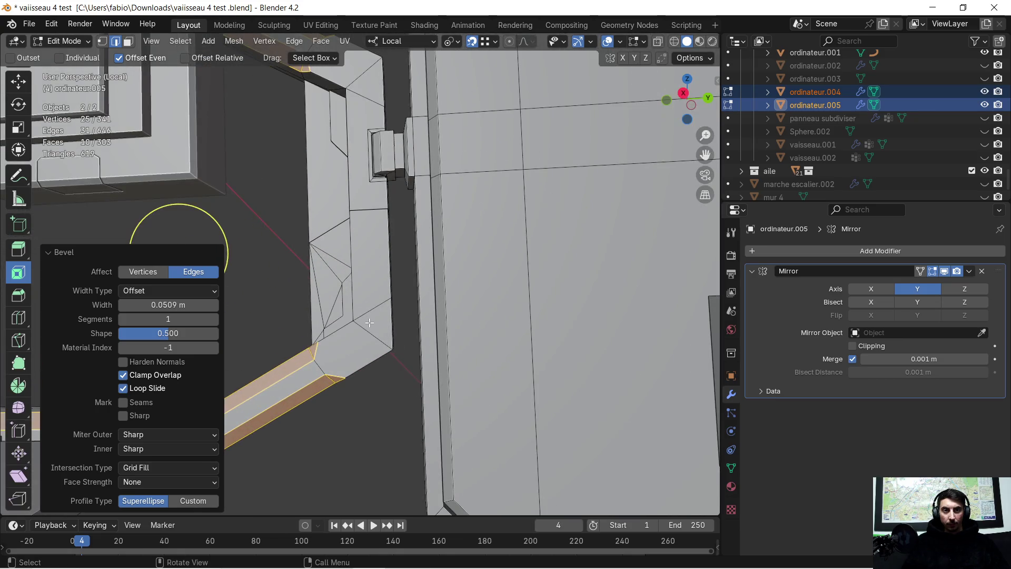
scroll(368, 325, "up", 2)
mouse_move(369, 325)
middle_mouse_down()
mouse_move(383, 312)
mouse_move(376, 297)
middle_mouse_up()
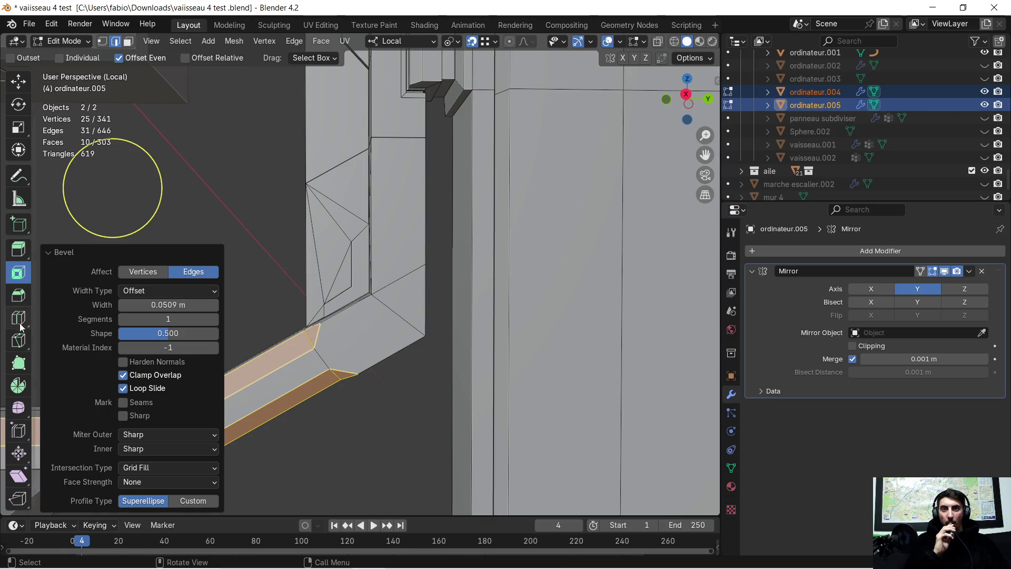
left_click(18, 341)
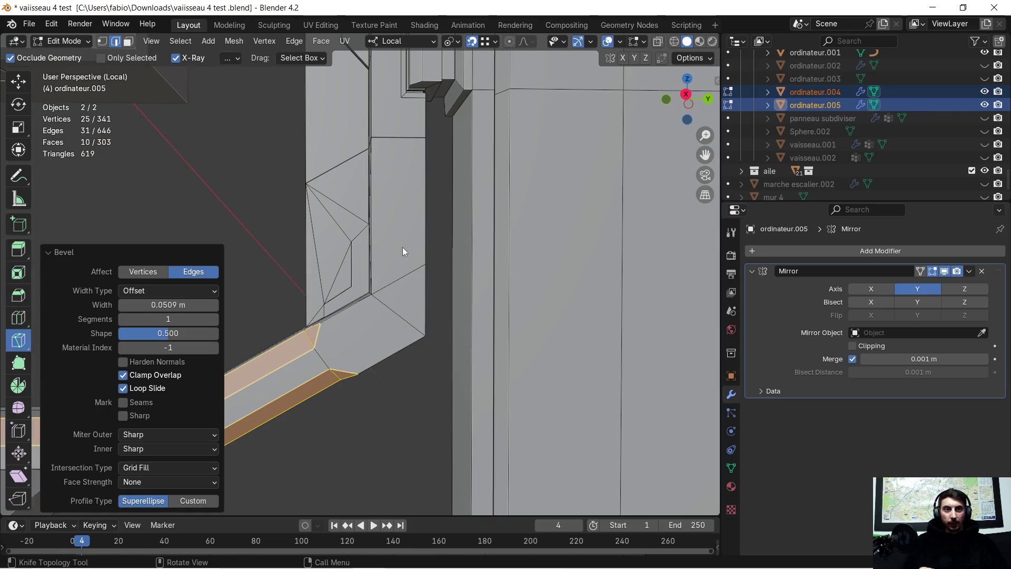
Start the L-shaped knife outline down the vertical face to the crease and onto the top face.
left_click(383, 228)
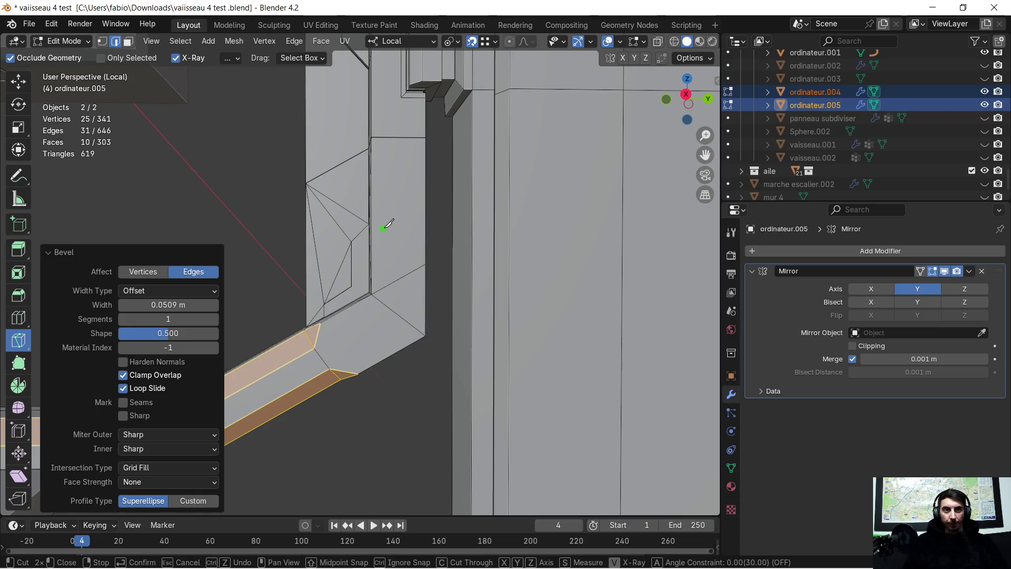
key("z")
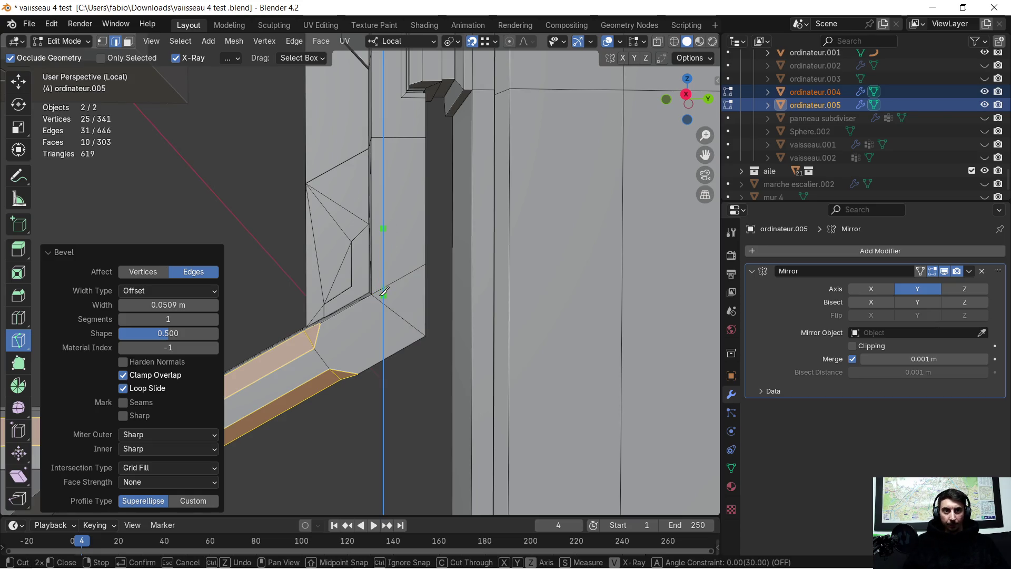
left_click(384, 304)
key("z")
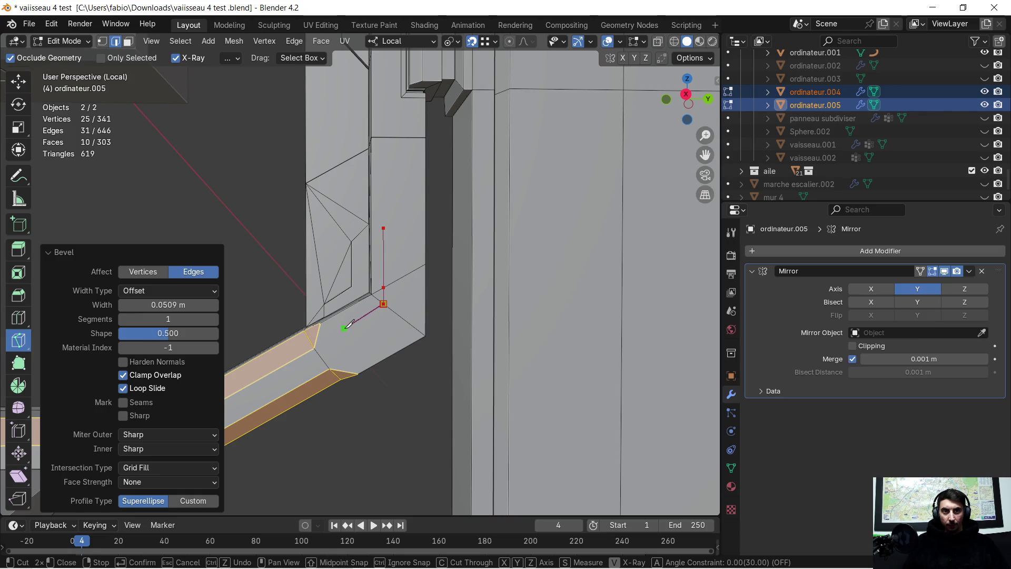
left_click(344, 328)
scroll(347, 337, "up", 2)
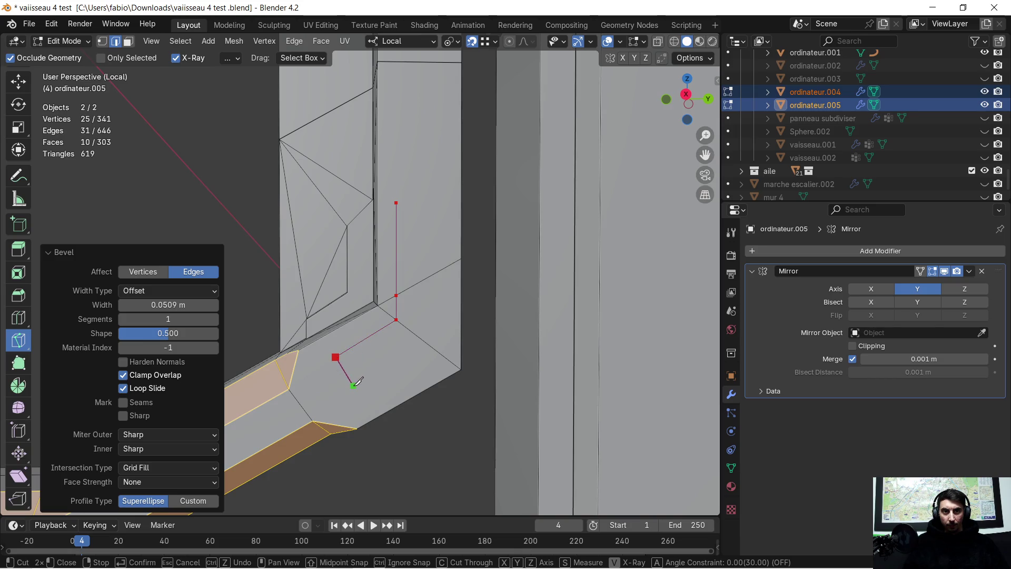
Finish the outline across the top face and back up the wall, confirming the cut.
left_click(353, 385)
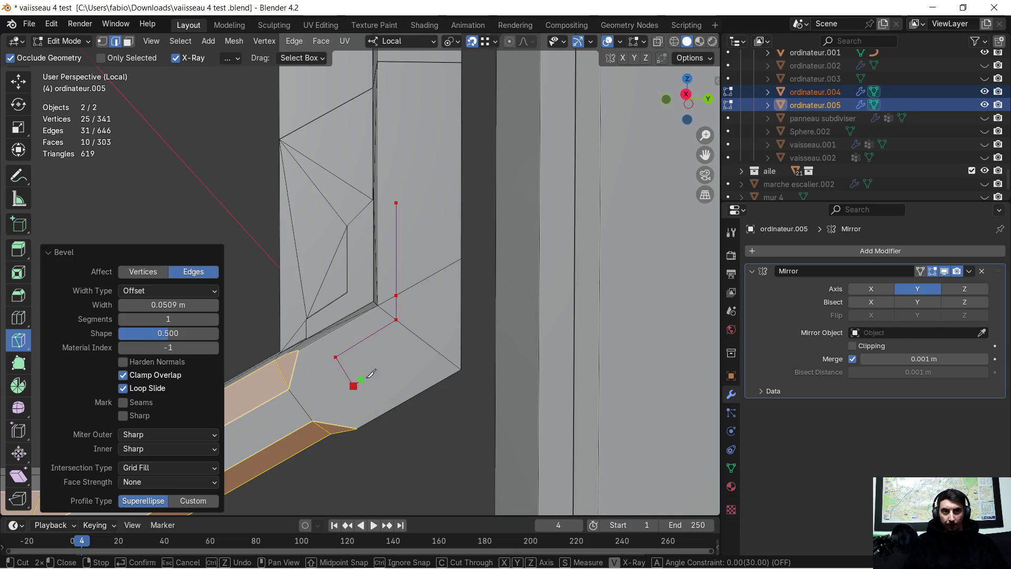
left_click(425, 341)
key("z")
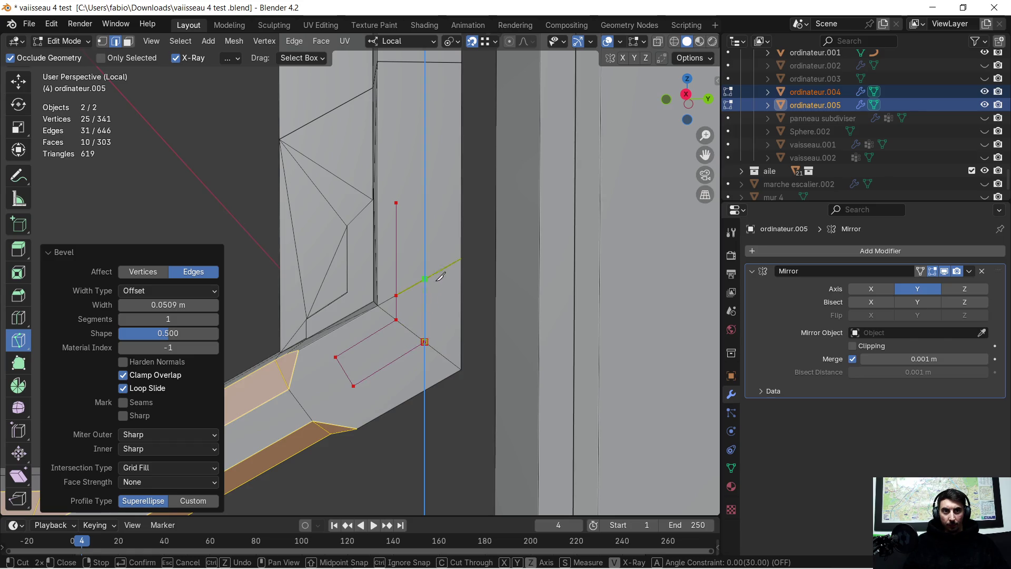
left_click(433, 202)
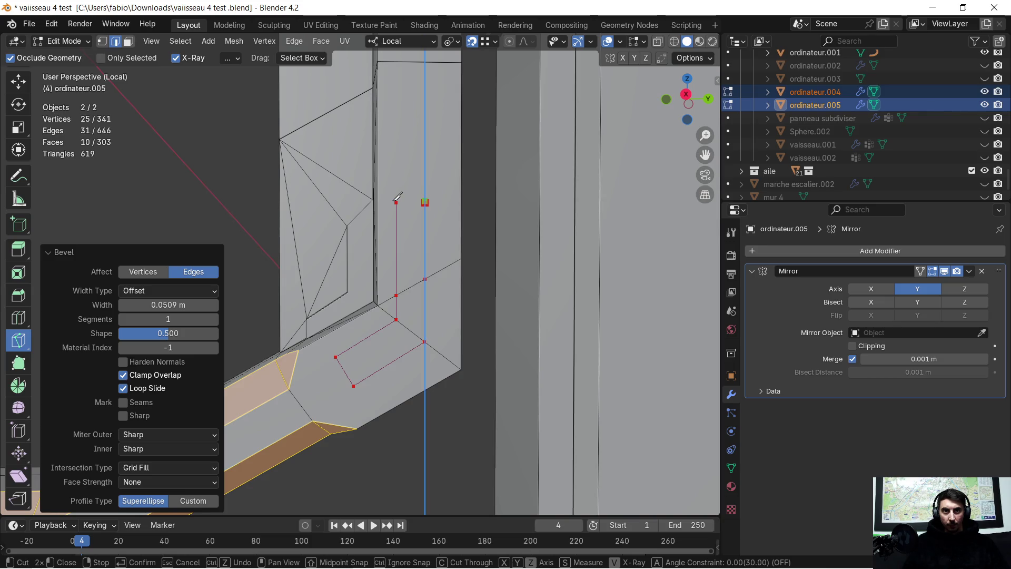
key("z")
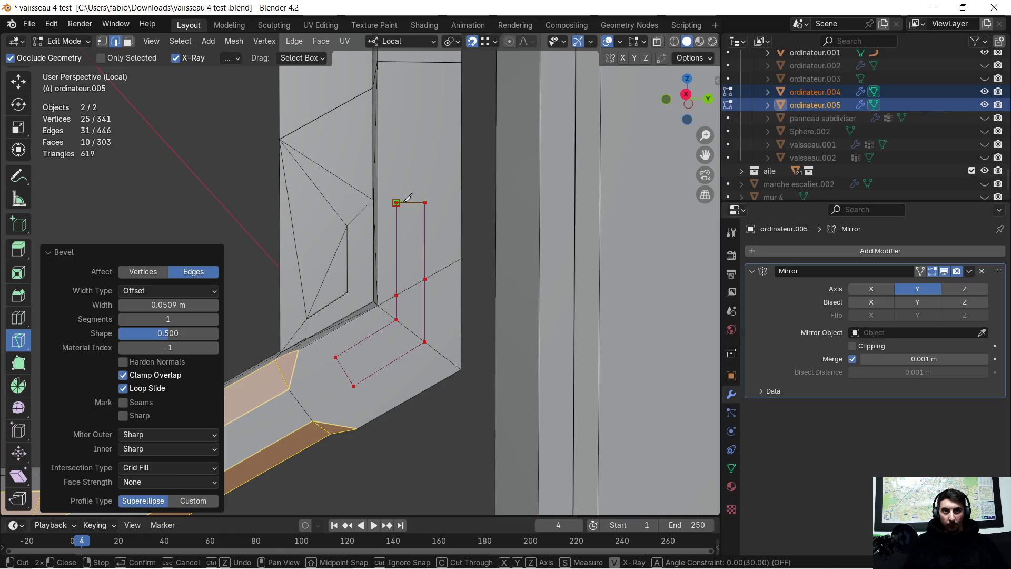
scroll(395, 203, "down", 2)
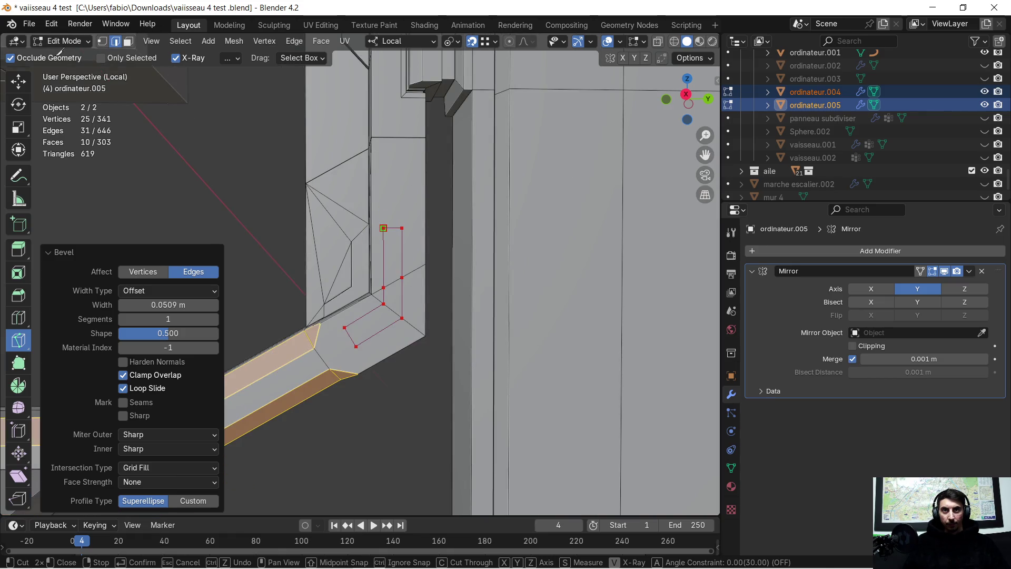
key("Return")
left_click(132, 40)
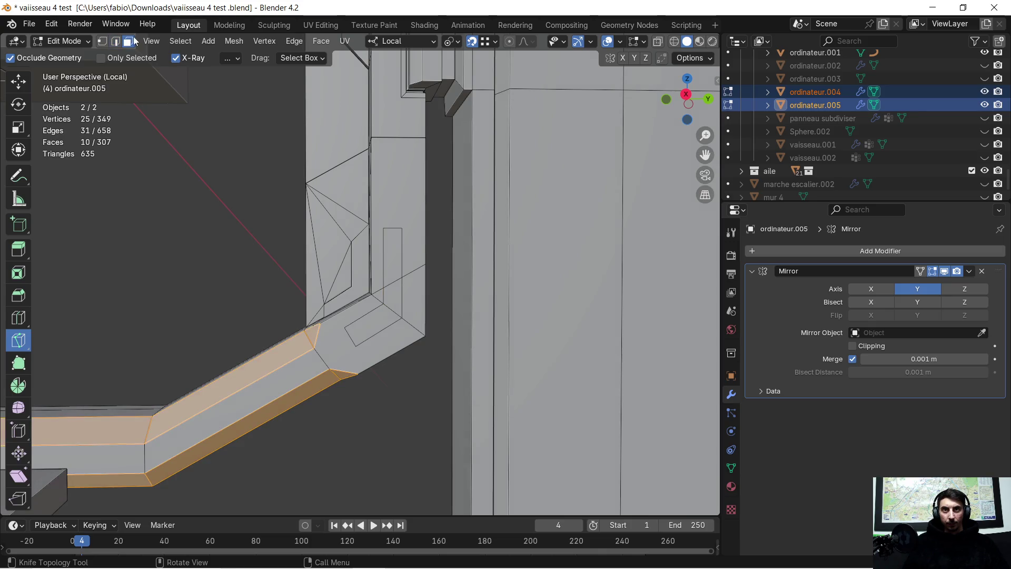
scroll(340, 211, "up", 5)
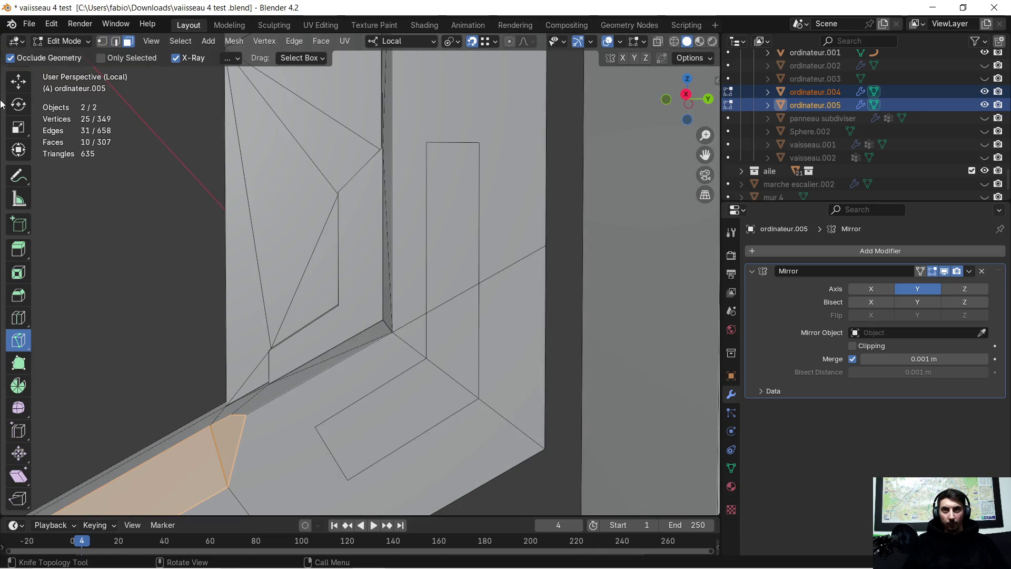
Select the upper, lower and floor faces of the L-shaped outline.
left_click(18, 80)
left_click(464, 216)
left_click(454, 338, "shift")
left_click(400, 421, "shift")
mouse_move(401, 421)
middle_mouse_down()
mouse_move(390, 337)
mouse_move(377, 343)
mouse_move(527, 332)
mouse_move(422, 273)
middle_mouse_up()
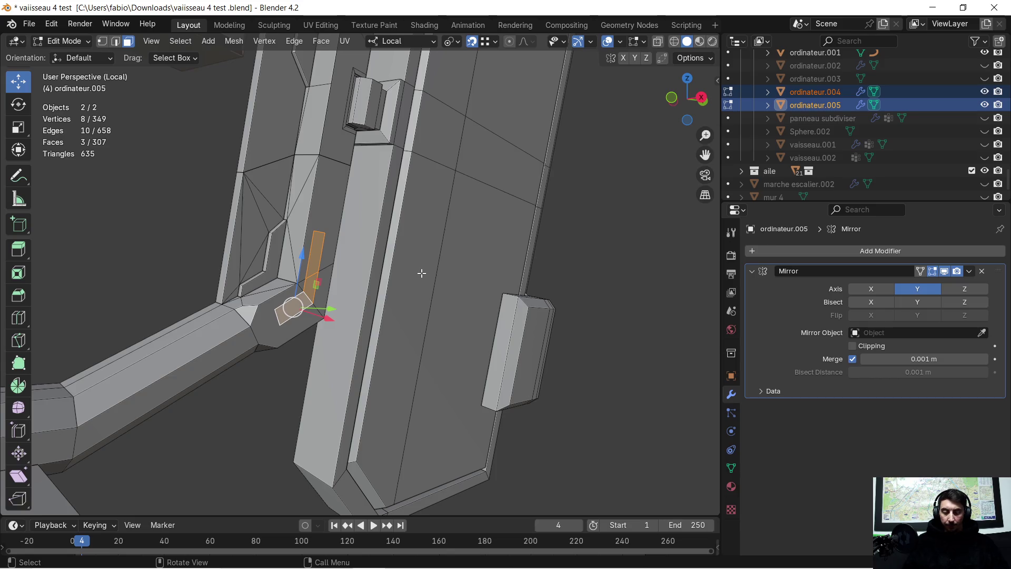
Extrude the outline faces 0.005732 m inward along their normals, then inspect the channel.
key("e")
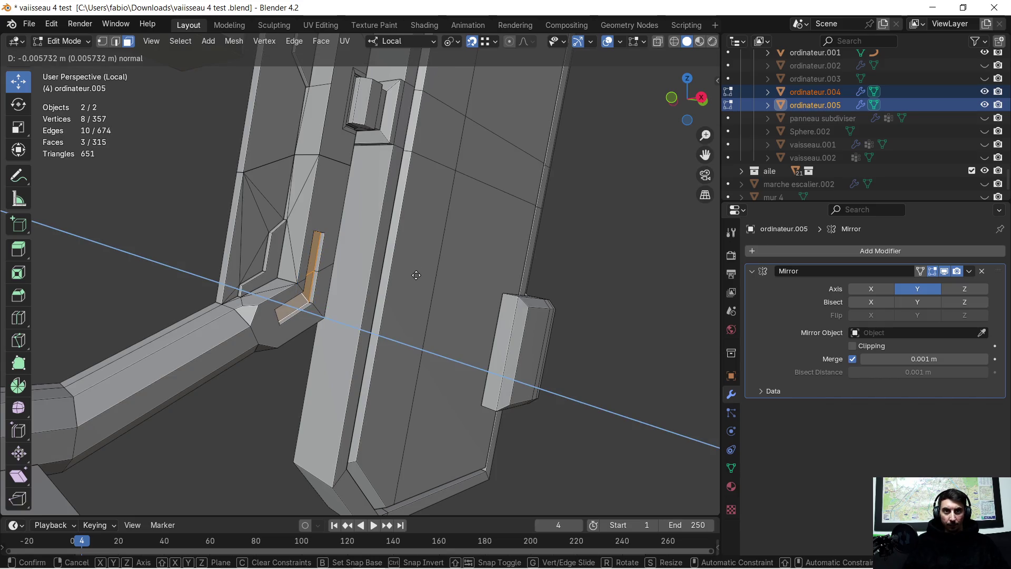
left_click(416, 275)
mouse_move(412, 276)
middle_mouse_down()
mouse_move(369, 287)
mouse_move(337, 266)
mouse_move(97, 259)
mouse_move(571, 266)
mouse_move(560, 264)
middle_mouse_up()
mouse_move(354, 251)
middle_mouse_down()
mouse_move(343, 253)
mouse_move(365, 251)
mouse_move(326, 256)
mouse_move(501, 244)
mouse_move(181, 255)
middle_mouse_up()
scroll(289, 242, "up", 2)
scroll(441, 270, "up", 2)
scroll(440, 269, "up", 2)
mouse_move(440, 269)
middle_mouse_down()
mouse_move(527, 288)
mouse_move(449, 289)
mouse_move(363, 266)
middle_mouse_up()
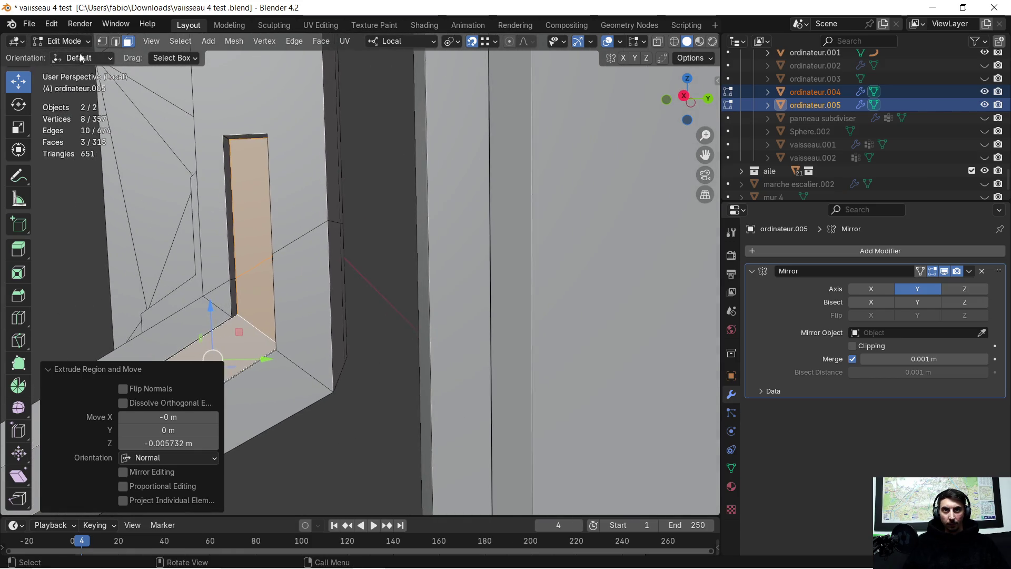
Select the L-shaped slot's rim edge loops in edge mode and start a Ctrl+B bevel on them.
left_click(118, 43)
left_click(228, 177)
left_click(228, 178, "alt")
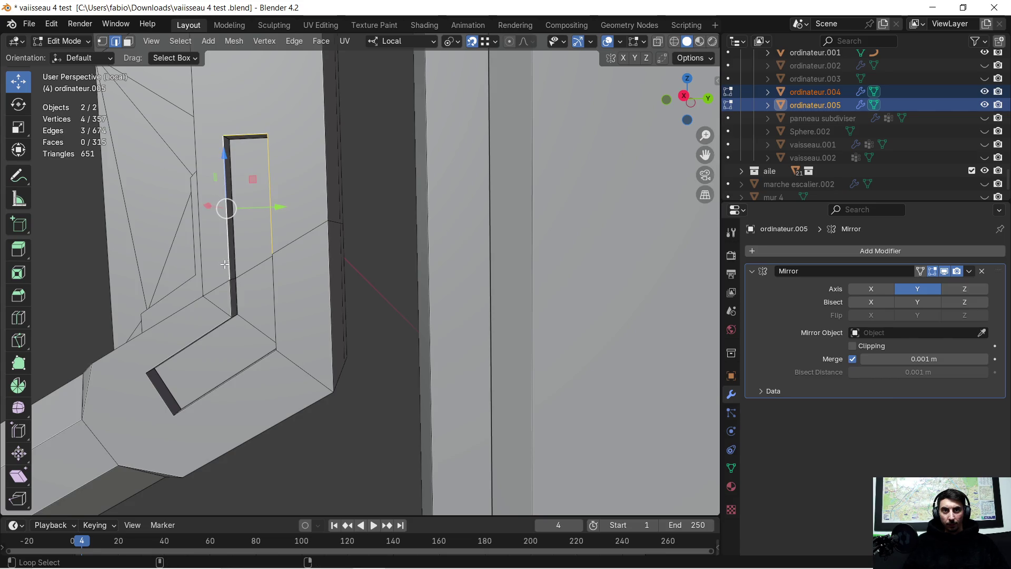
left_click(230, 303, "alt+shift")
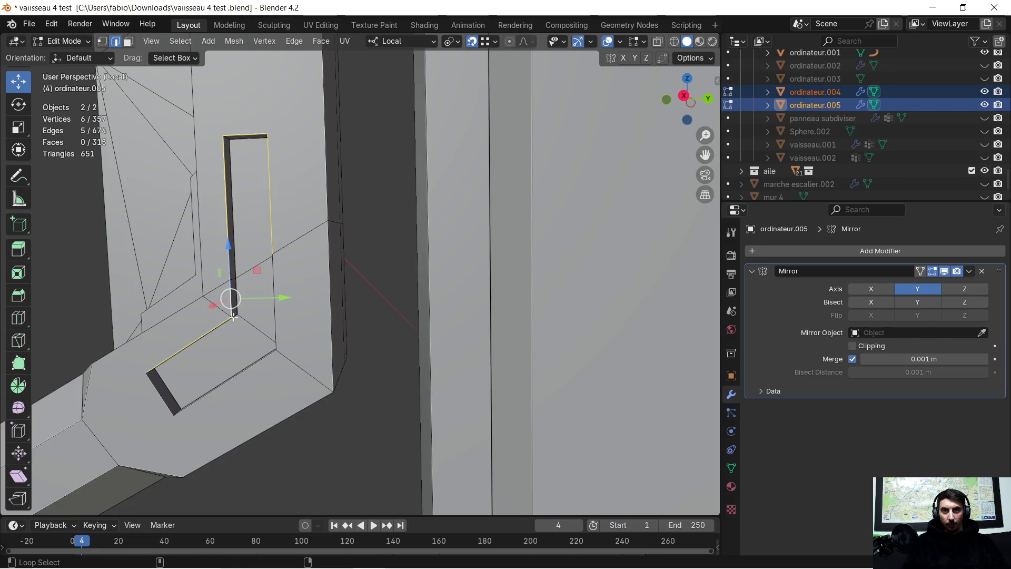
left_click(279, 317, "alt+shift")
left_click(156, 374, "alt+shift")
scroll(220, 371, "down", 5)
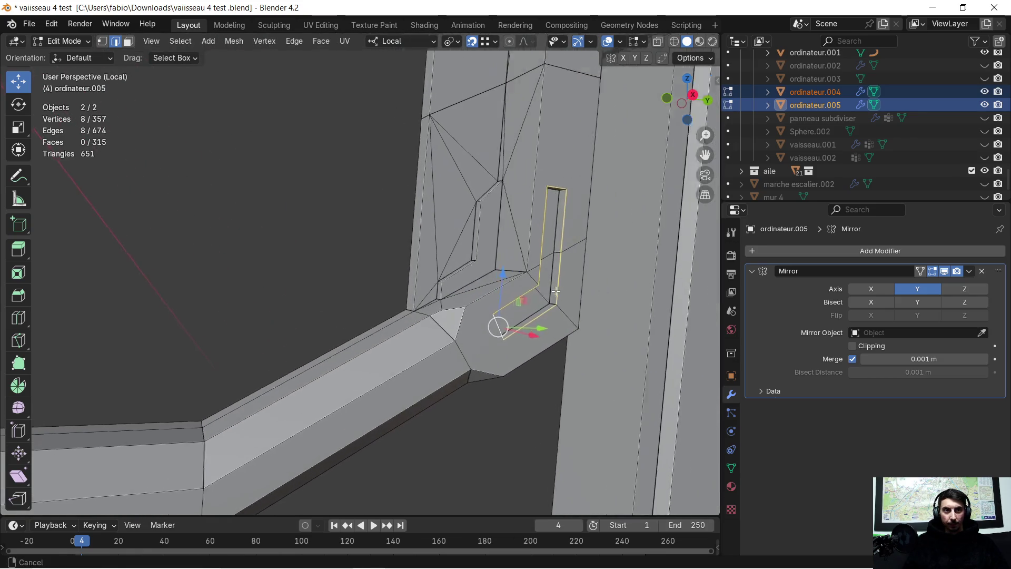
scroll(422, 302, "up", 4)
middle_click_drag(422, 302, 433, 309)
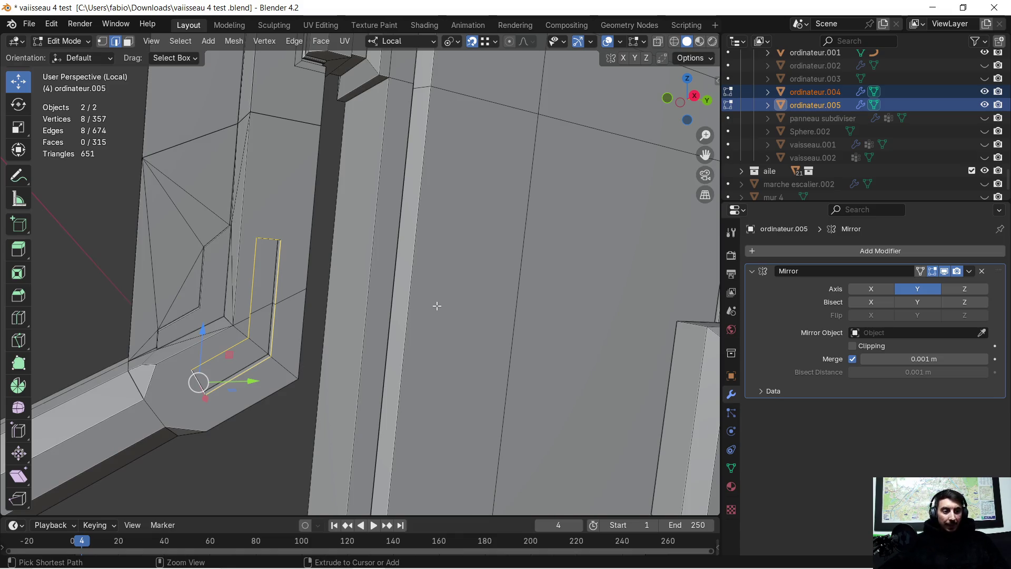
key("ctrl+b")
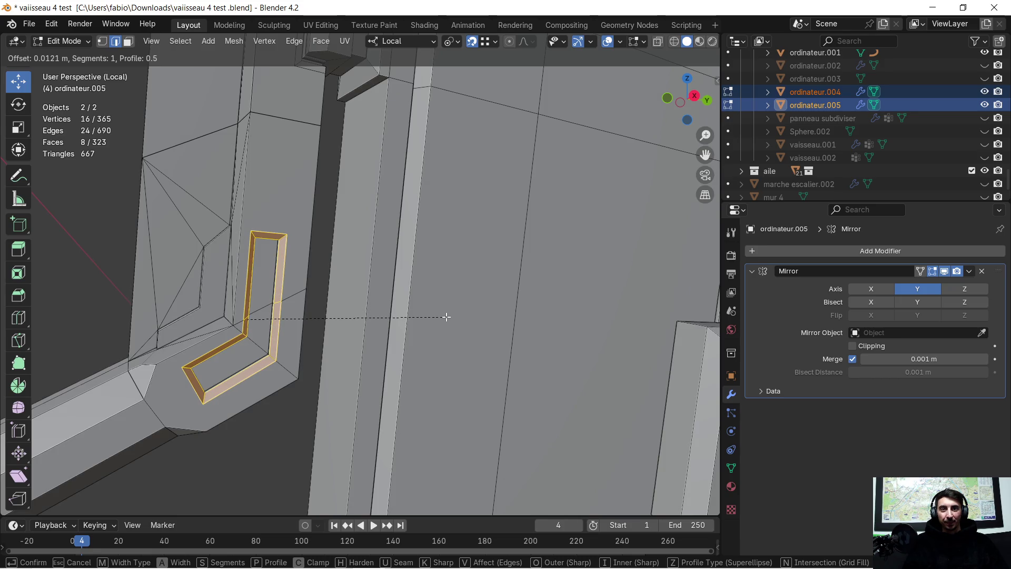
Confirm the slot rim bevel at 0.0151 m width and orbit around to inspect the console.
left_click(446, 315)
mouse_move(446, 314)
middle_mouse_down()
mouse_move(404, 311)
mouse_move(398, 298)
mouse_move(452, 287)
mouse_move(422, 288)
middle_mouse_up()
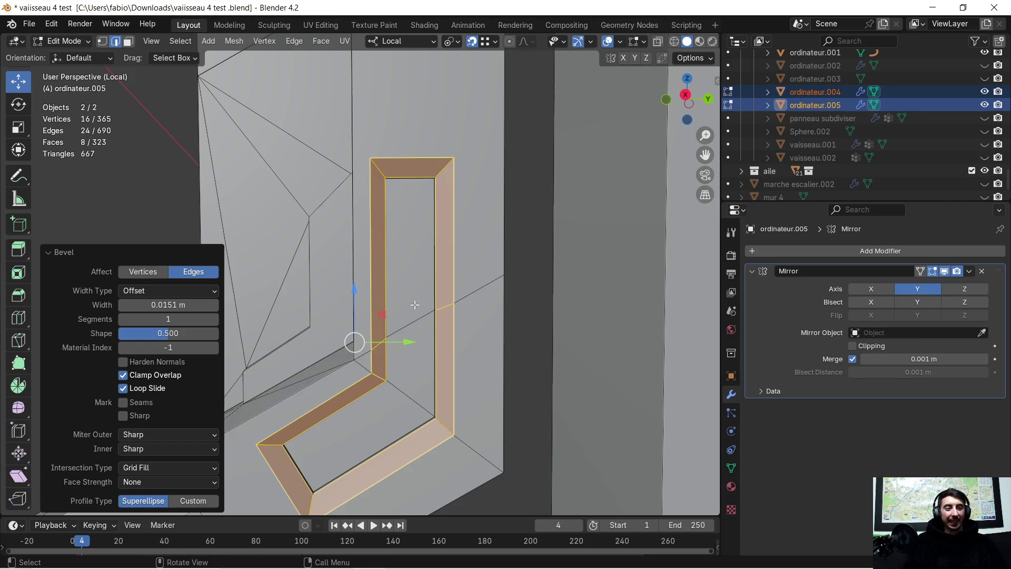
scroll(410, 302, "down", 4)
mouse_move(417, 311)
middle_mouse_down()
mouse_move(433, 332)
mouse_move(193, 270)
middle_mouse_up()
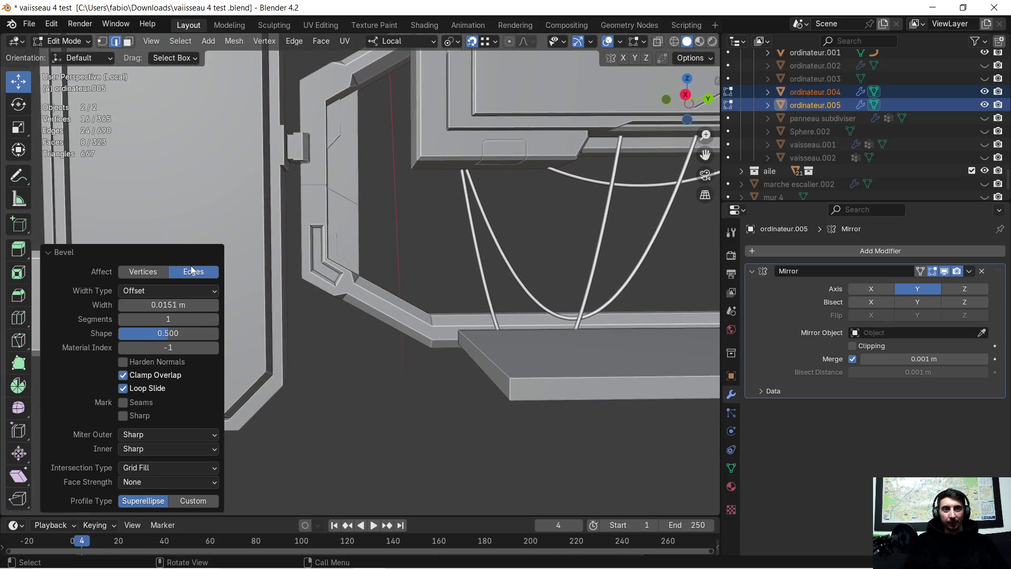
scroll(370, 280, "down", 4)
mouse_move(516, 271)
middle_mouse_down("shift")
mouse_move(473, 280)
mouse_move(490, 275)
middle_mouse_up("shift")
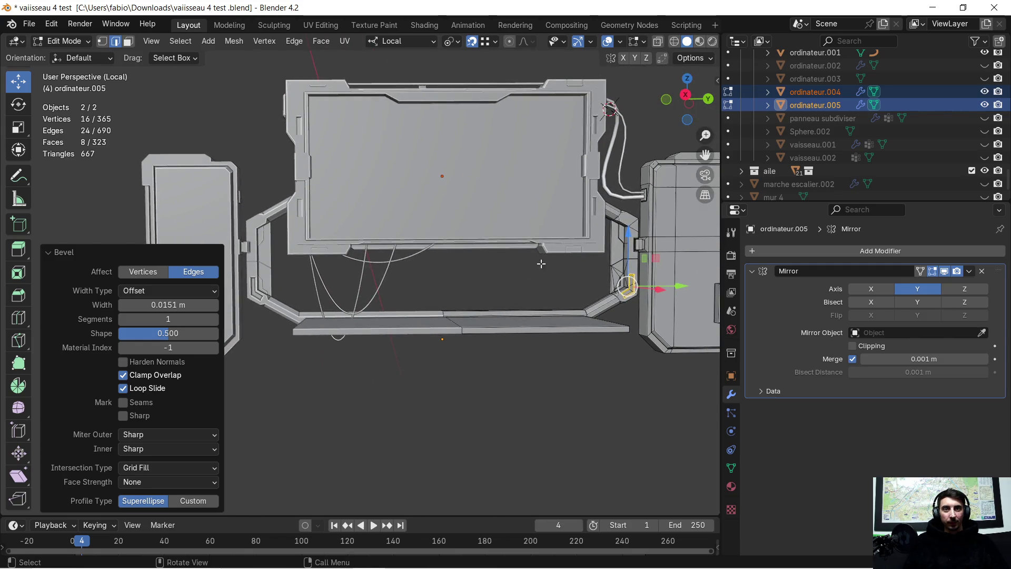
scroll(585, 238, "up", 3)
middle_click_drag(579, 253, 395, 256, "shift")
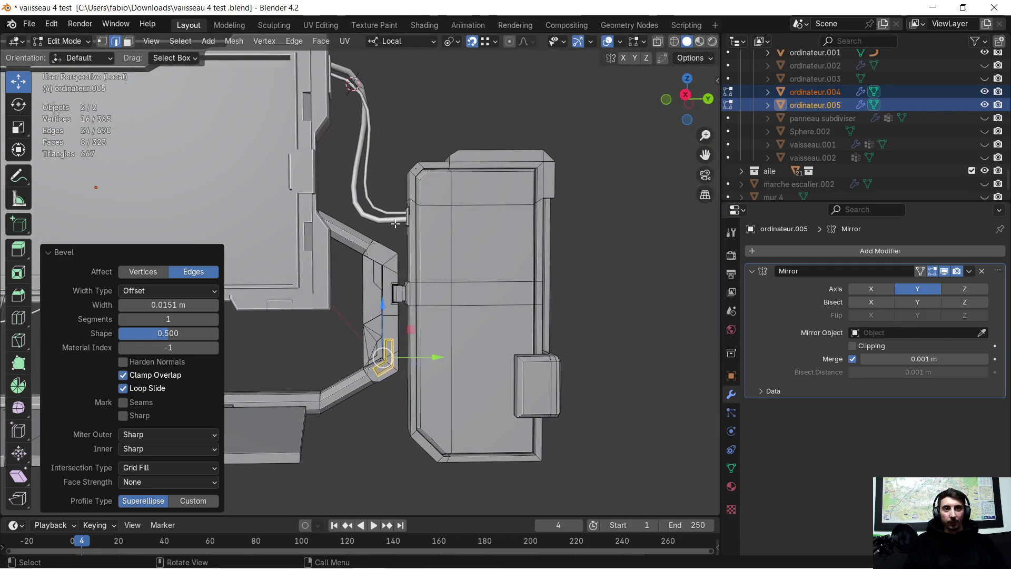
Pan onto the bracket corner, then bring the ChatGPT browser window up over Blender.
scroll(394, 255, "up", 2)
scroll(401, 252, "up", 7)
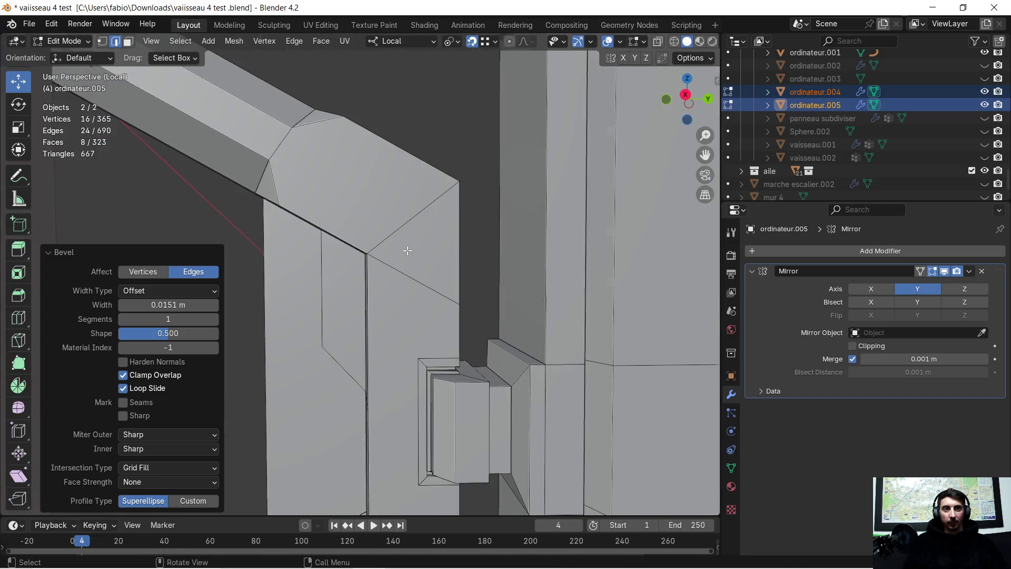
middle_click_drag(427, 240, 386, 293, "shift")
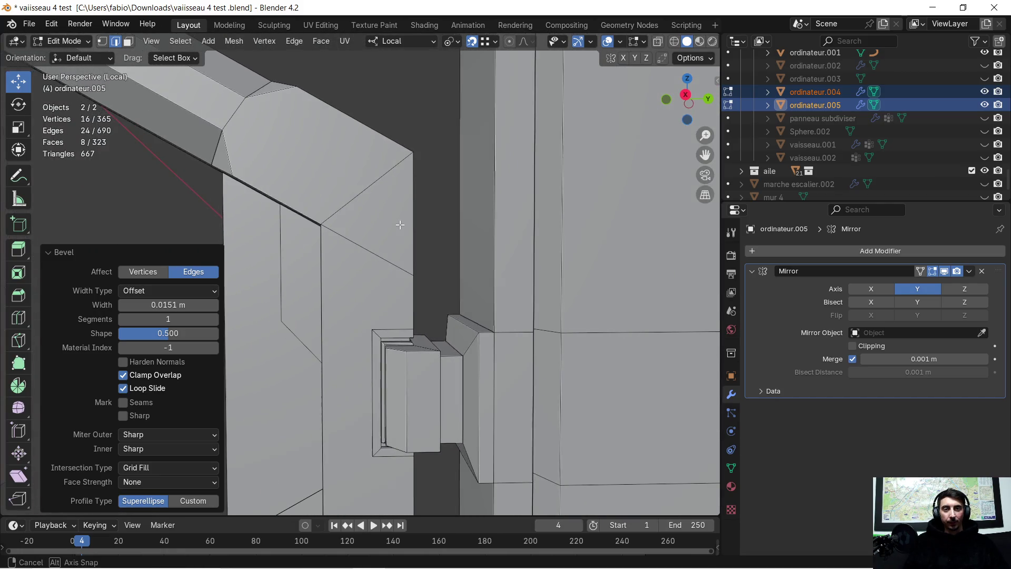
key("super")
key("super")
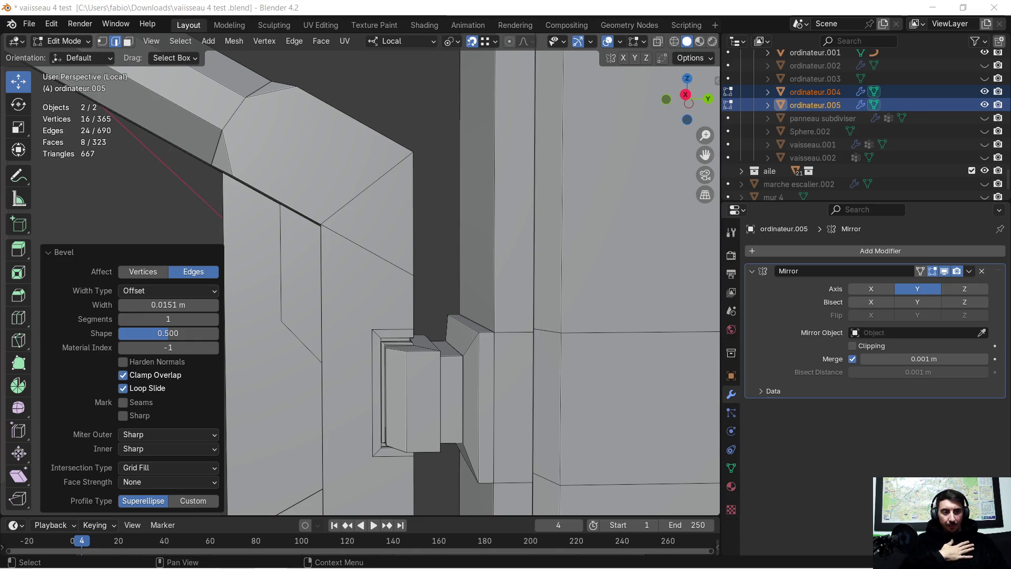
key("alt+Tab")
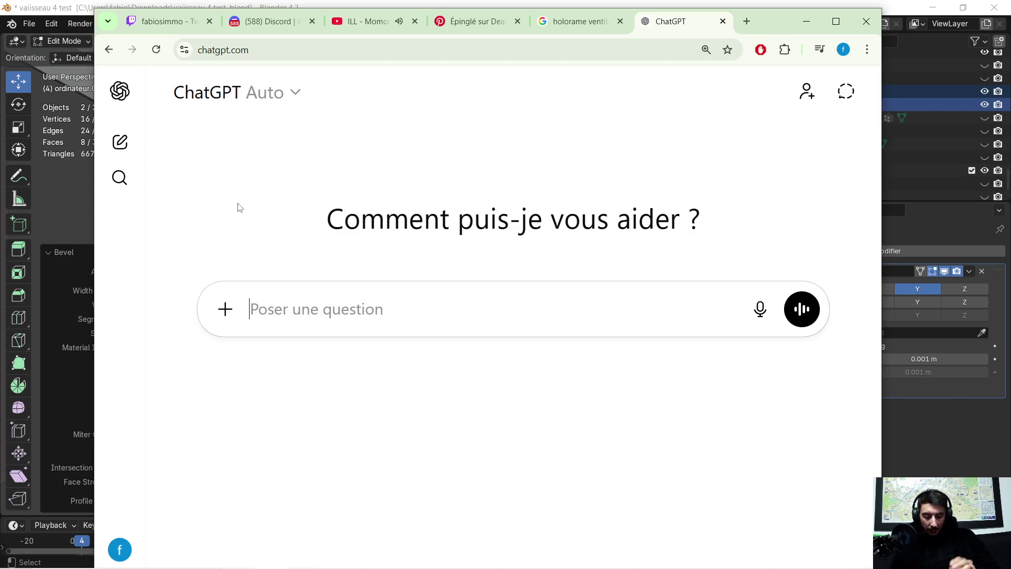
Ask ChatGPT, in French, how to round off the square edges on the mesh in one step.
type("jai des e")
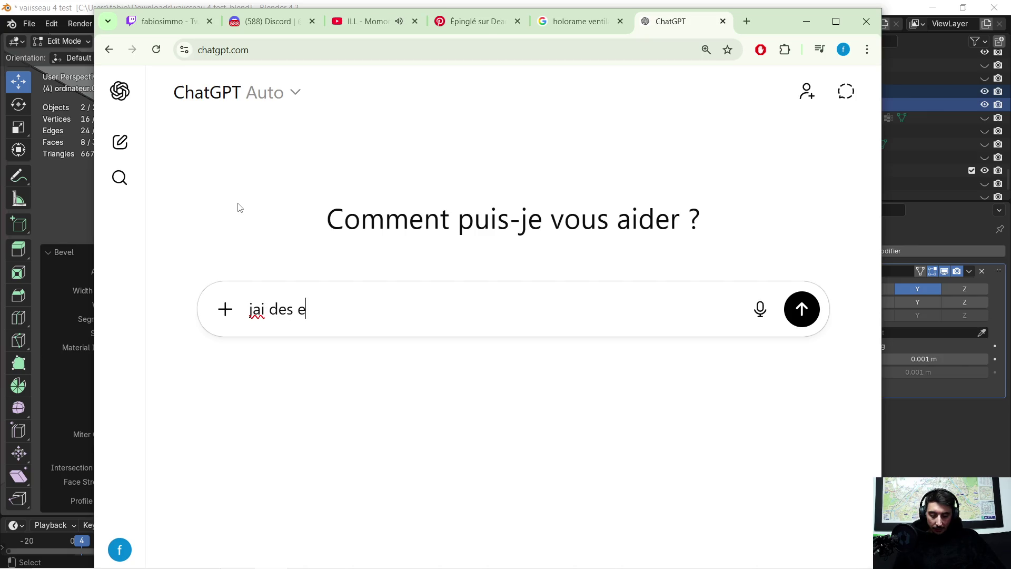
type("dge en carre s")
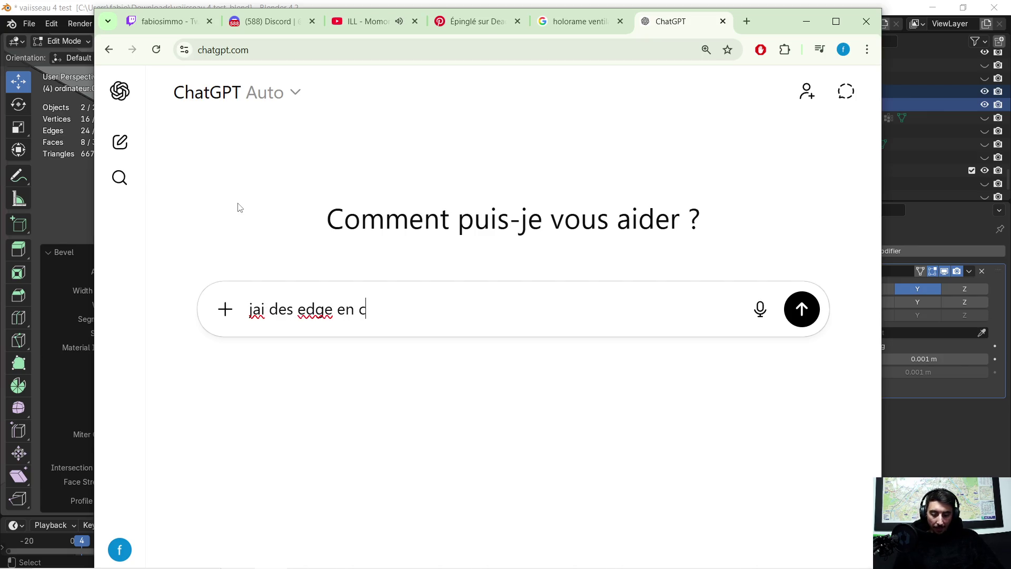
type("ur mon mesh jaimerai")
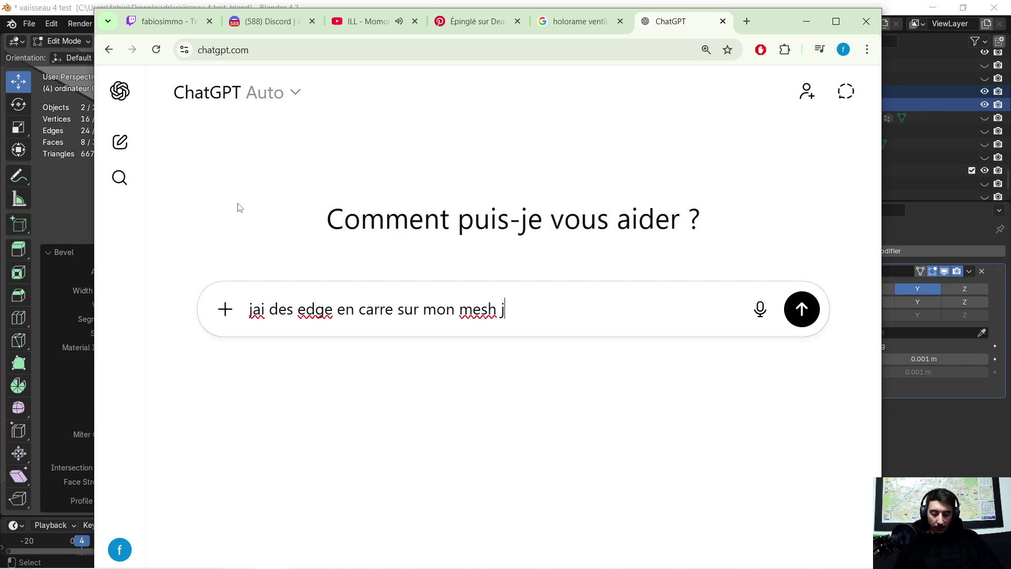
type(" les arrondir comment ou fai  ")
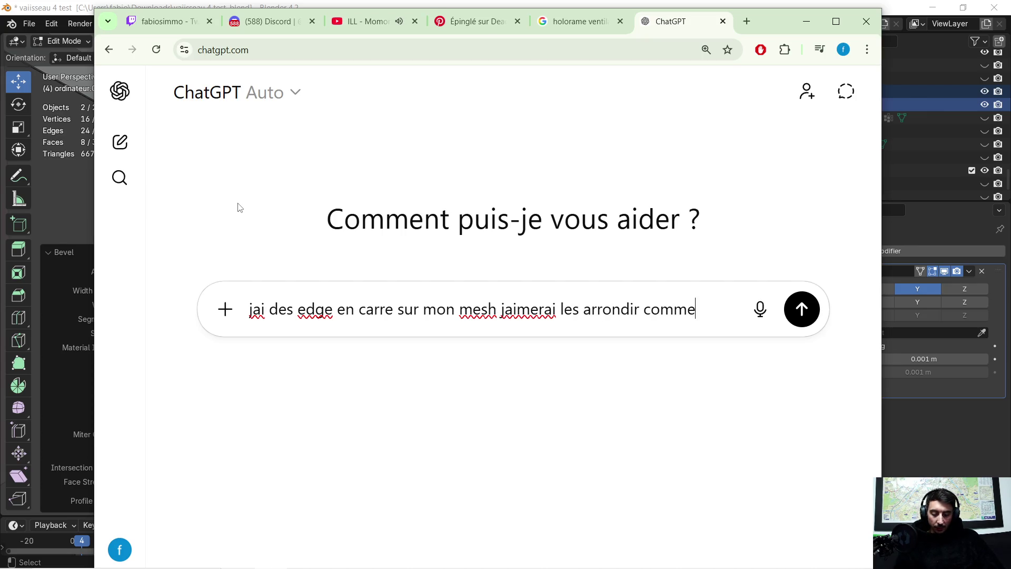
type("? je sais ")
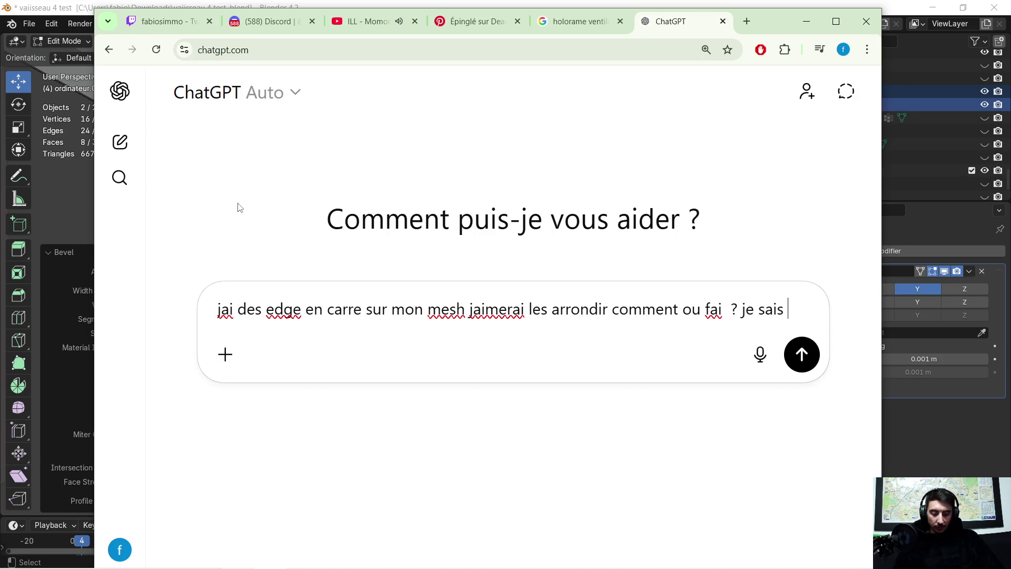
type("quil y a une manip pour ")
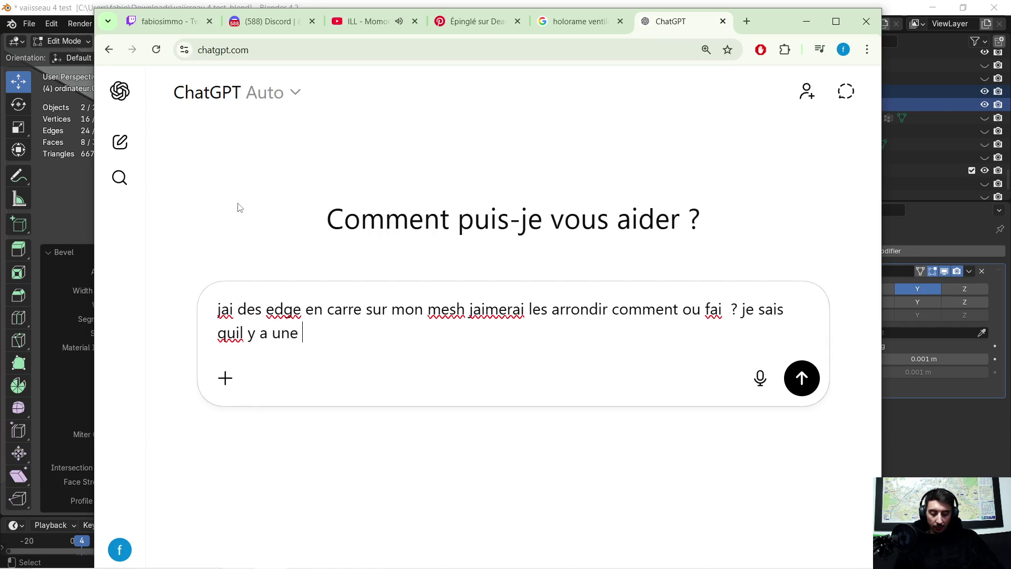
type("le f")
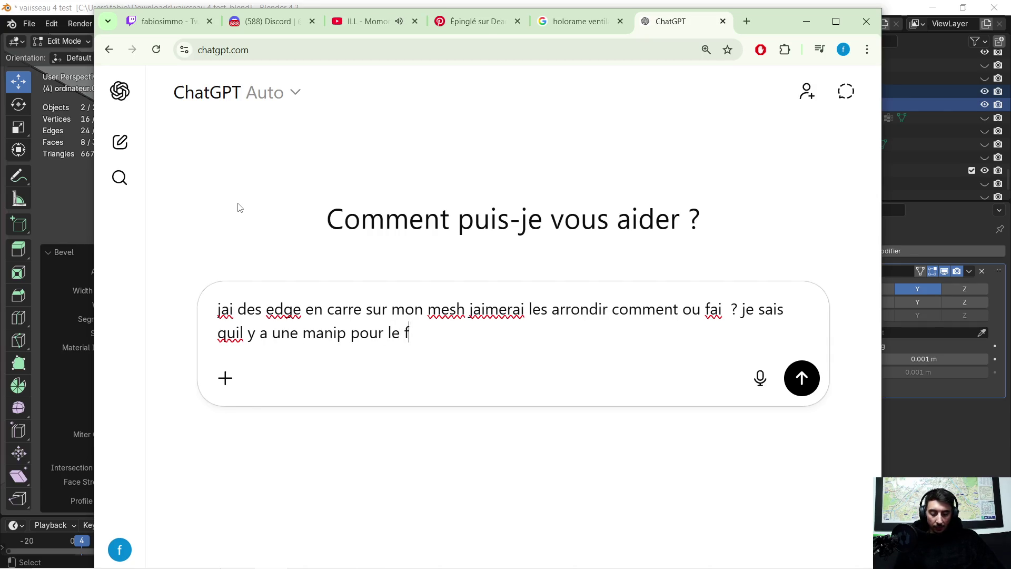
type("air en un clique")
key("Return")
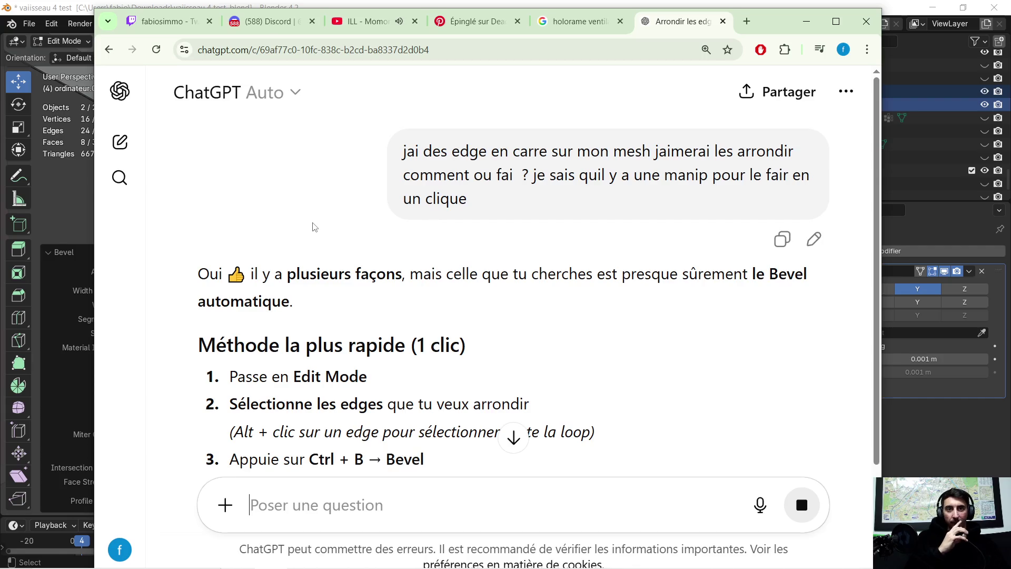
Read through ChatGPT's Bevel answer.
scroll(316, 232, "down", 3)
scroll(329, 244, "down", 2)
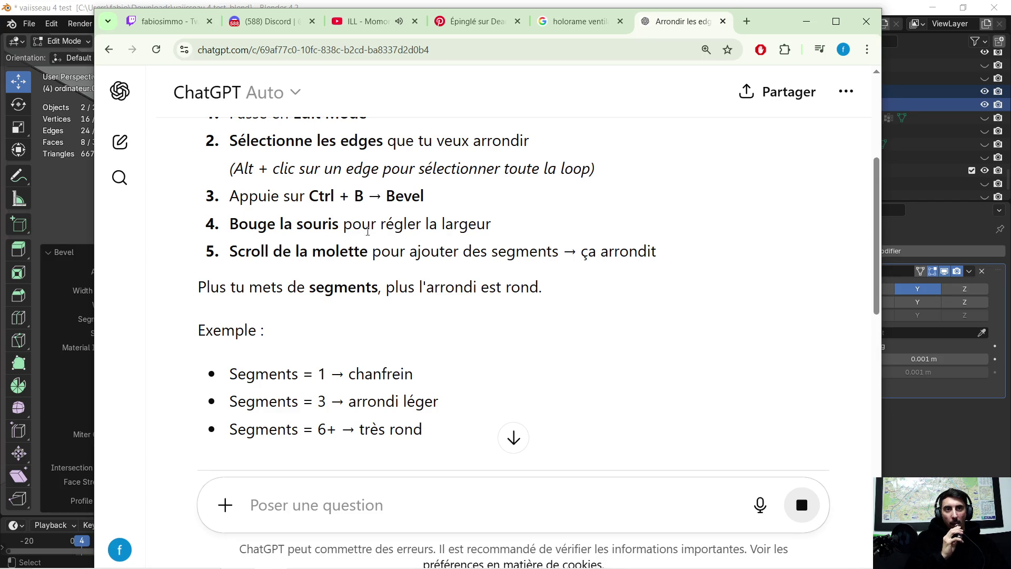
scroll(426, 243, "down", 5)
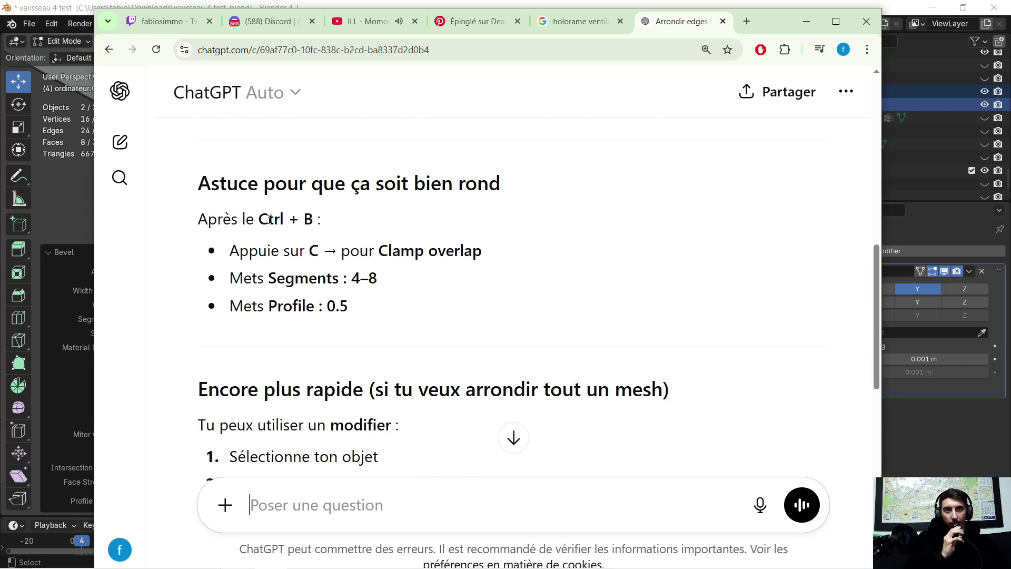
scroll(327, 213, "down", 1)
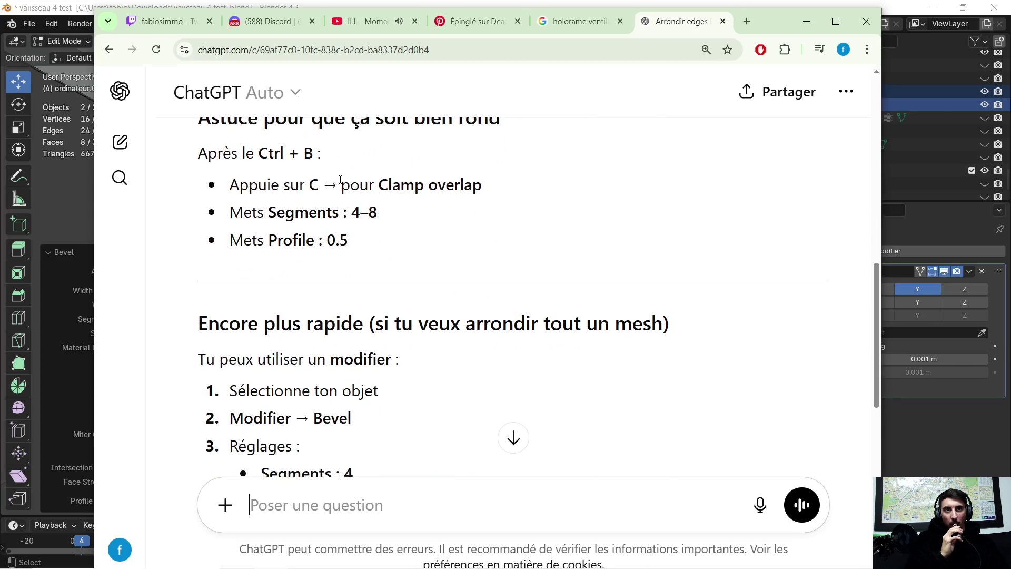
scroll(333, 212, "down", 1)
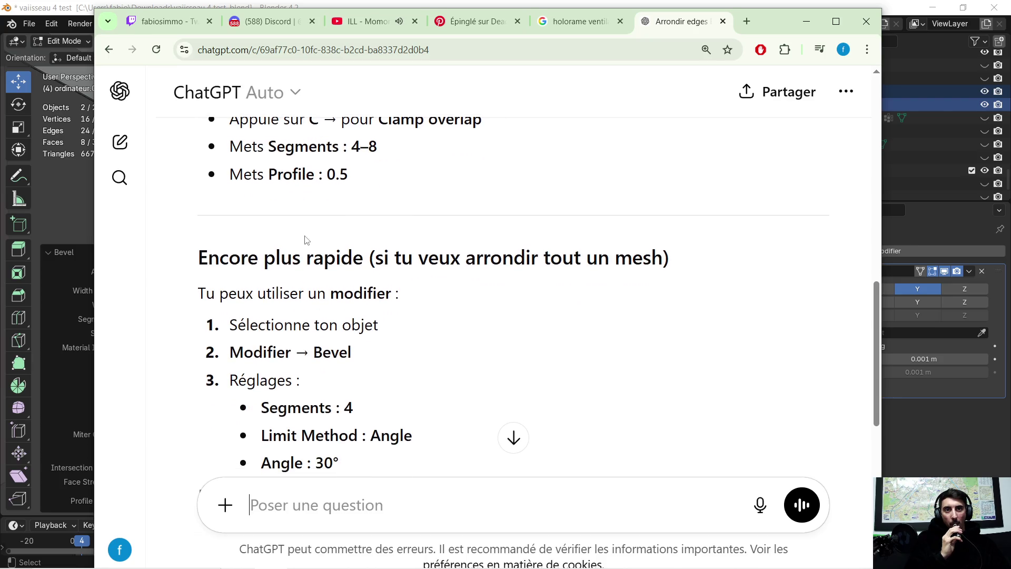
scroll(343, 231, "down", 1)
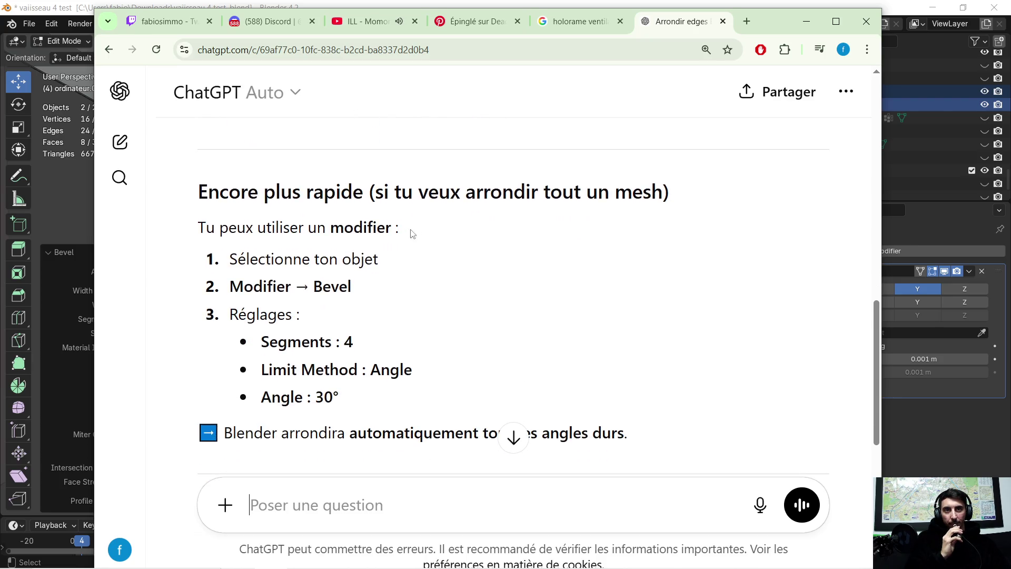
scroll(336, 250, "down", 1)
scroll(432, 242, "down", 4)
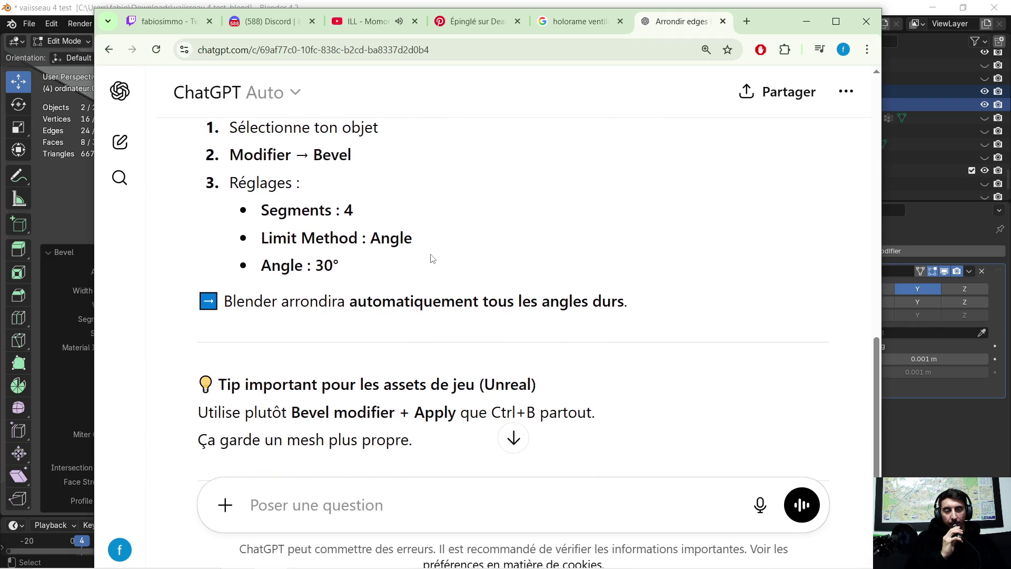
scroll(461, 231, "down", 2)
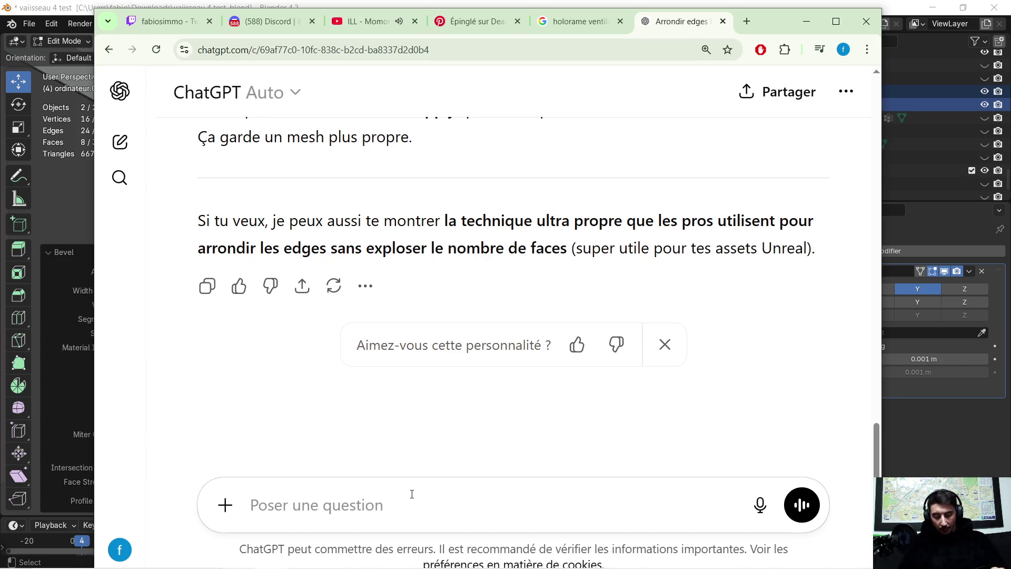
Send a follow-up explaining the knife-cut square and asking how to round its vertices.
type("non tu compren pa")
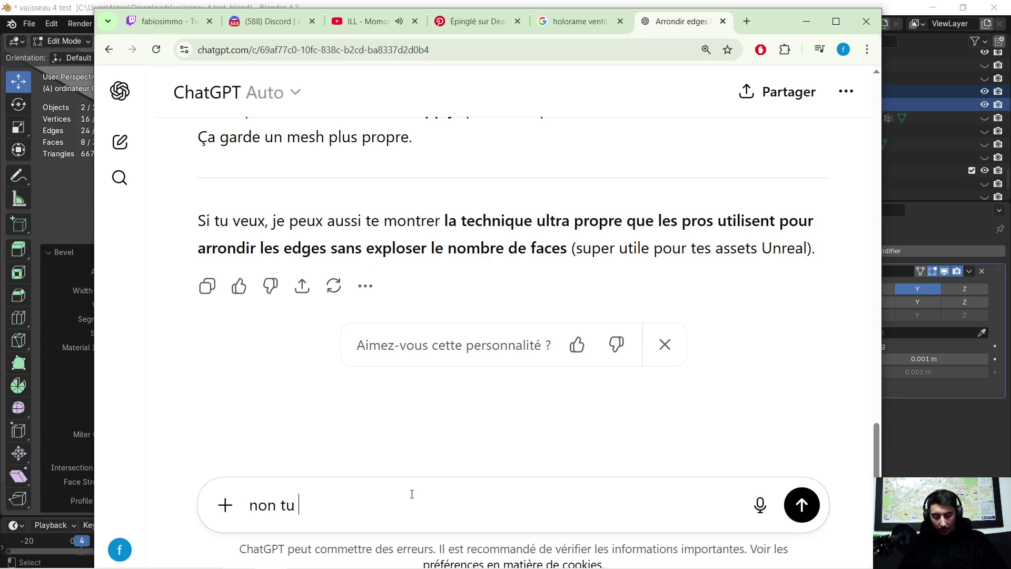
type("s jai")
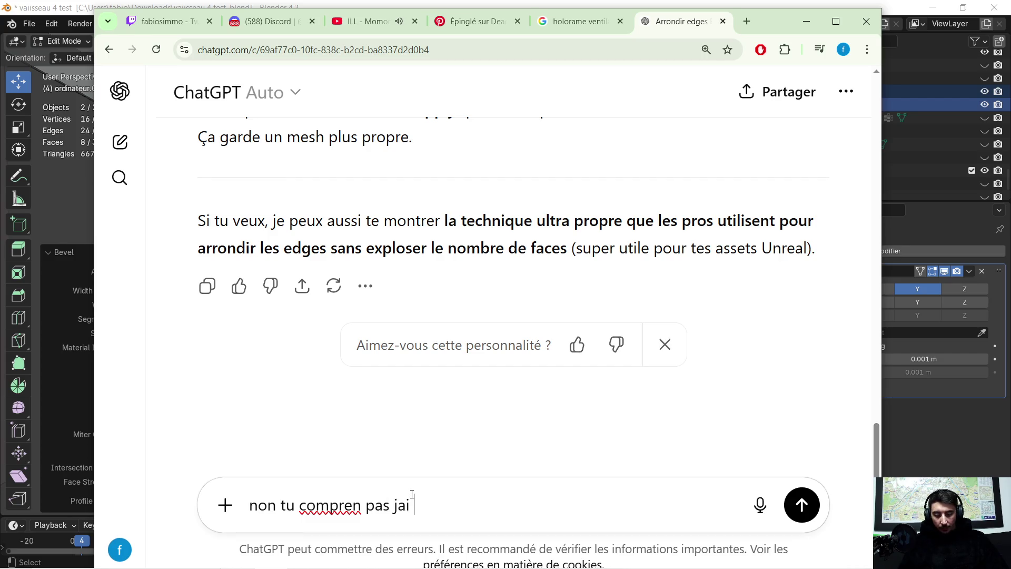
type("ne")
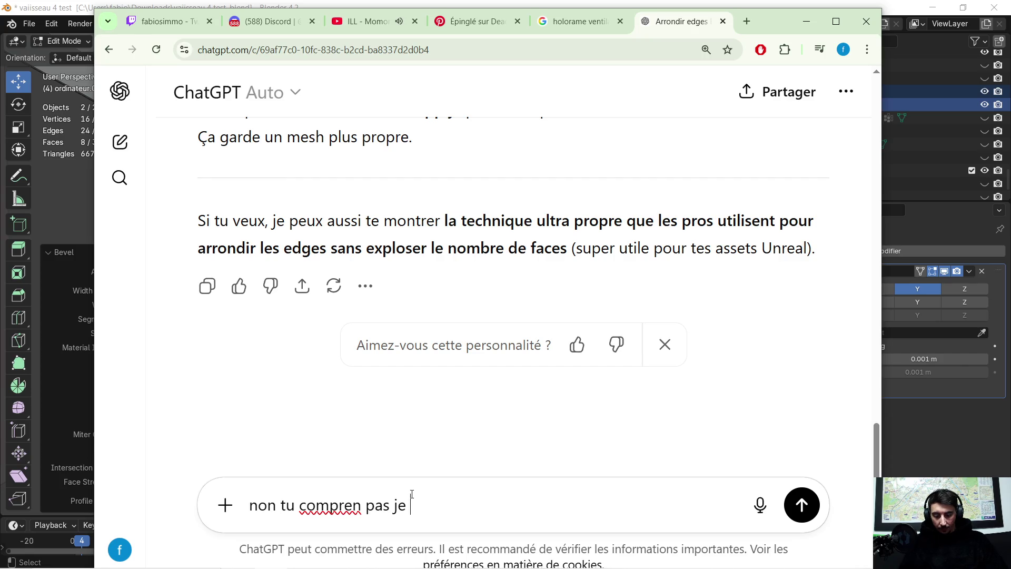
type("e des edge ")
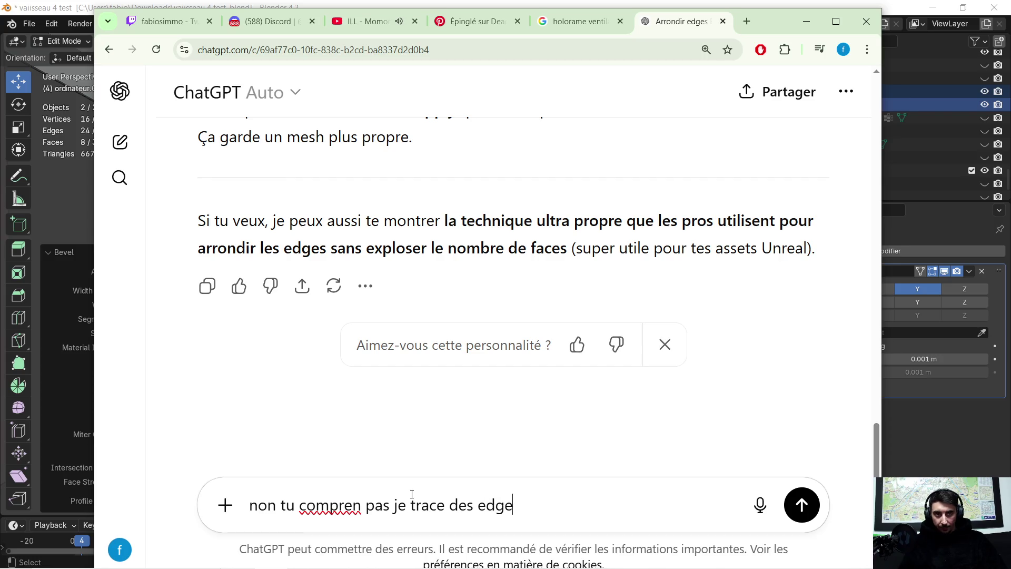
type(" sur un face avec loutil ")
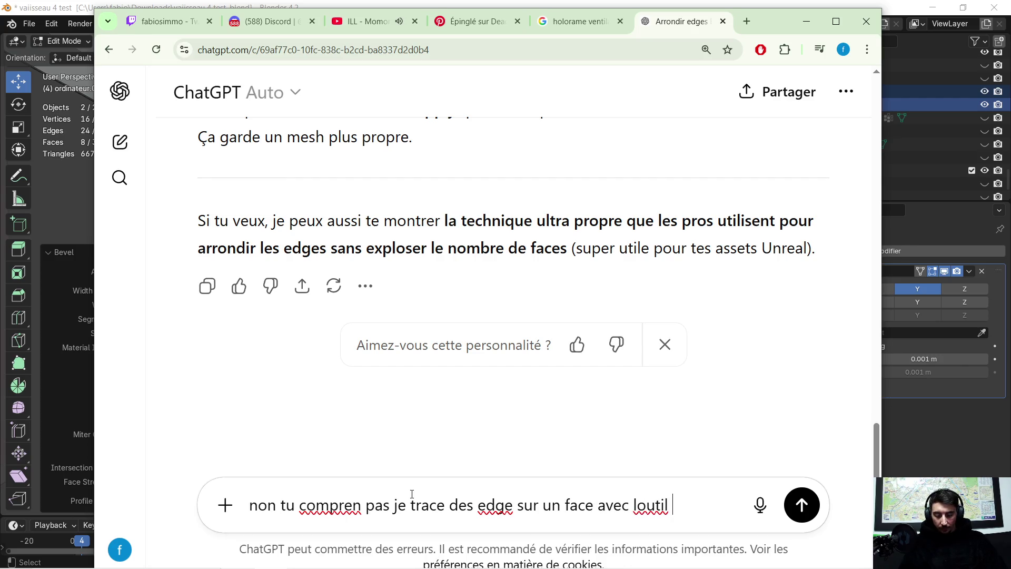
type("knif et")
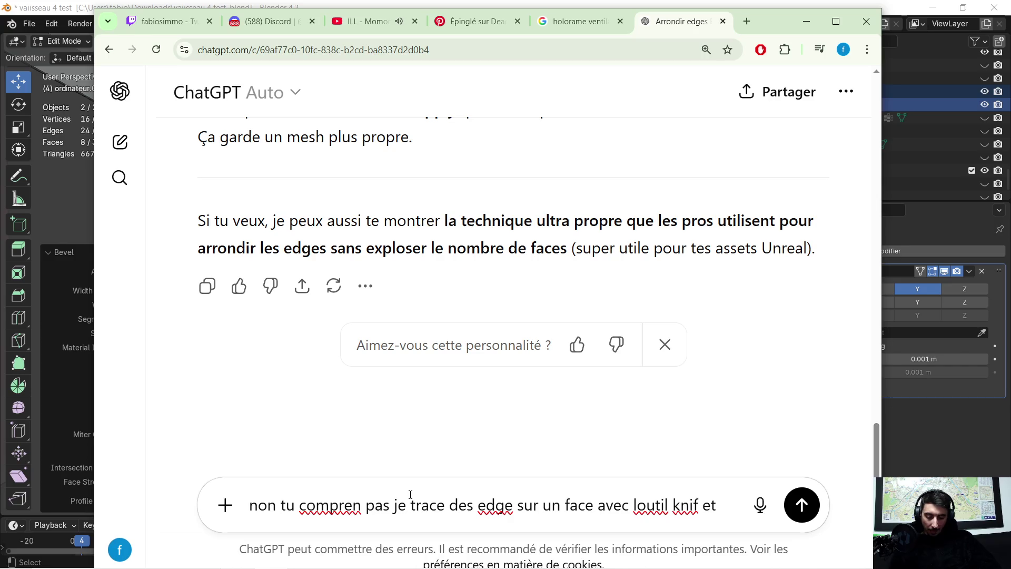
type(" je forme un carre")
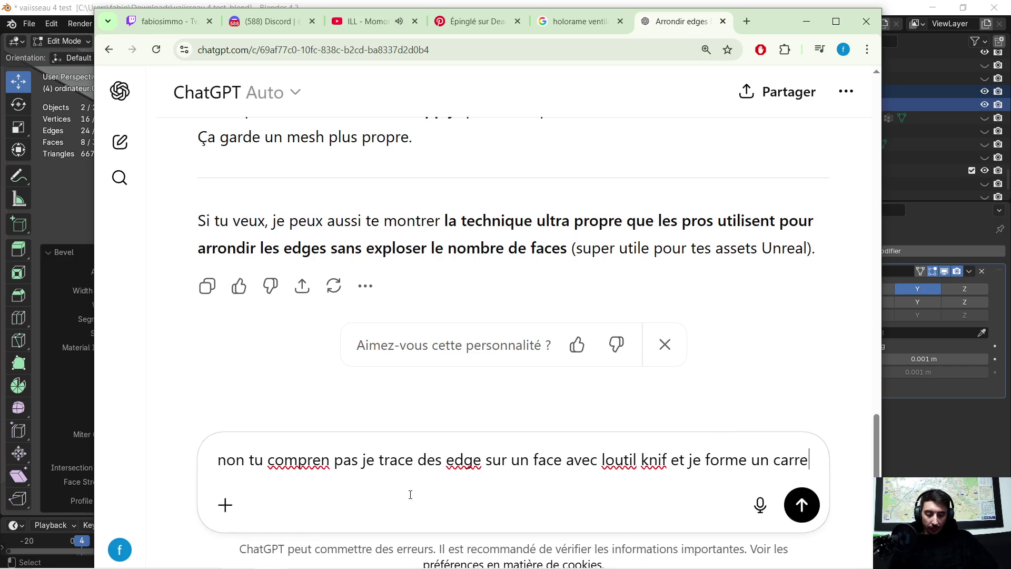
type(" jaimerai")
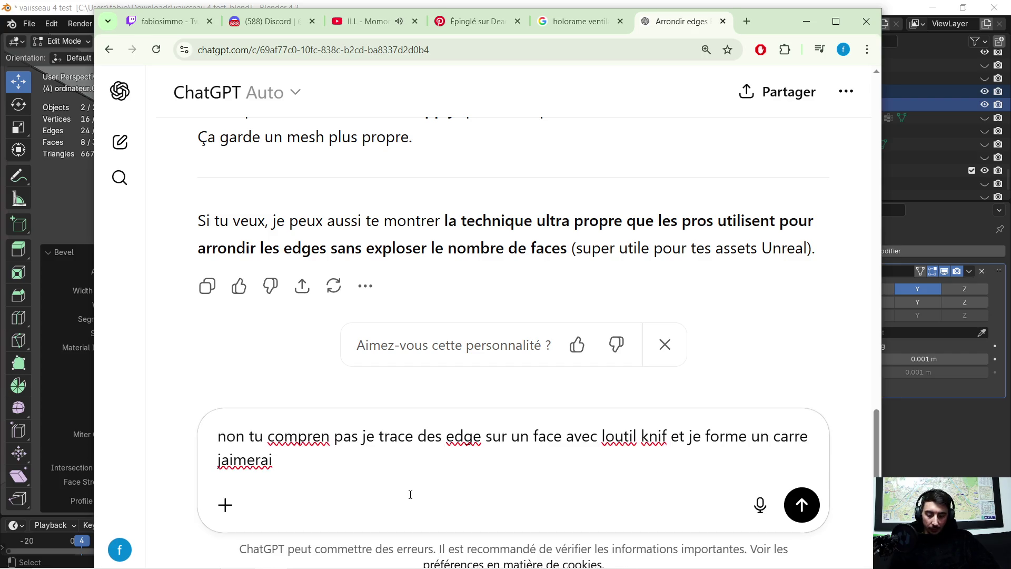
type("lectio")
type("nner les verti")
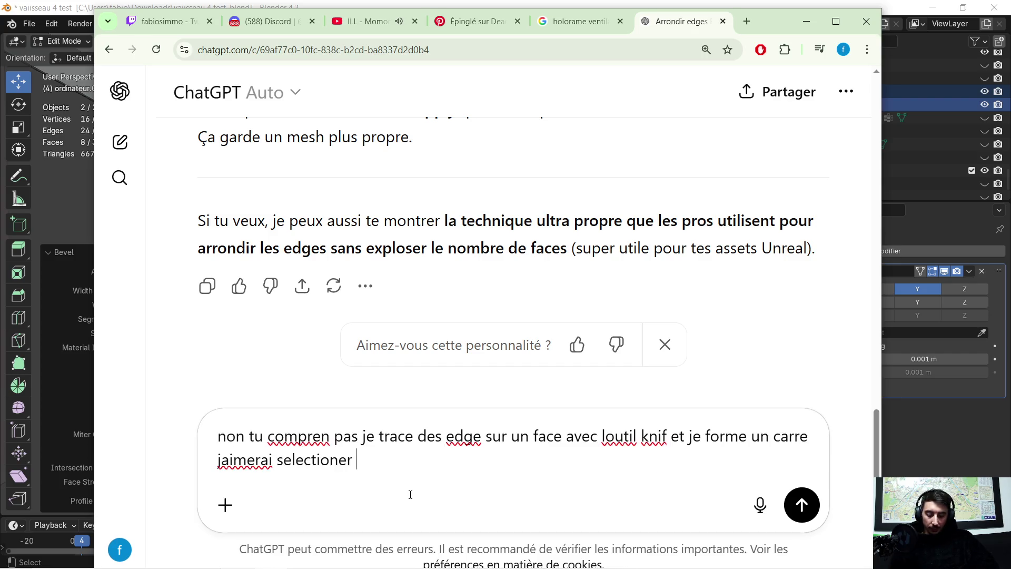
type("ce ")
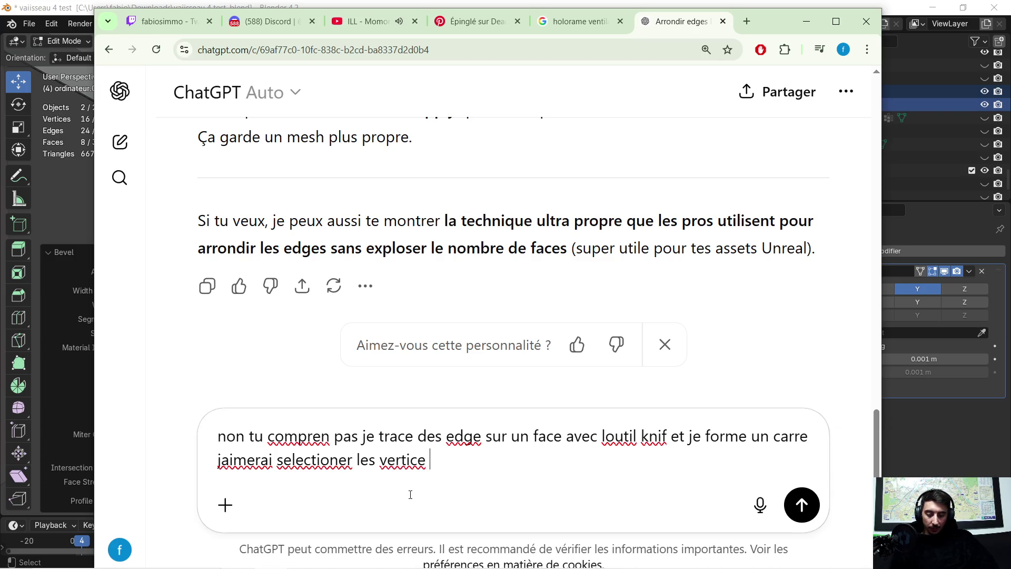
type("et les a")
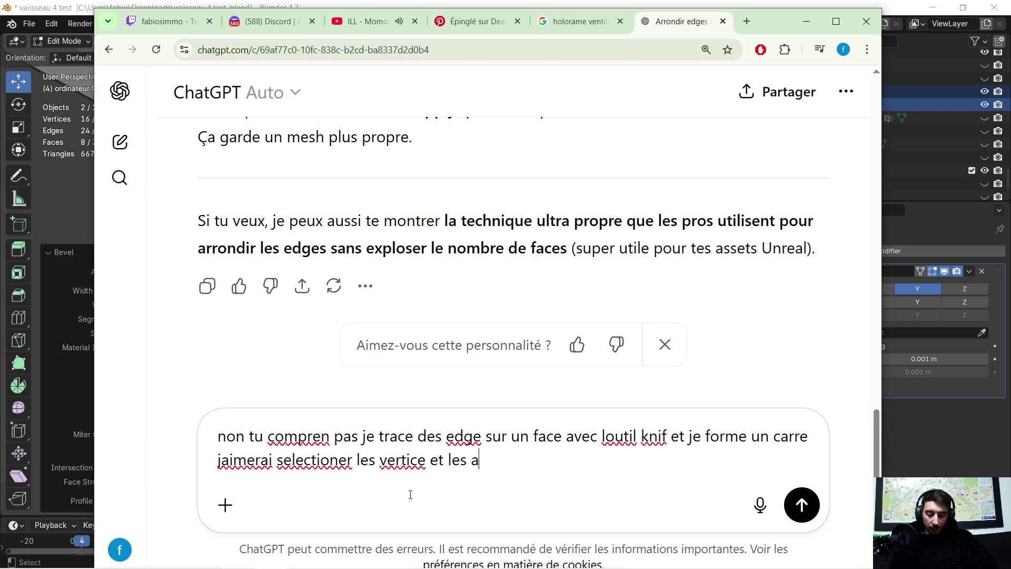
type("rrondire")
key("Return")
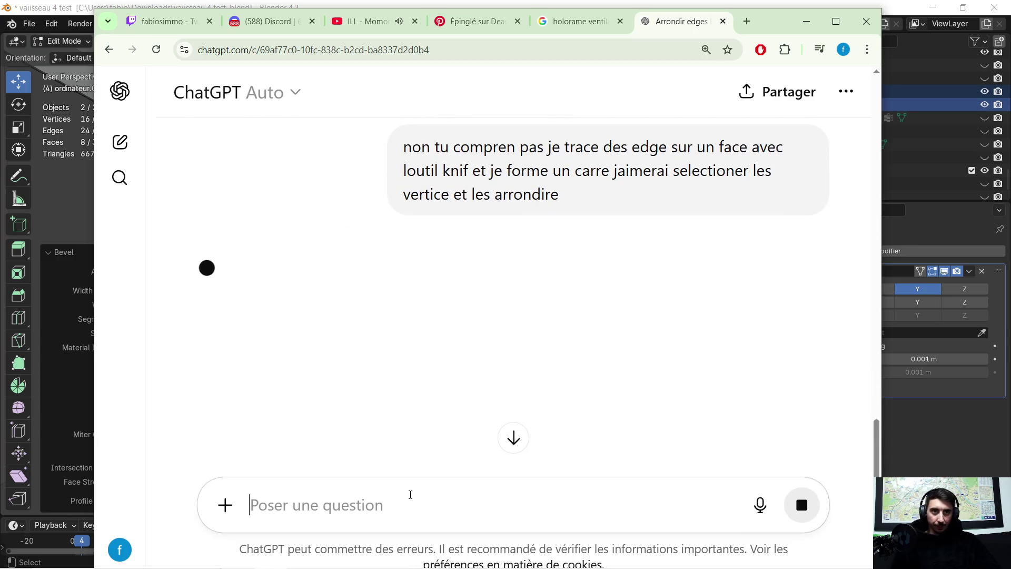
Read the Vertex Bevel reply and answer 'non ya une autre manip .' to ask for another method.
scroll(579, 351, "down", 2)
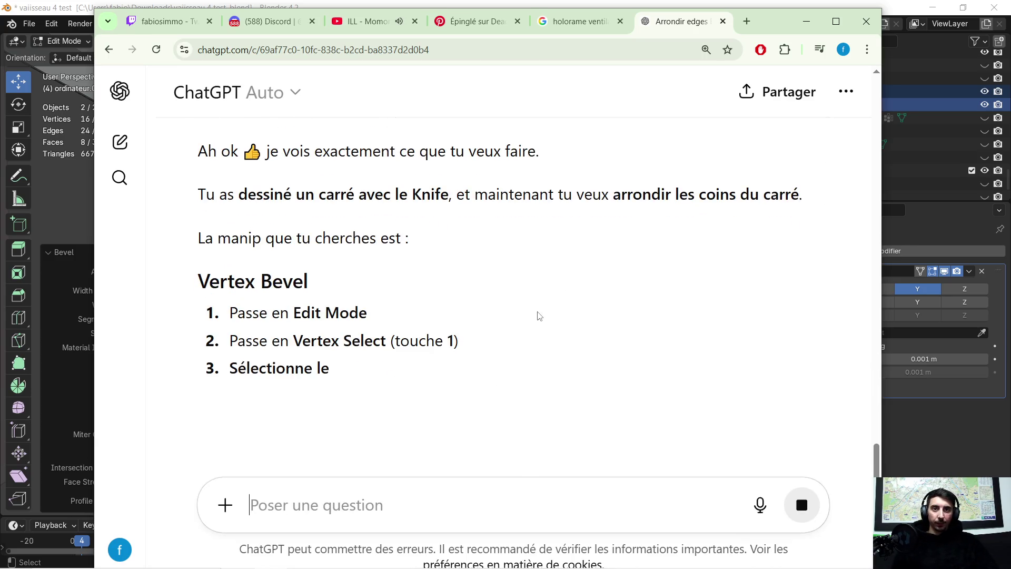
scroll(523, 299, "down", 3)
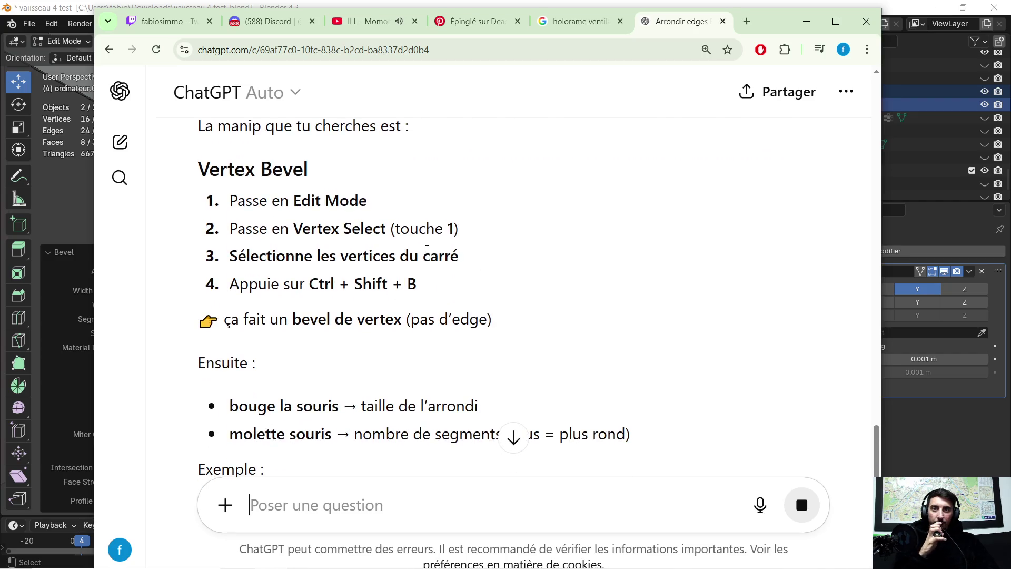
scroll(422, 239, "down", 10)
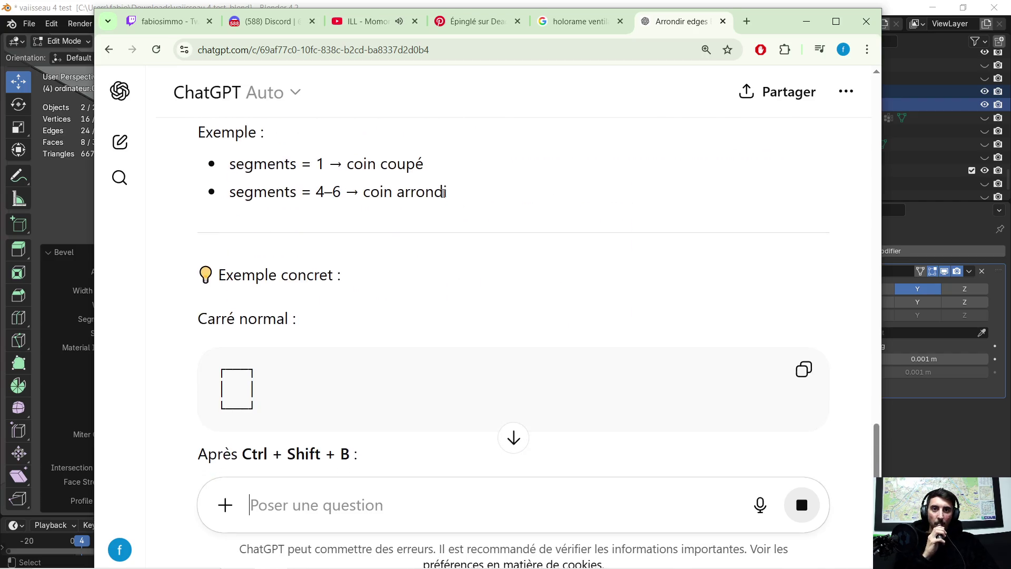
scroll(443, 212, "down", 3)
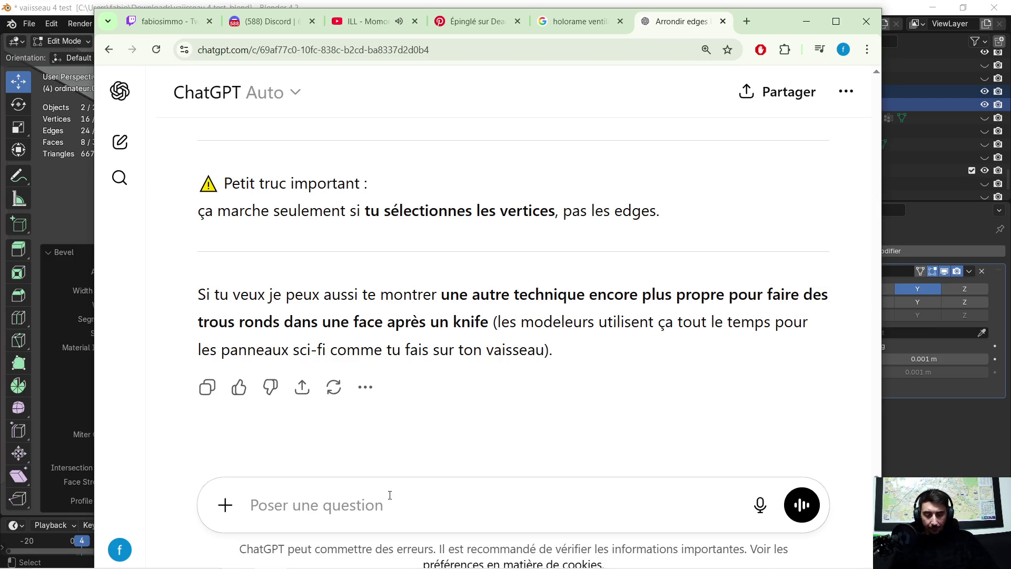
type("non ya une autre manip ")
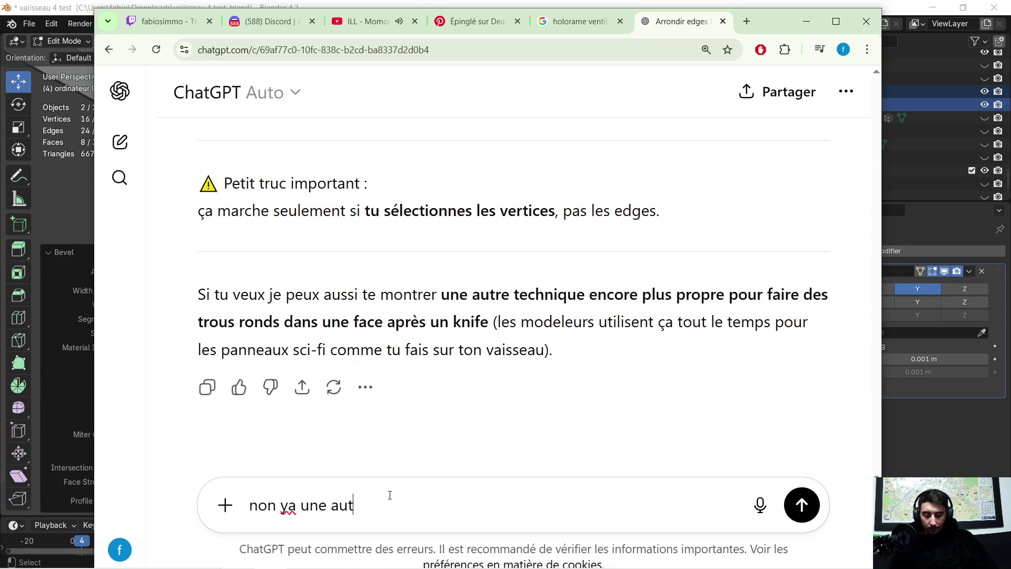
type(".")
key("Return")
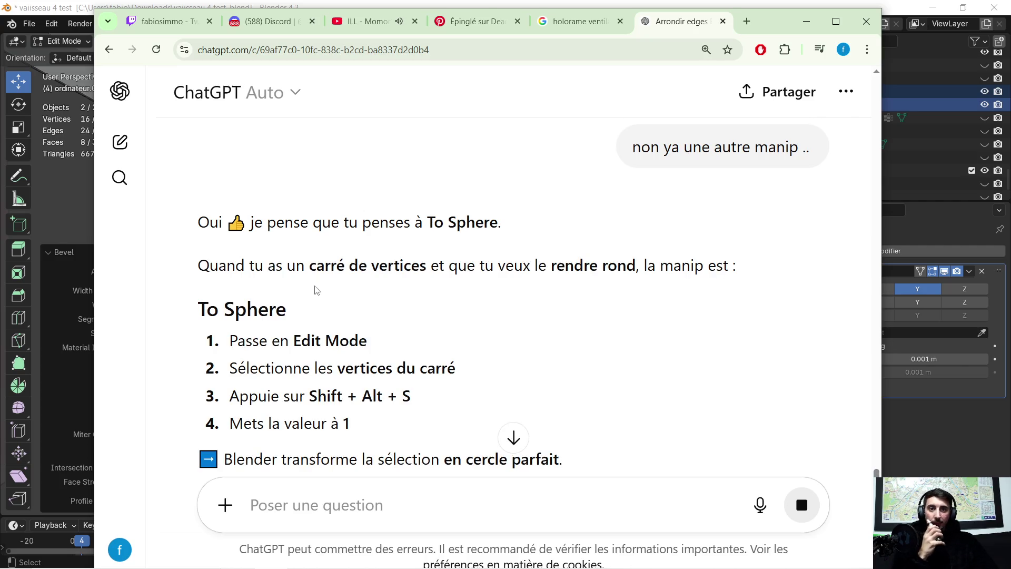
Send 'voila' to ChatGPT after reading through the To Sphere rounding steps.
scroll(315, 291, "down", 1)
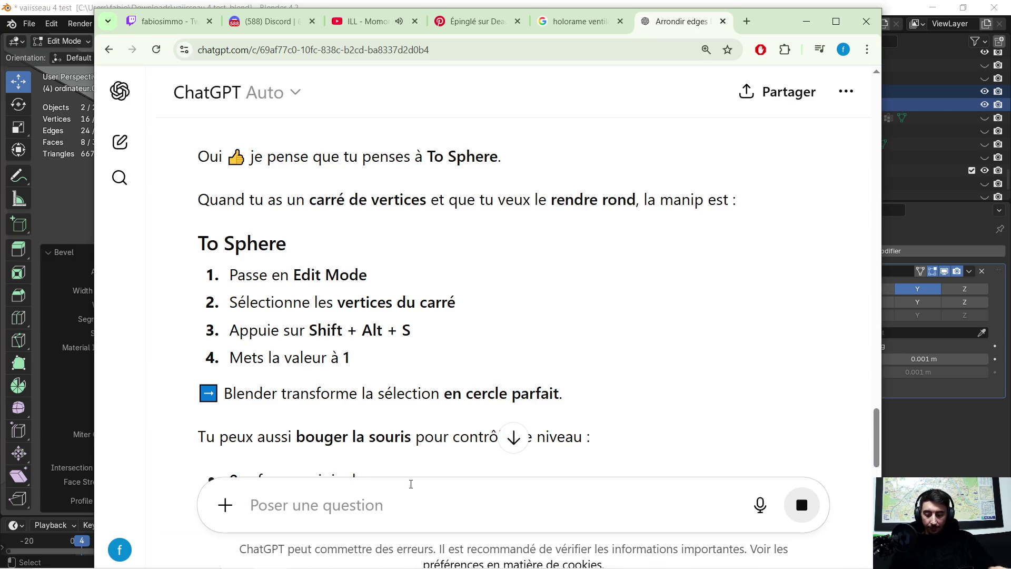
type("voila")
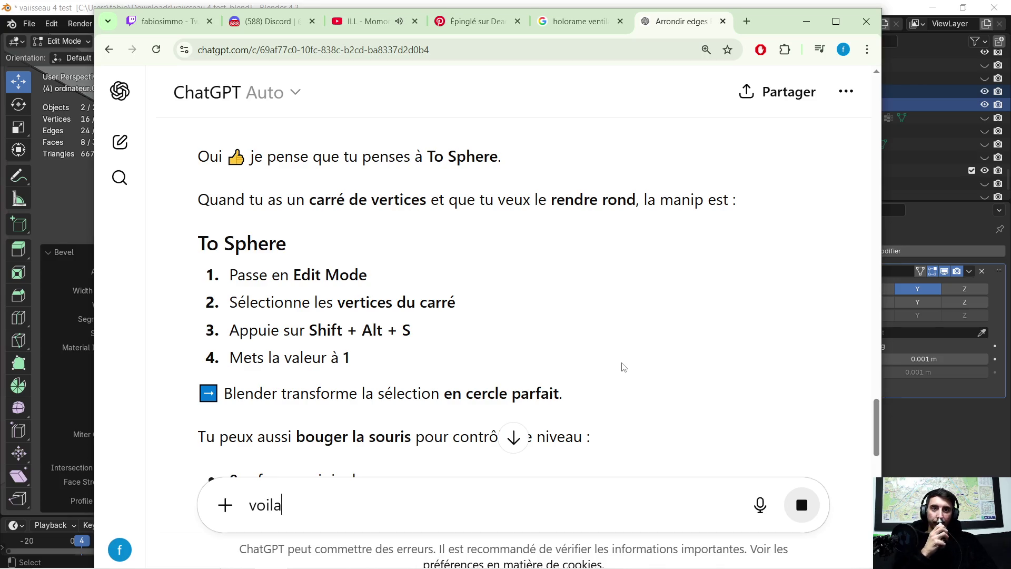
scroll(354, 260, "down", 1)
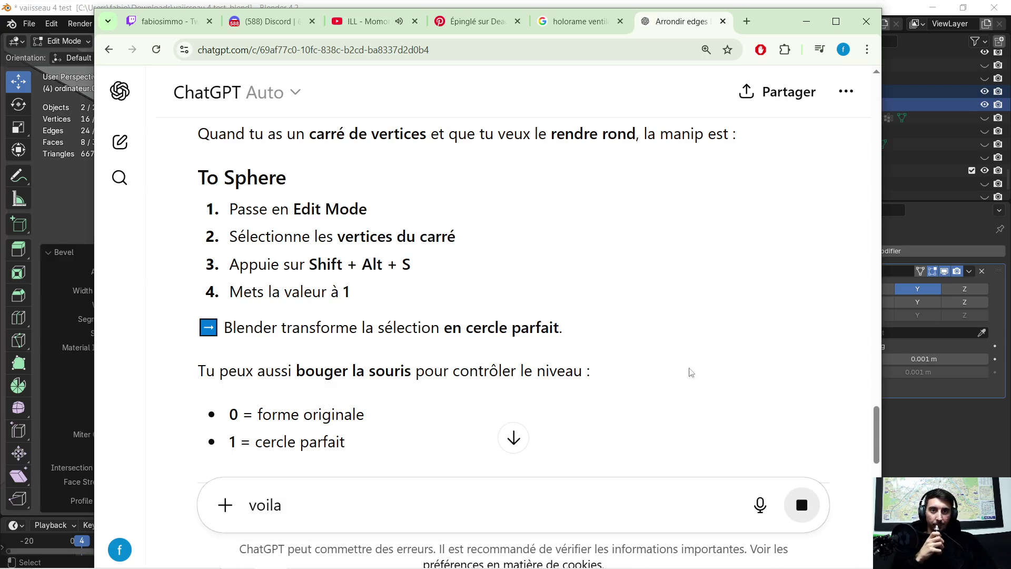
scroll(680, 371, "down", 8)
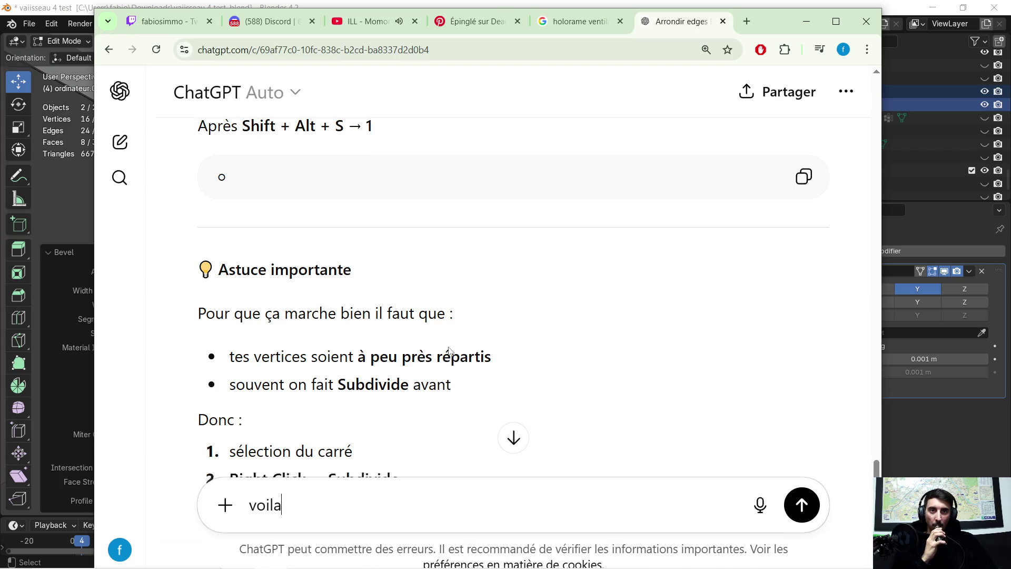
scroll(393, 325, "down", 1)
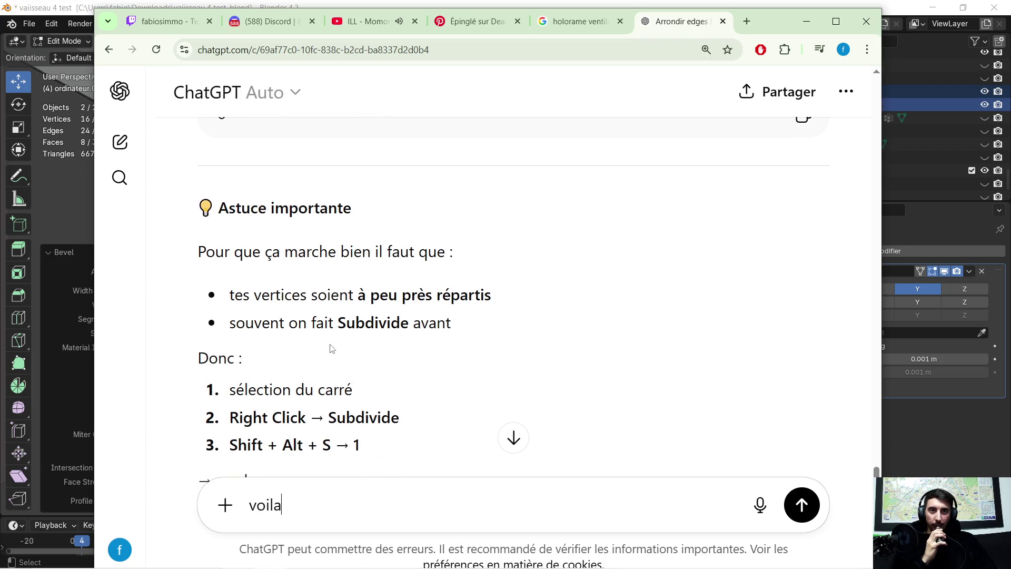
scroll(396, 341, "down", 1)
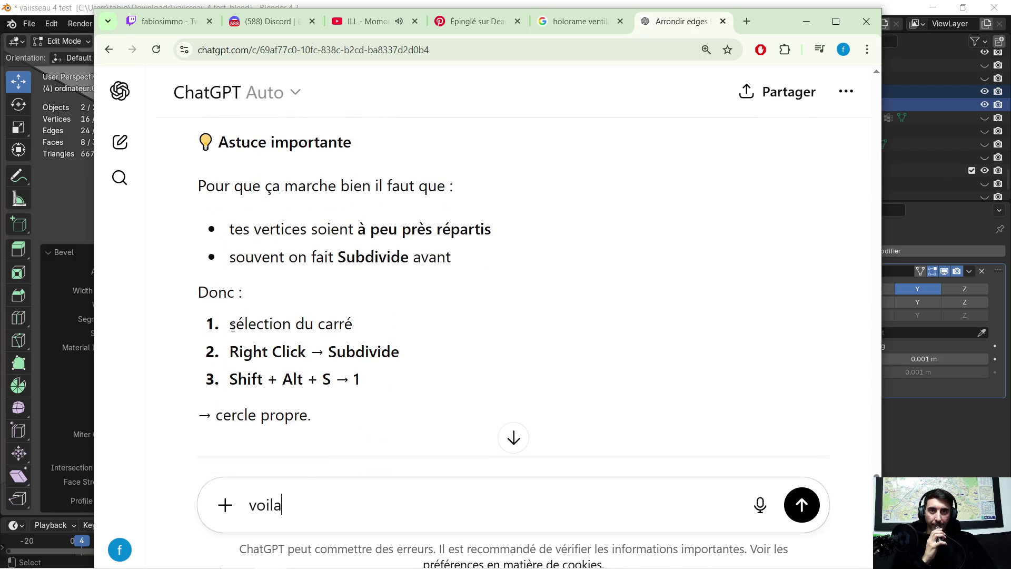
scroll(301, 317, "down", 1)
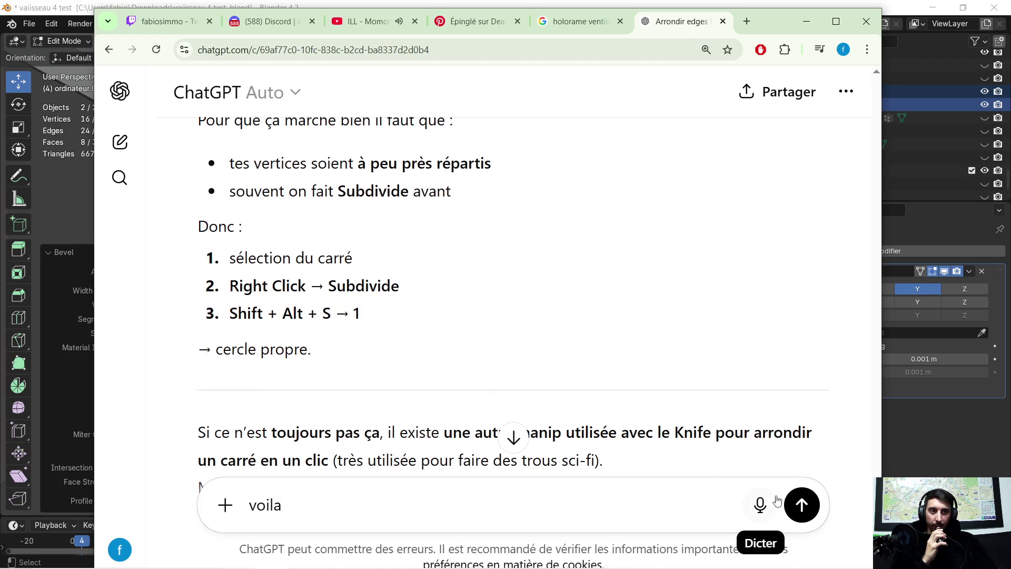
left_click(801, 506)
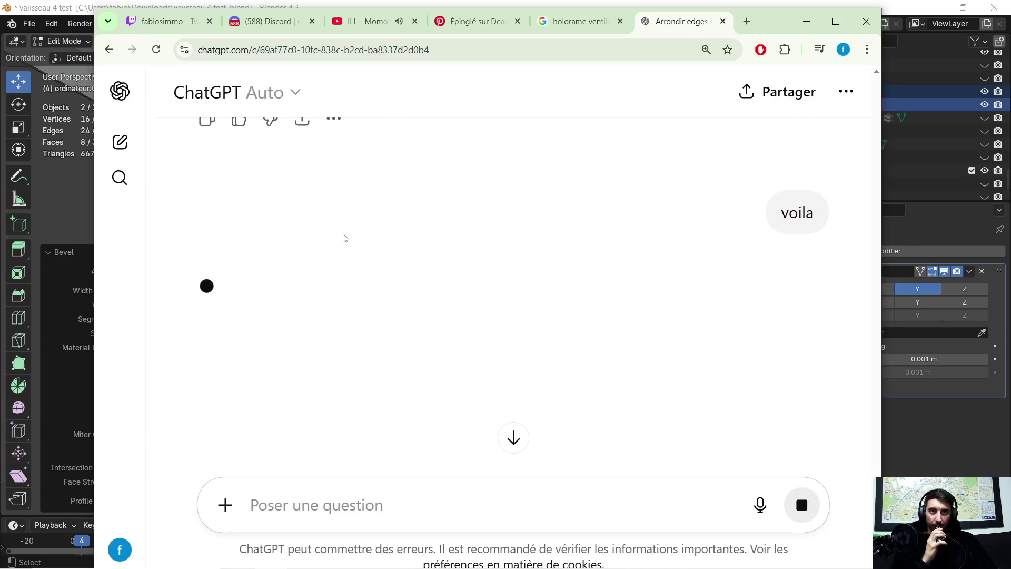
Review the answer once more and minimize Chrome to return to Blender.
scroll(337, 266, "up", 7)
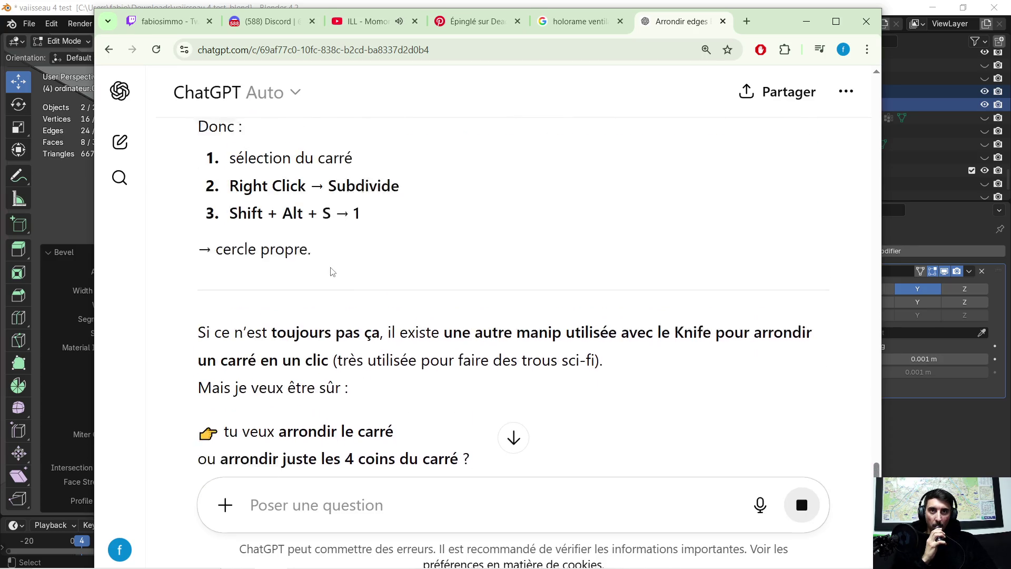
scroll(332, 265, "up", 8)
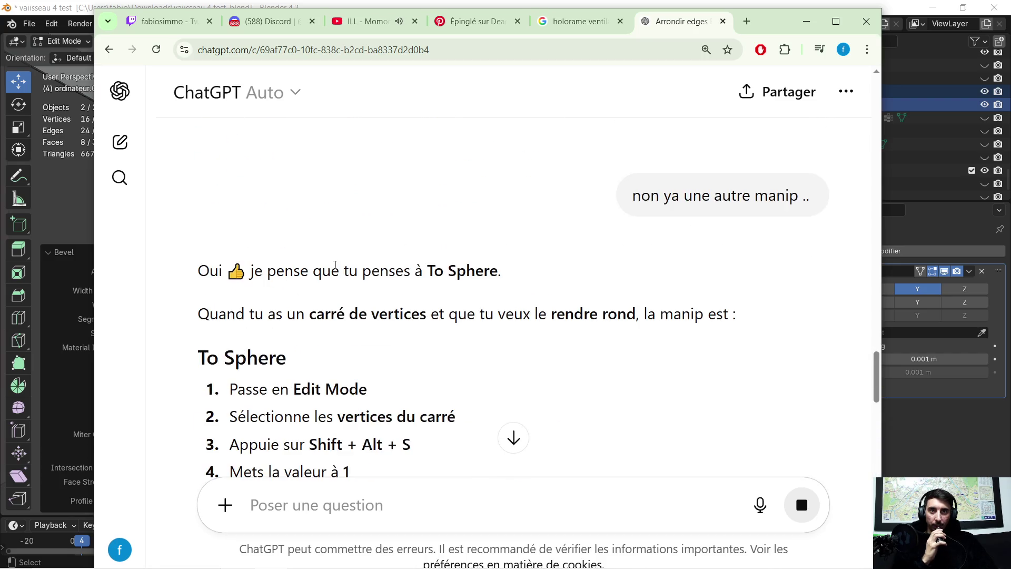
scroll(339, 332, "down", 1)
scroll(429, 325, "down", 2)
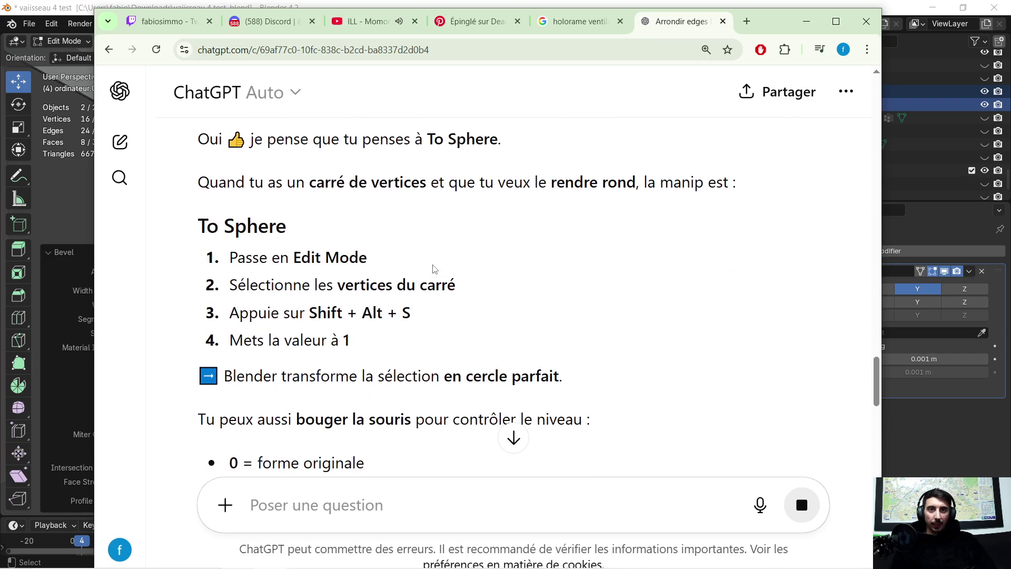
left_click(806, 21)
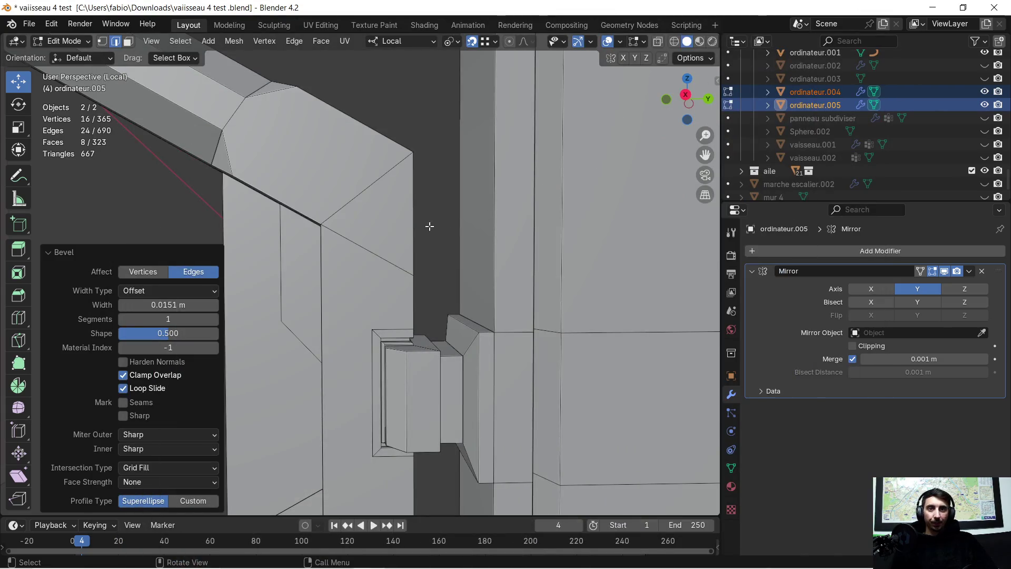
Knife-cut a small axis-constrained square into the side arm's angled top face.
mouse_move(381, 246)
middle_mouse_down("shift")
mouse_move(371, 249)
mouse_move(398, 230)
middle_mouse_up("shift")
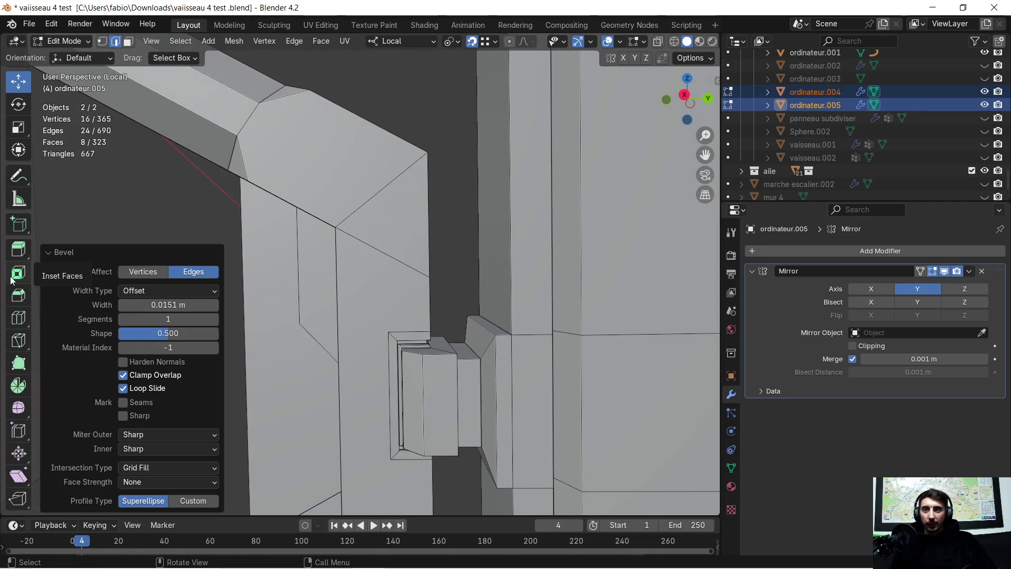
left_click(17, 340)
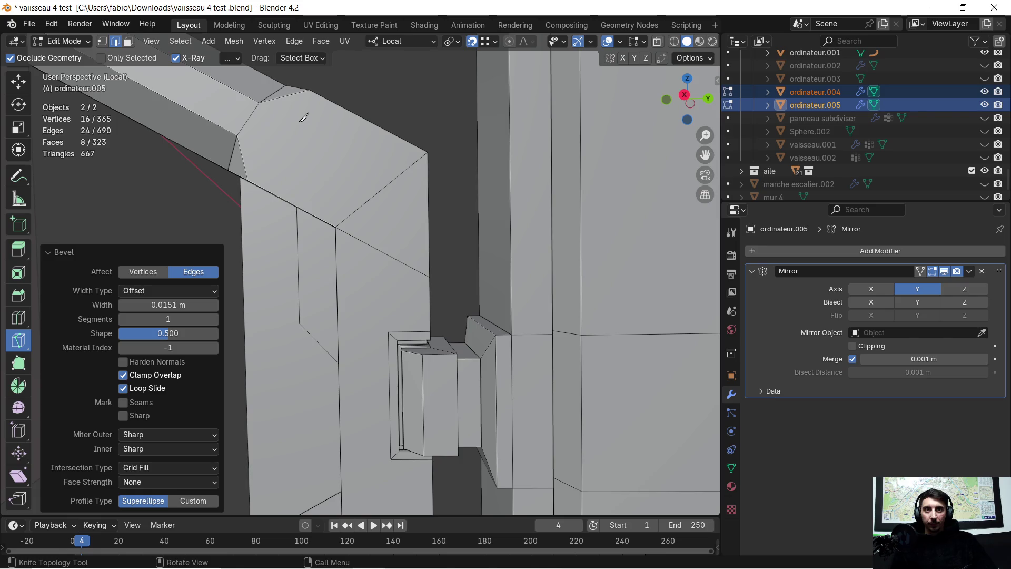
left_click(299, 123)
key("z")
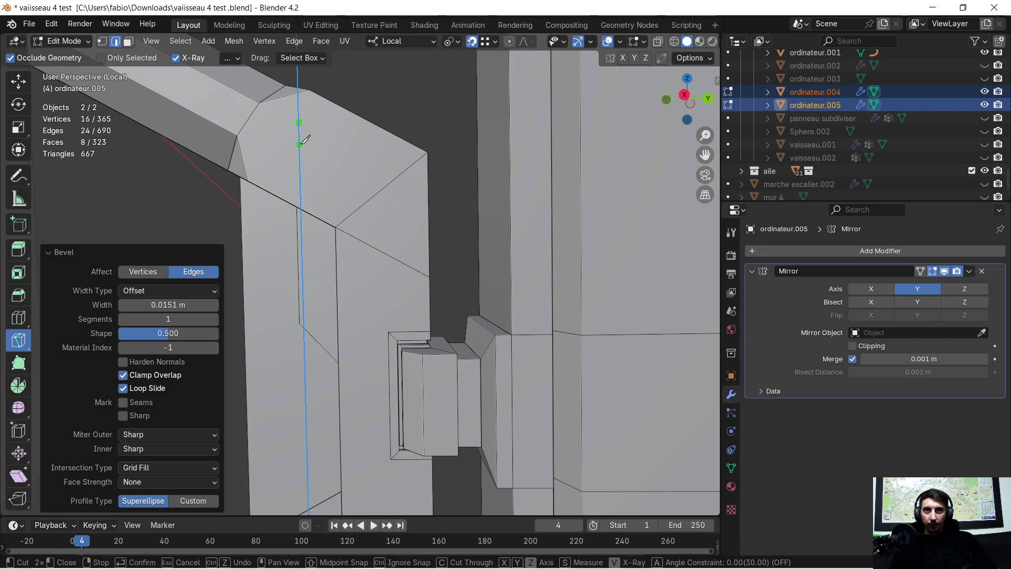
key("y")
left_click(323, 145)
key("z")
left_click(322, 121)
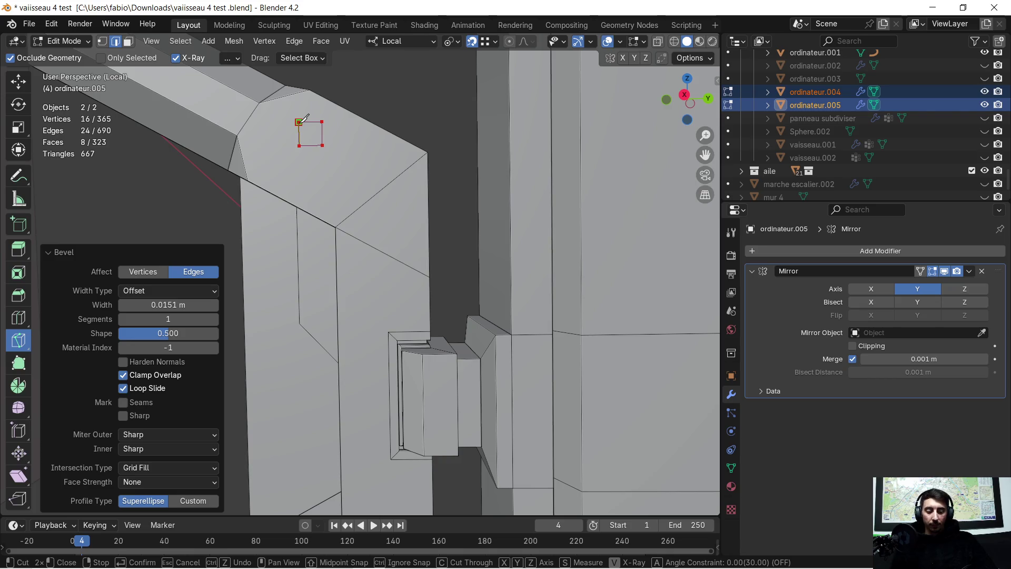
key("Return")
scroll(307, 114, "up", 3)
middle_click_drag(309, 110, 341, 192, "shift")
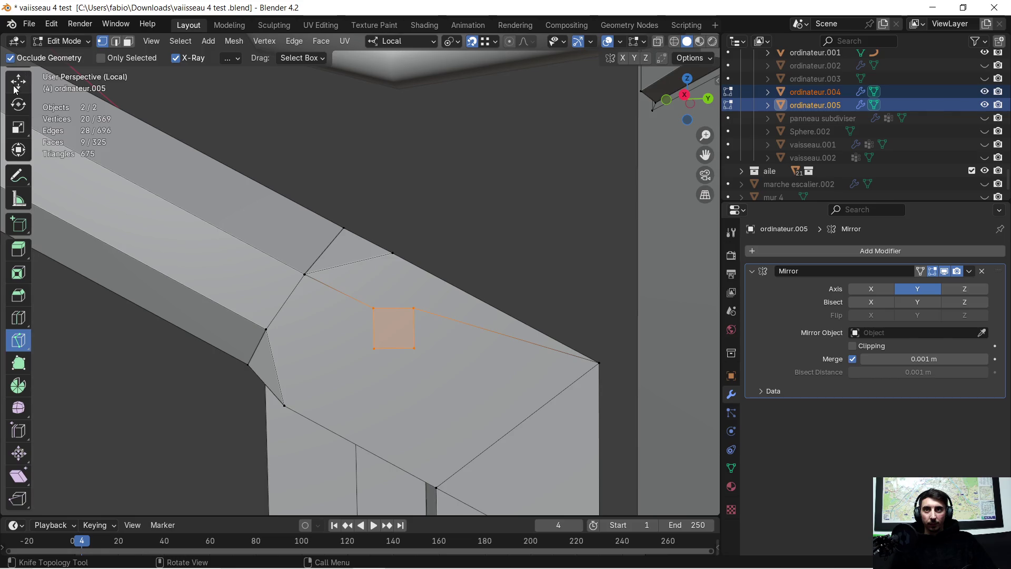
Apply To Sphere with factor 1 to the square face, then undo the distorted result.
left_click(19, 83)
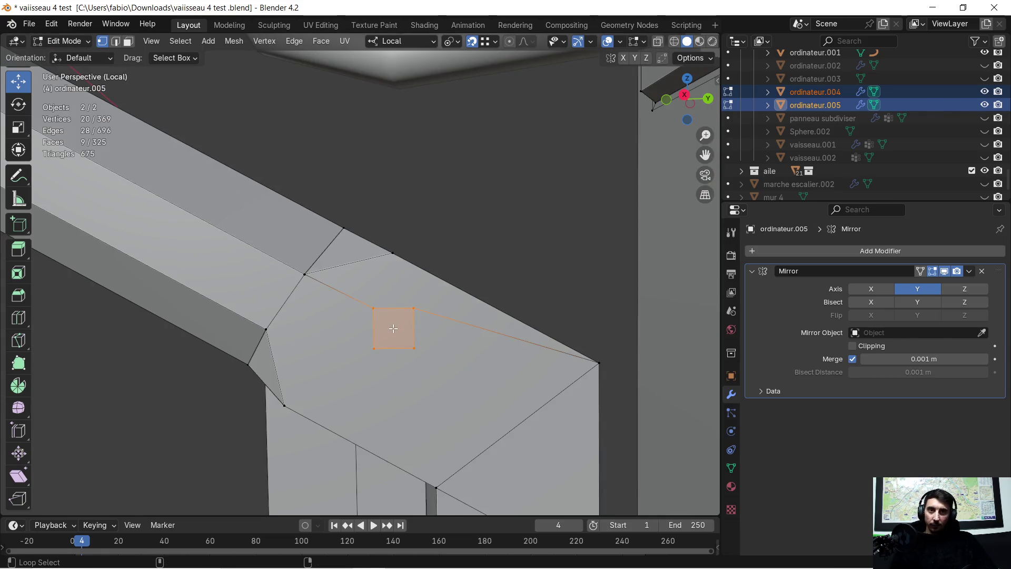
key("shift+alt+s")
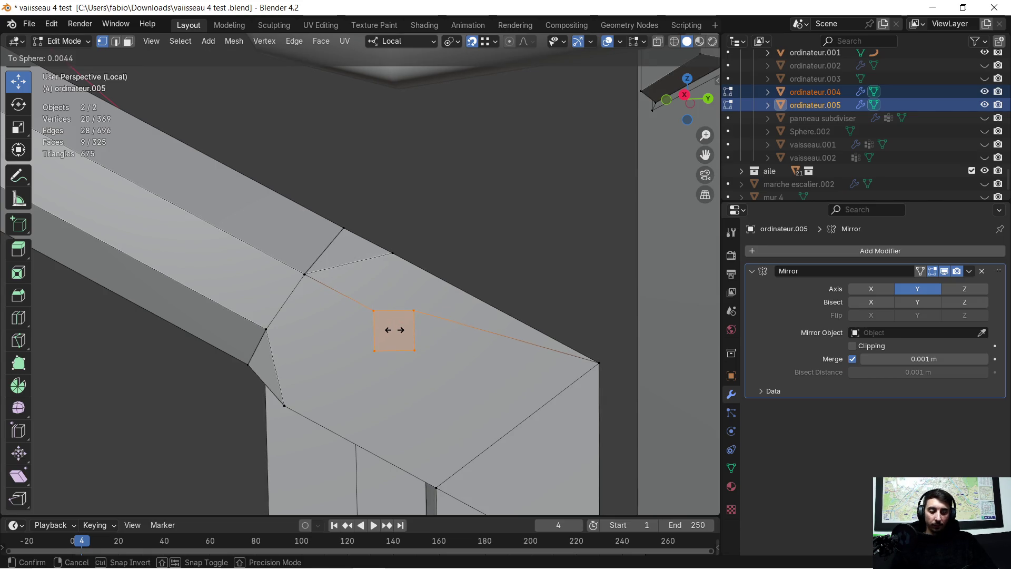
type("1")
key("Return")
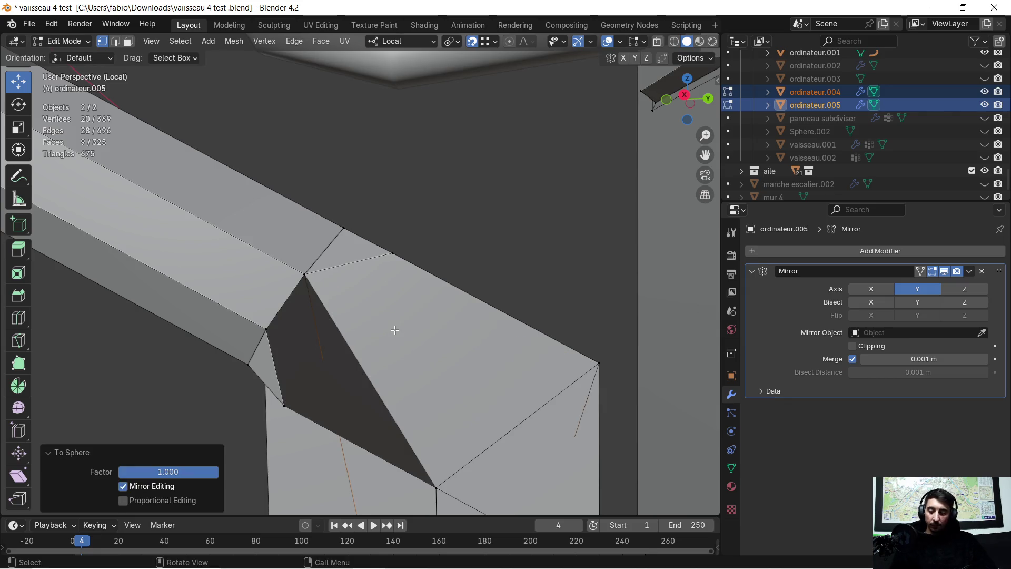
key("ctrl+z")
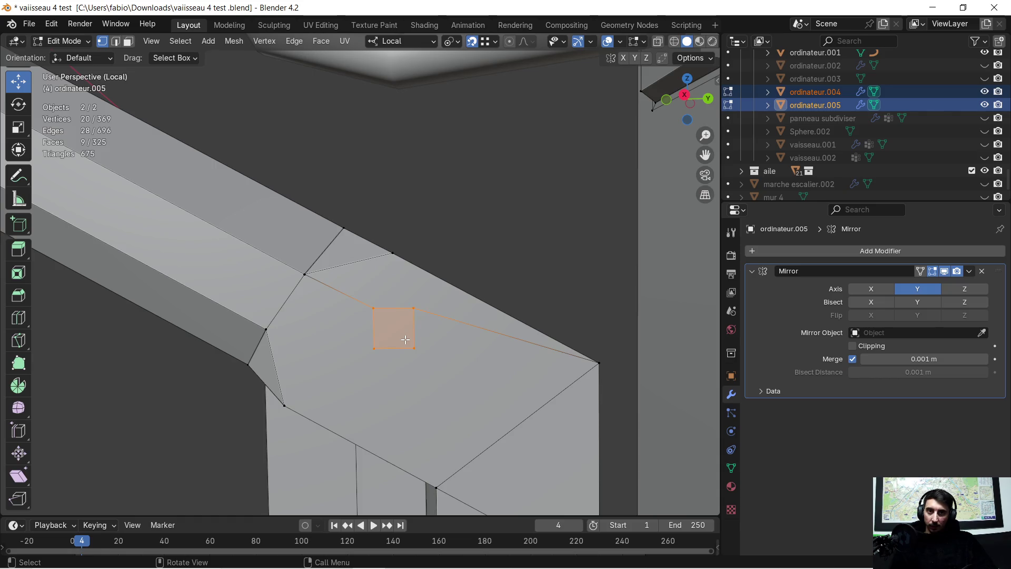
Check the ChatGPT To Sphere instructions again and return to Blender.
key("super")
left_click(285, 561)
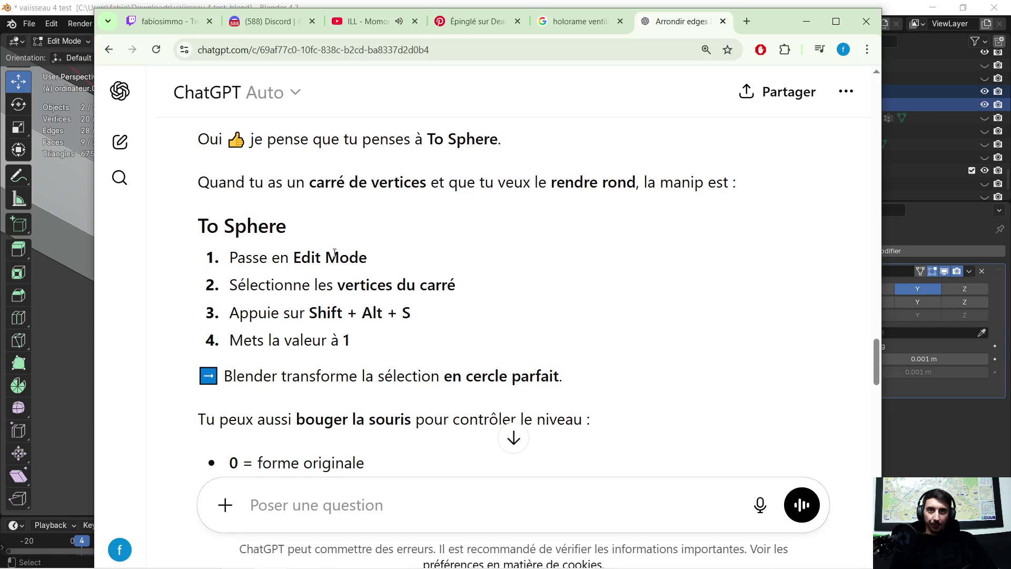
scroll(393, 276, "down", 1)
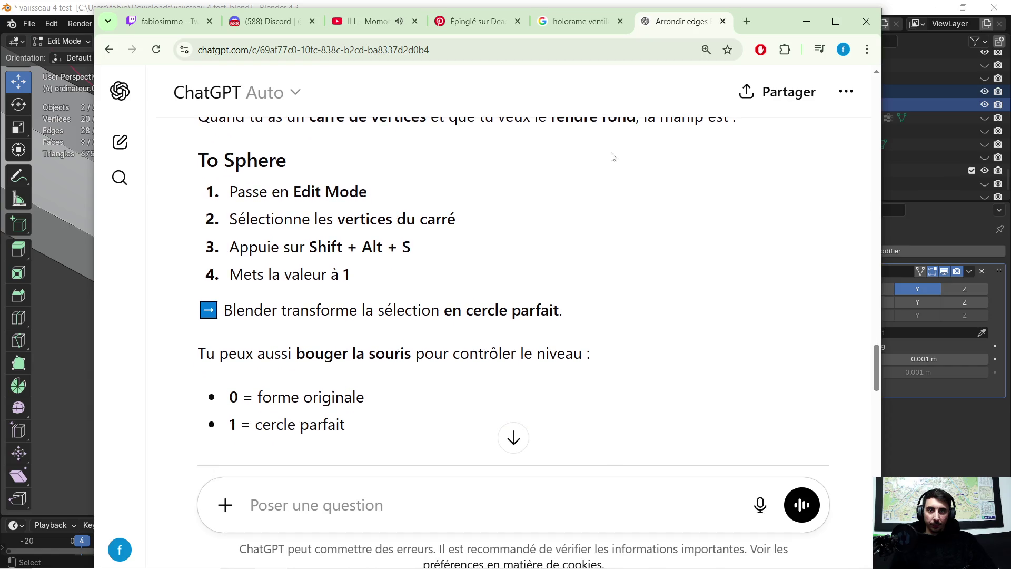
left_click(807, 21)
Spherize the square face again, setting the To Sphere factor to 1.
right_click(378, 317)
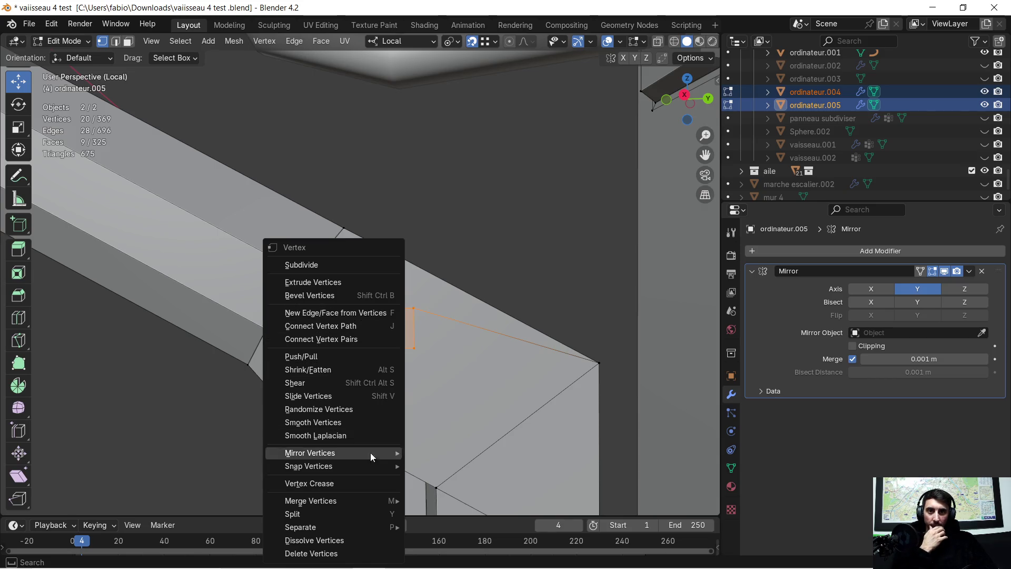
scroll(472, 268, "up", 5)
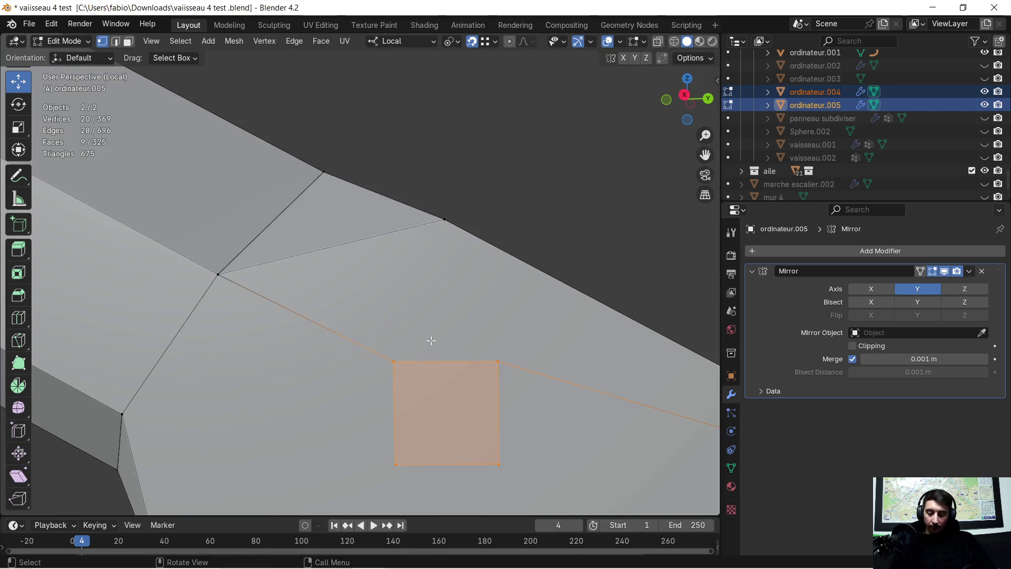
scroll(431, 341, "down", 5)
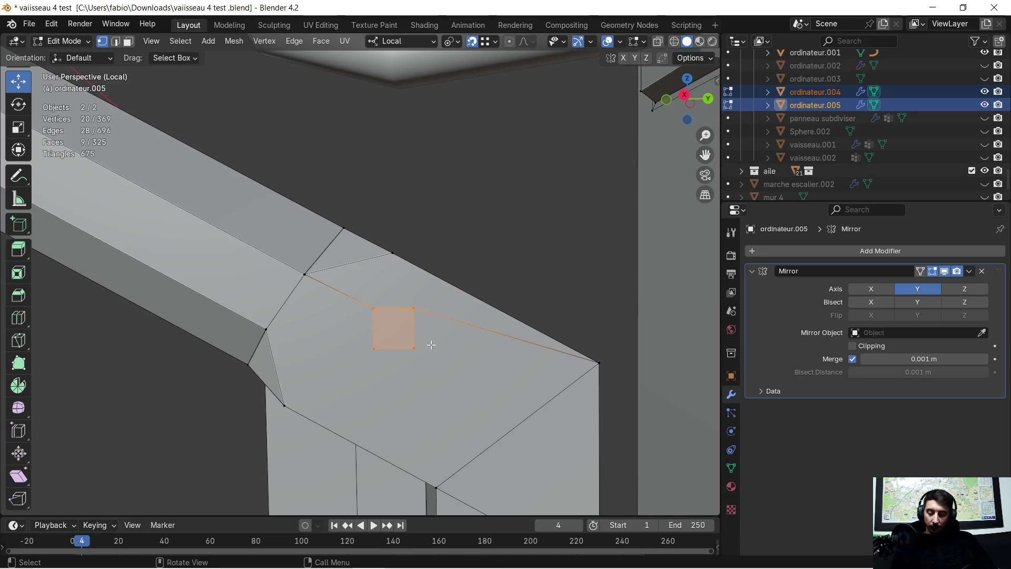
key("shift+alt+s")
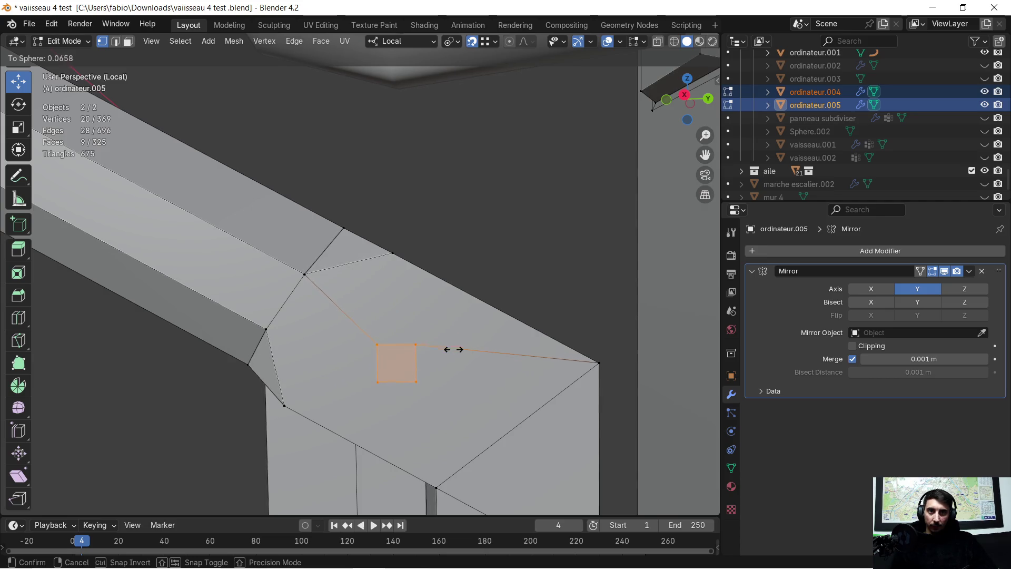
left_click(426, 352)
mouse_move(424, 351)
middle_mouse_down()
mouse_move(488, 354)
mouse_move(339, 343)
mouse_move(388, 354)
mouse_move(353, 322)
mouse_move(32, 227)
mouse_move(287, 290)
mouse_move(197, 420)
middle_mouse_up()
left_click(189, 468)
type("1")
key("Return")
Inspect the spherized result, then try a bevel on the square and undo it.
mouse_move(207, 451)
middle_mouse_down()
mouse_move(643, 434)
mouse_move(356, 380)
mouse_move(422, 396)
mouse_move(472, 451)
mouse_move(463, 481)
mouse_move(534, 506)
mouse_move(416, 247)
mouse_move(379, 184)
mouse_move(321, 140)
mouse_move(378, 322)
middle_mouse_up()
scroll(321, 140, "down", 3)
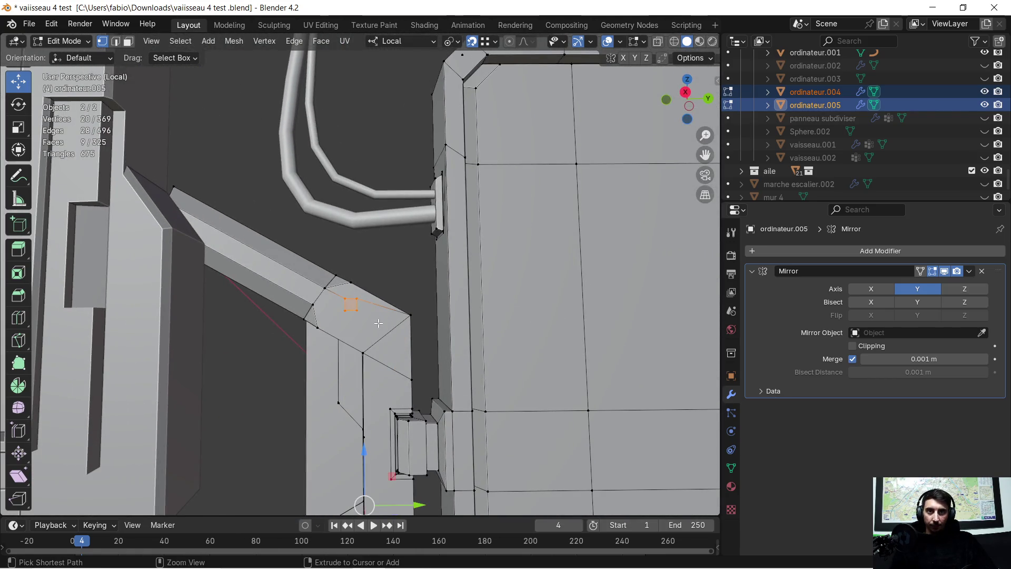
scroll(364, 328, "up", 2)
scroll(354, 343, "up", 2)
scroll(357, 373, "up", 2)
mouse_move(357, 373)
middle_mouse_down()
mouse_move(351, 385)
mouse_move(369, 278)
mouse_move(368, 287)
middle_mouse_up()
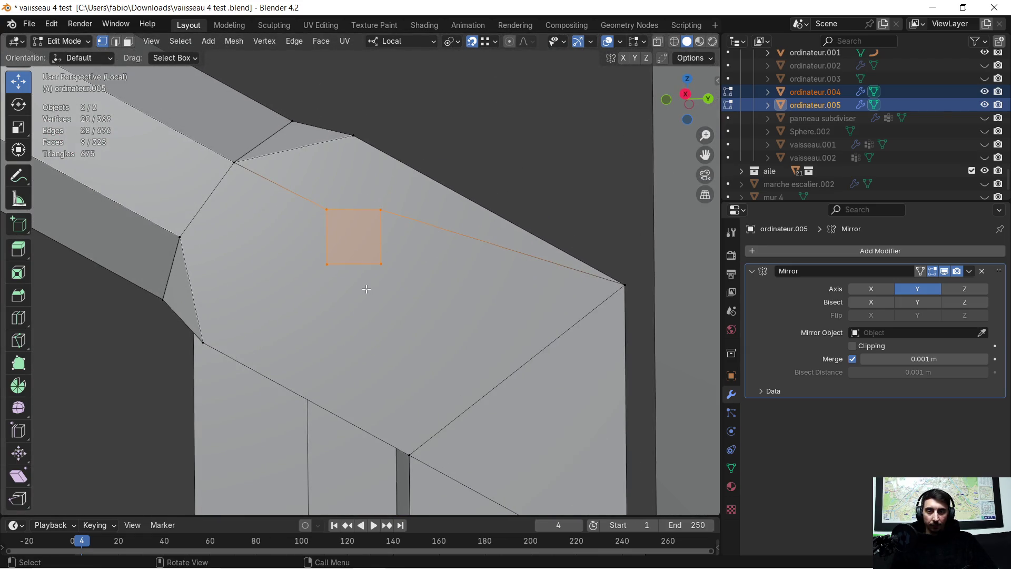
key("ctrl+b")
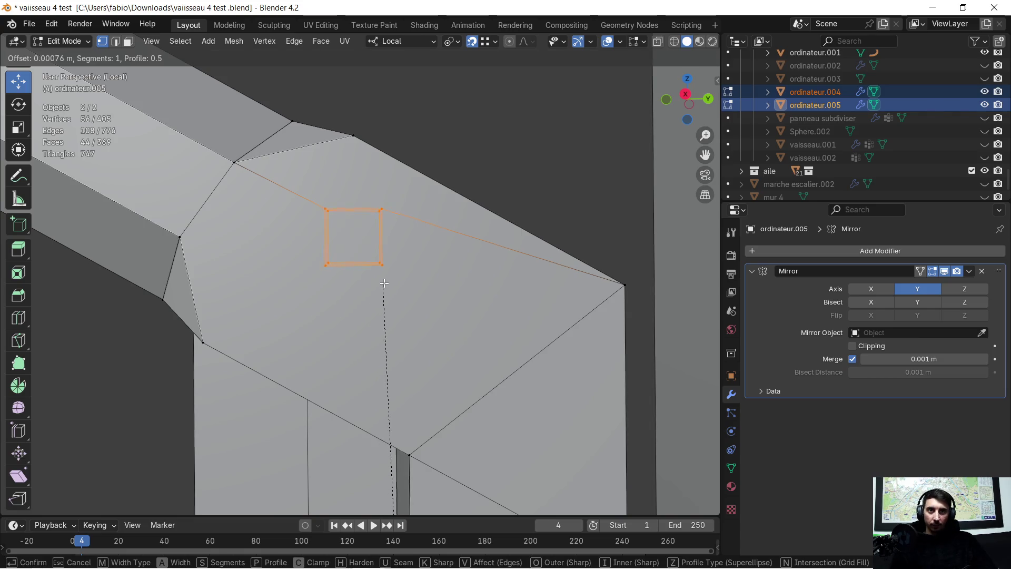
left_click(447, 292)
key("ctrl+z")
Select the square's four corner vertices in vertex mode.
mouse_move(443, 300)
middle_mouse_down()
mouse_move(436, 287)
mouse_move(413, 327)
middle_mouse_up()
scroll(413, 327, "down", 4)
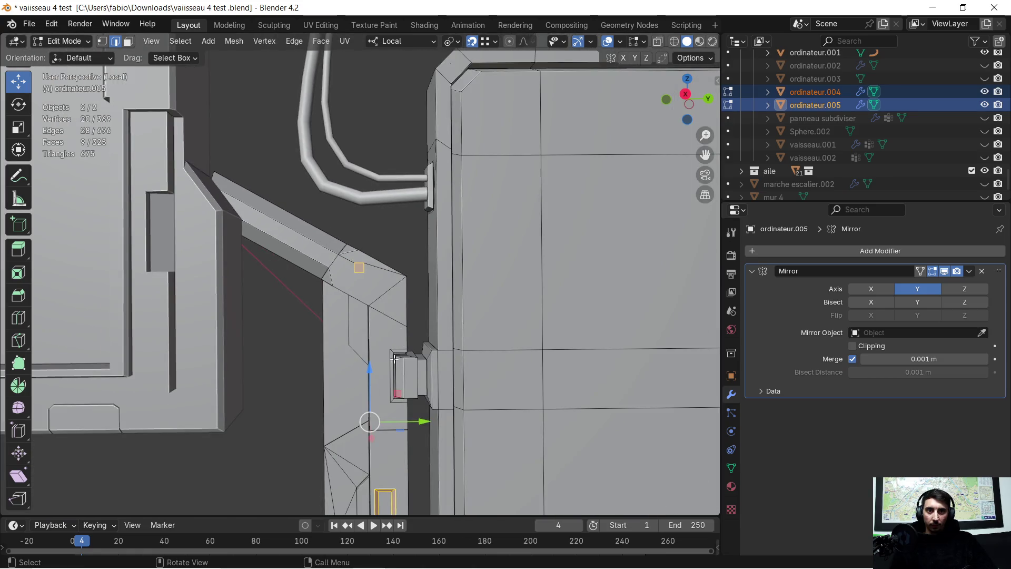
scroll(374, 356, "up", 10)
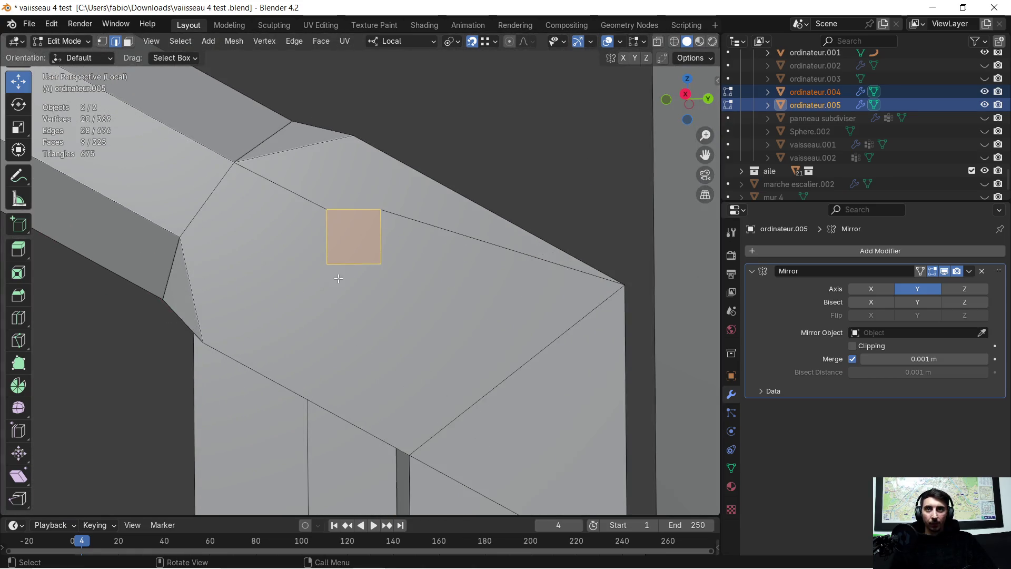
left_click(103, 43)
left_click(327, 209)
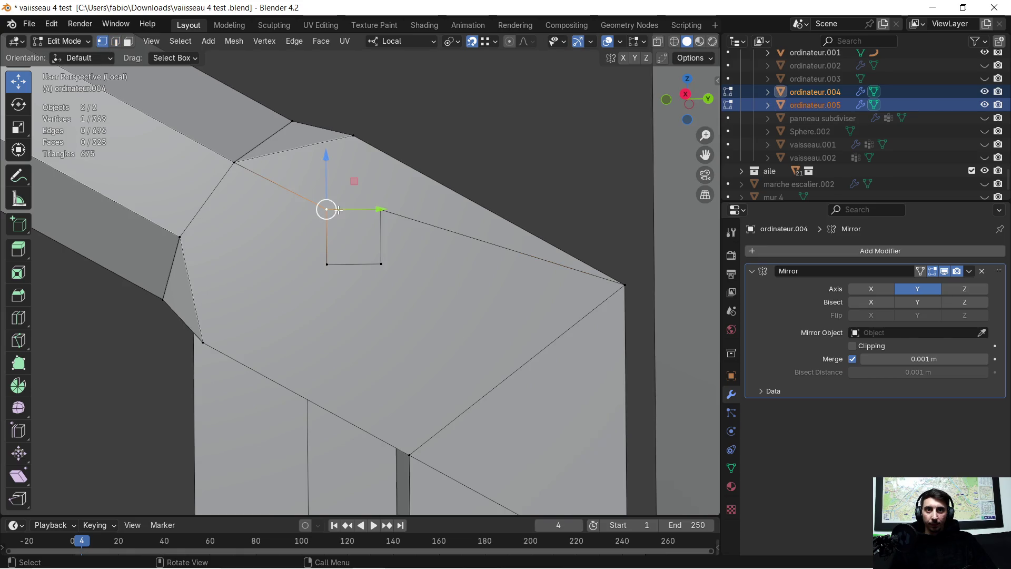
left_click(327, 264, "shift")
left_click(382, 264, "shift")
left_click(382, 209, "shift")
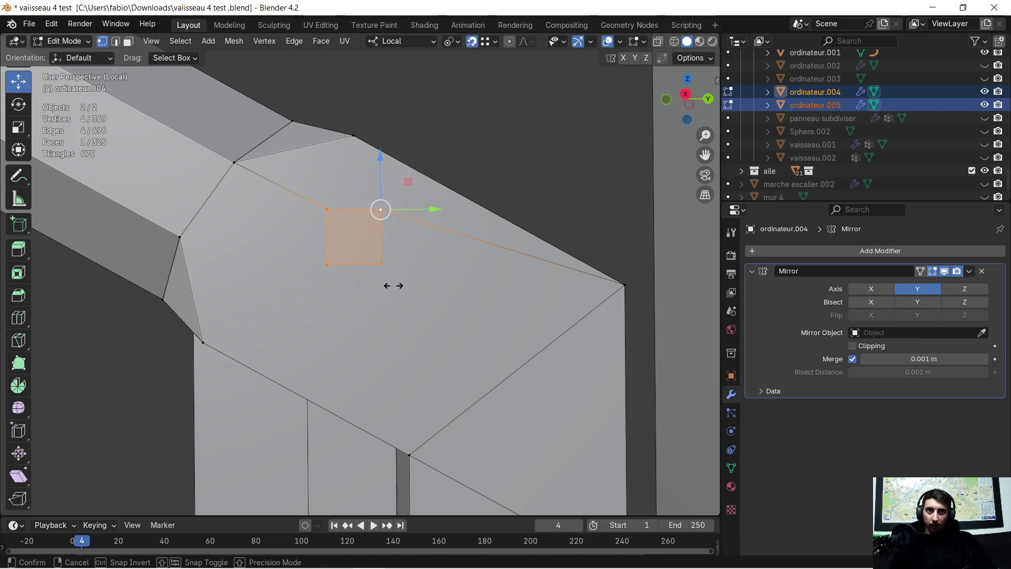
Test To Sphere on the corners, raising the factor from 0.536 to 1.000, then undo it.
key("shift+alt+s")
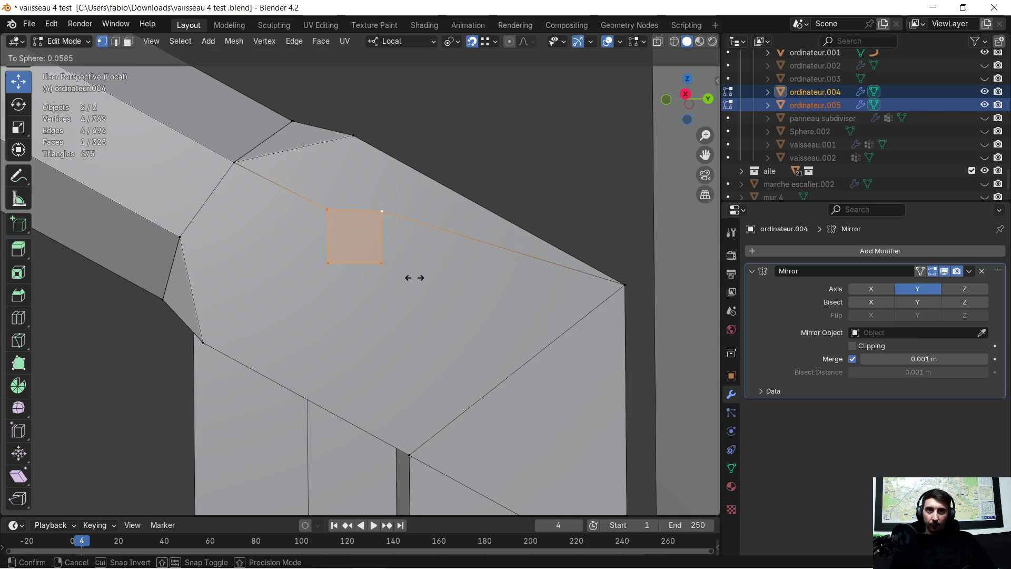
left_click(448, 267)
left_click_drag(160, 473, 218, 473)
mouse_move(338, 337)
middle_mouse_down()
mouse_move(359, 333)
mouse_move(384, 354)
mouse_move(401, 309)
middle_mouse_up()
key("ctrl+z")
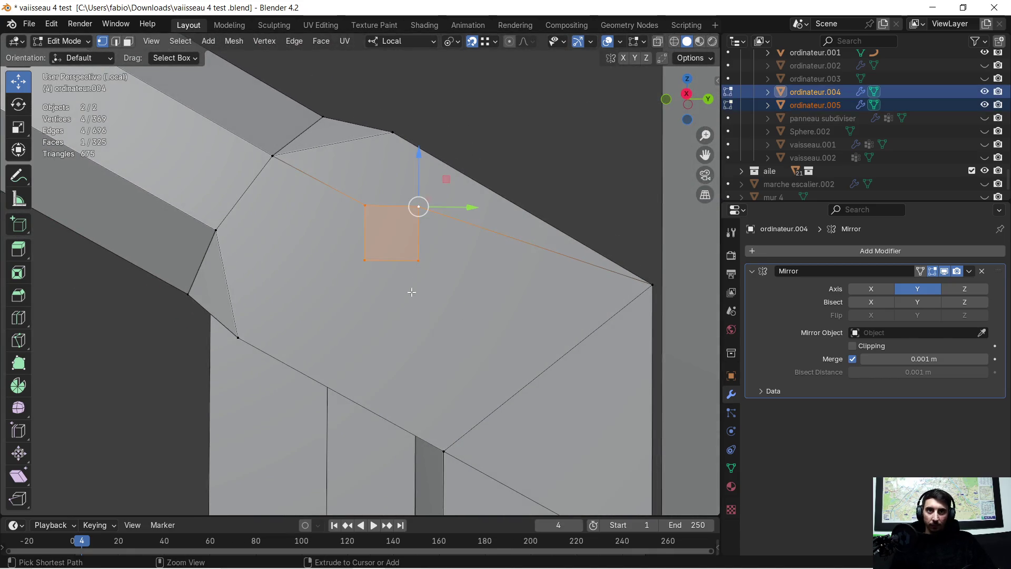
Reselect the small square's four corners to select its face.
left_click(434, 279, "ctrl")
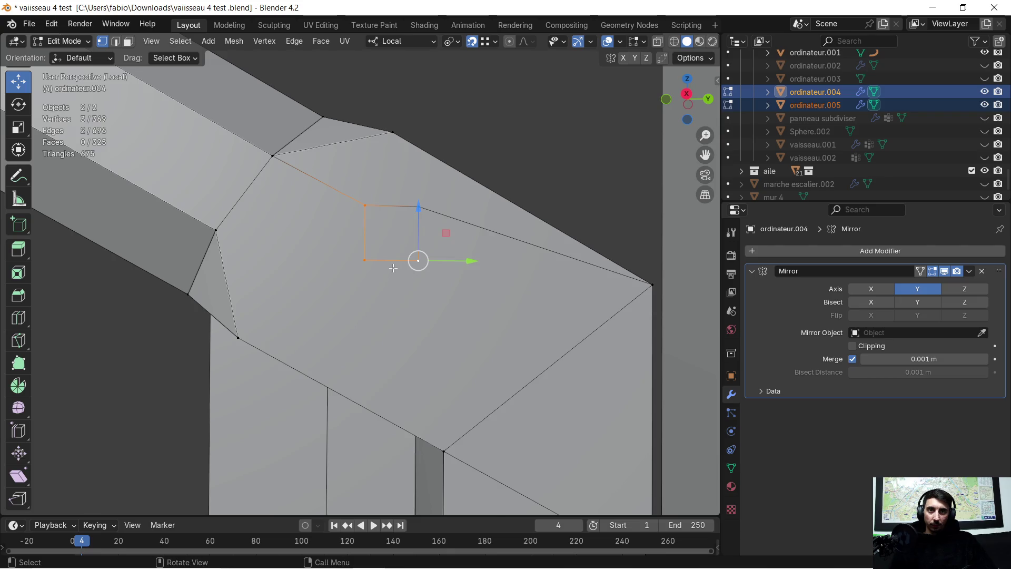
scroll(395, 270, "down", 4)
left_click(392, 279, "ctrl")
left_click(392, 279, "ctrl")
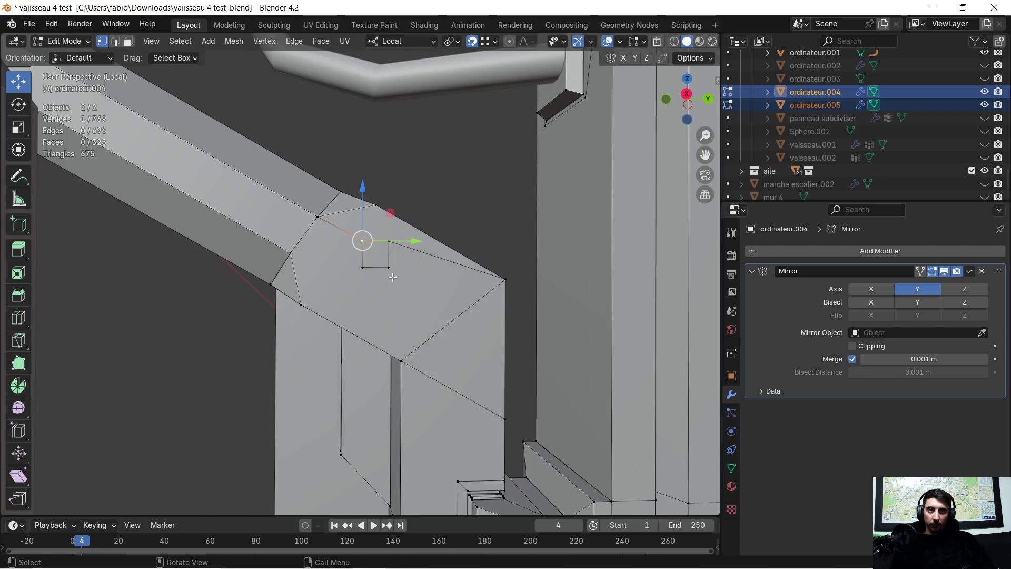
scroll(392, 279, "up", 4)
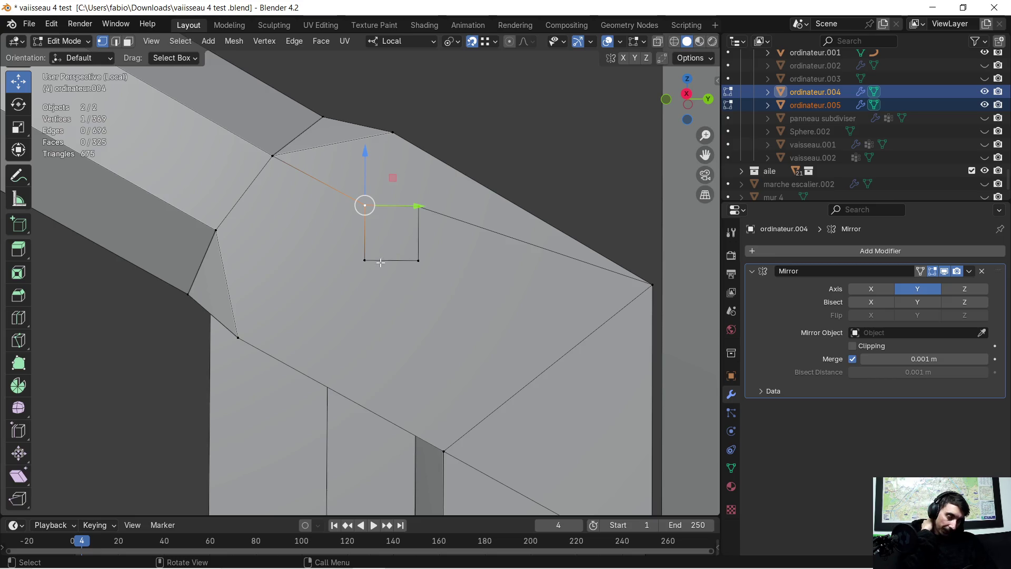
scroll(400, 258, "up", 3)
left_click(457, 163)
left_click(457, 251, "shift")
left_click(368, 252, "shift")
middle_click_drag(363, 248, 346, 250)
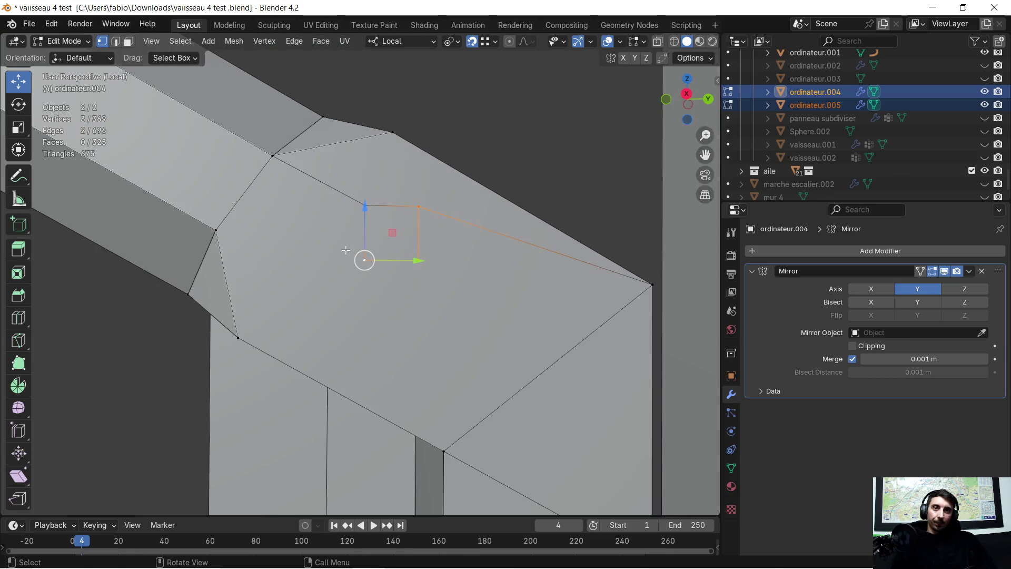
left_click(366, 206, "shift")
Lower the square face along local Z, then drop its bottom edge further along Z.
key("g")
key("z")
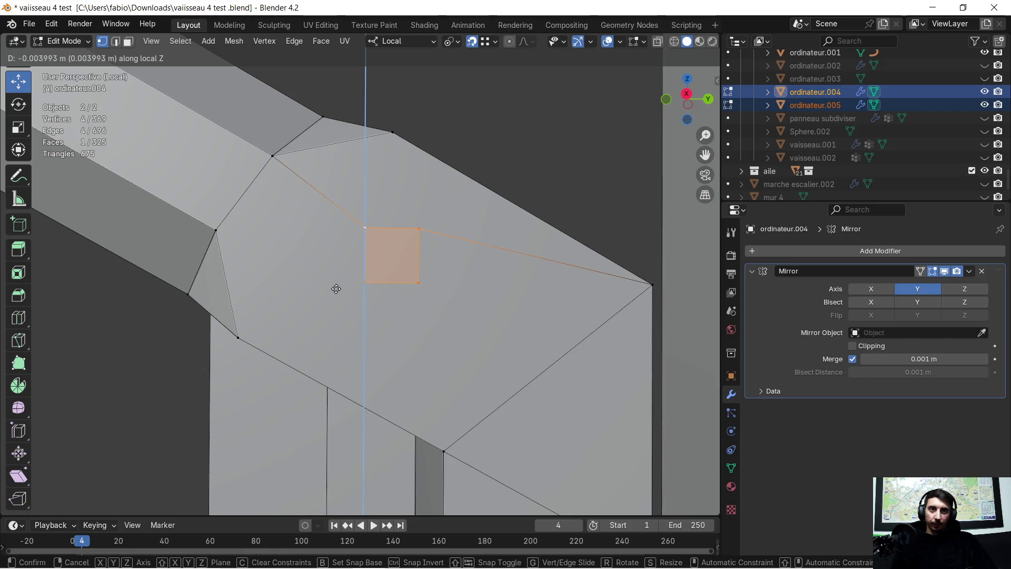
left_click(336, 289)
left_click(366, 283)
left_click(419, 283, "shift")
key("g")
key("z")
key("z")
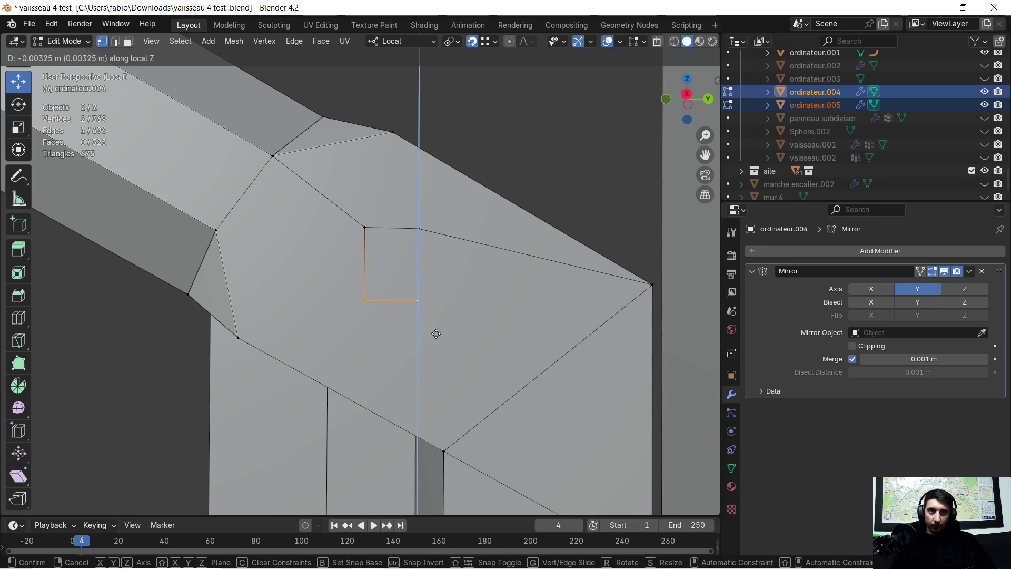
left_click(436, 334)
Shift the right edge 0.005456 m along local Y and reselect all four corners.
left_click(427, 230)
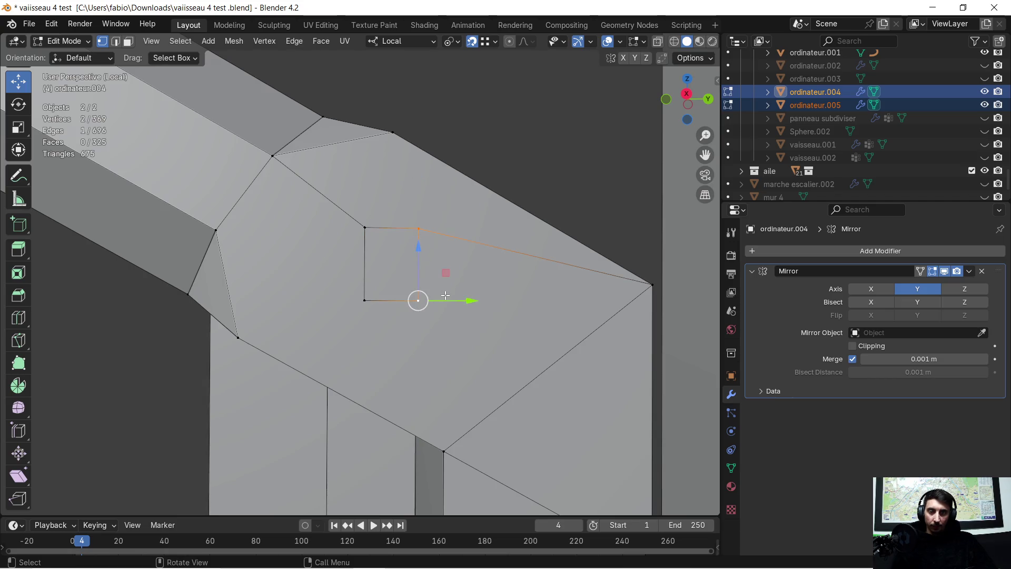
key("g")
key("y")
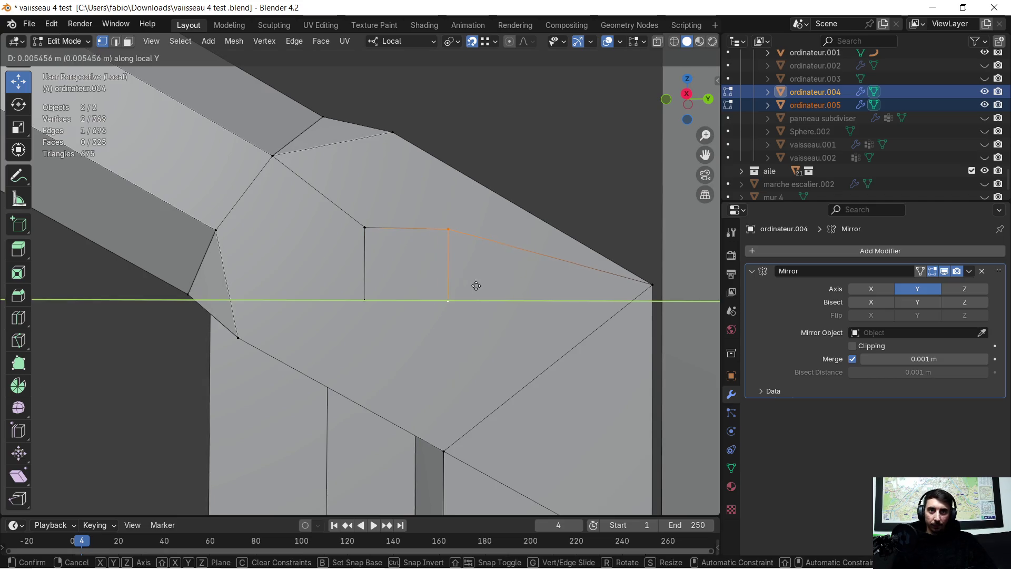
left_click(476, 285)
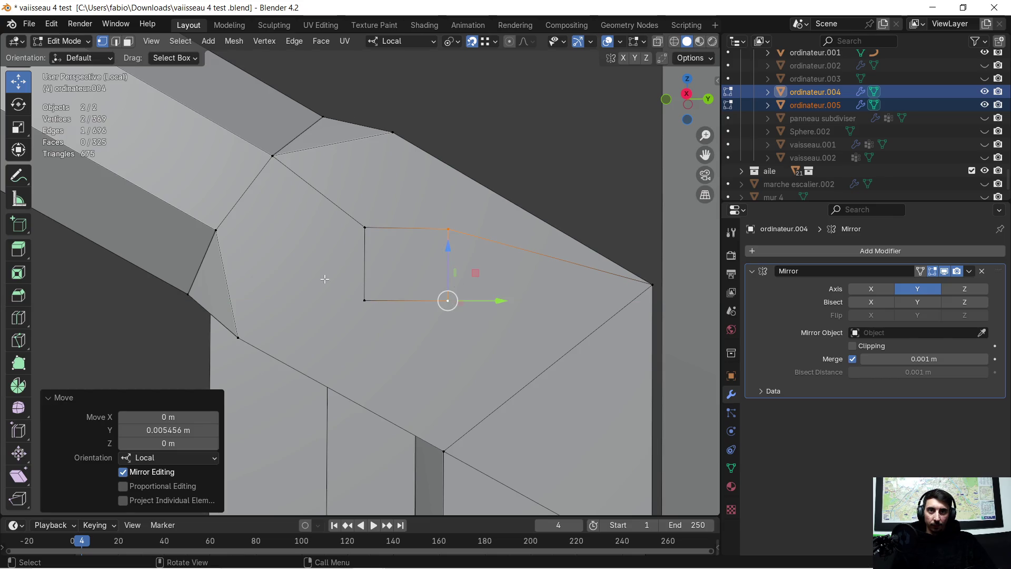
scroll(325, 279, "down", 2)
mouse_move(326, 278)
middle_mouse_down()
mouse_move(343, 304)
mouse_move(329, 283)
mouse_move(364, 297)
mouse_move(363, 316)
mouse_move(337, 254)
mouse_move(365, 267)
middle_mouse_up()
left_click(367, 230, "shift")
left_click(365, 276, "shift")
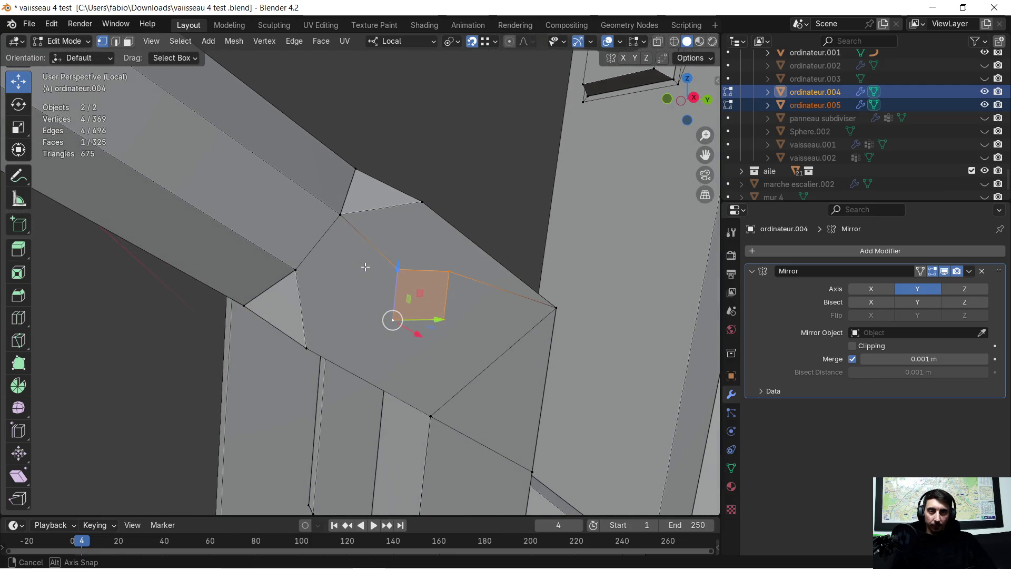
Extrude the reshaped face of the console arm.
key("e")
left_click(472, 183)
mouse_move(472, 184)
middle_mouse_down()
mouse_move(493, 263)
mouse_move(469, 264)
middle_mouse_up()
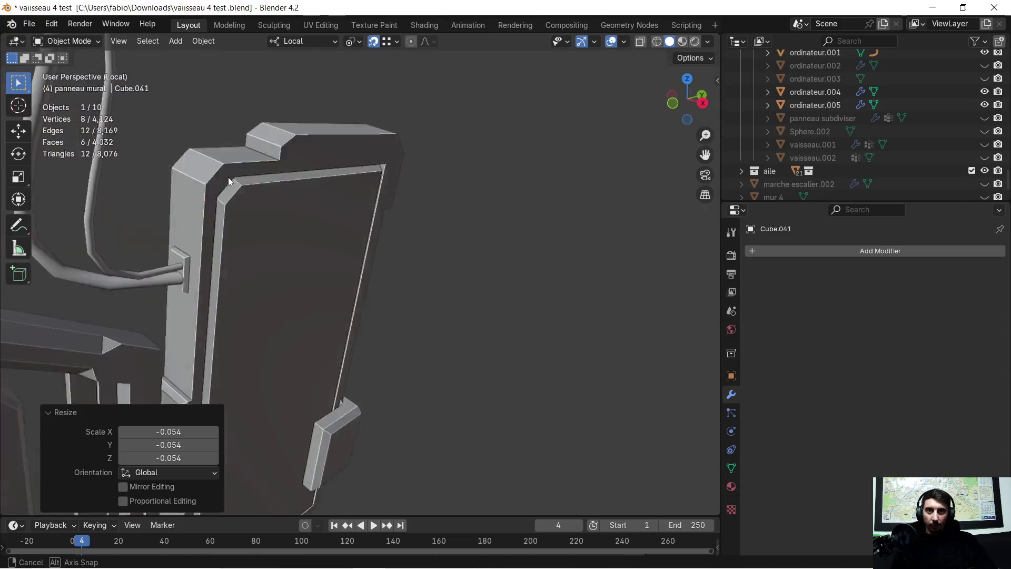
mouse_move(229, 177)
middle_mouse_down()
mouse_move(160, 166)
mouse_move(305, 171)
middle_mouse_up()
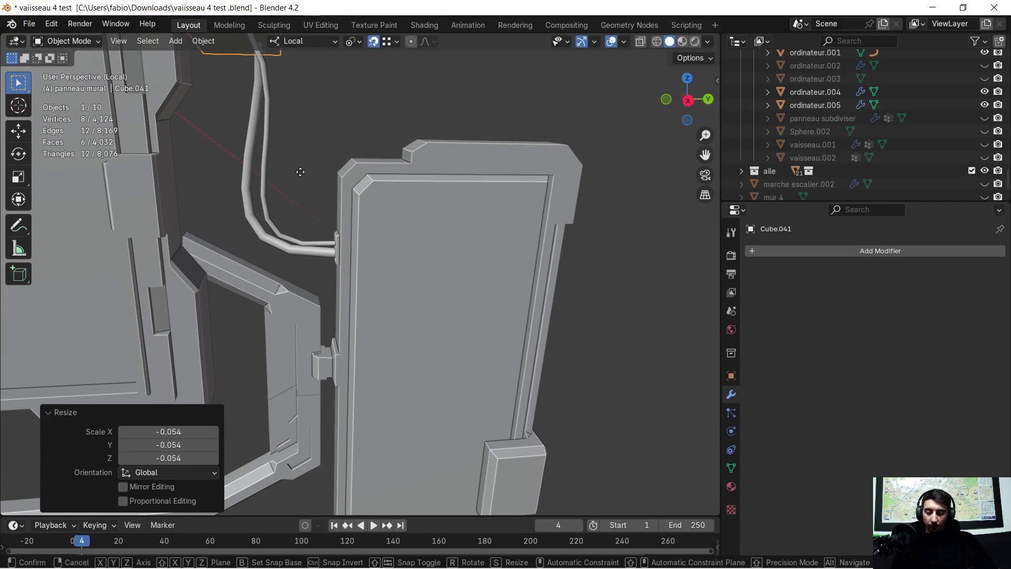
Raise Cube.041 along Z and shrink it to about 0.4 its size.
key("g")
key("z")
key("z")
left_click(327, 314)
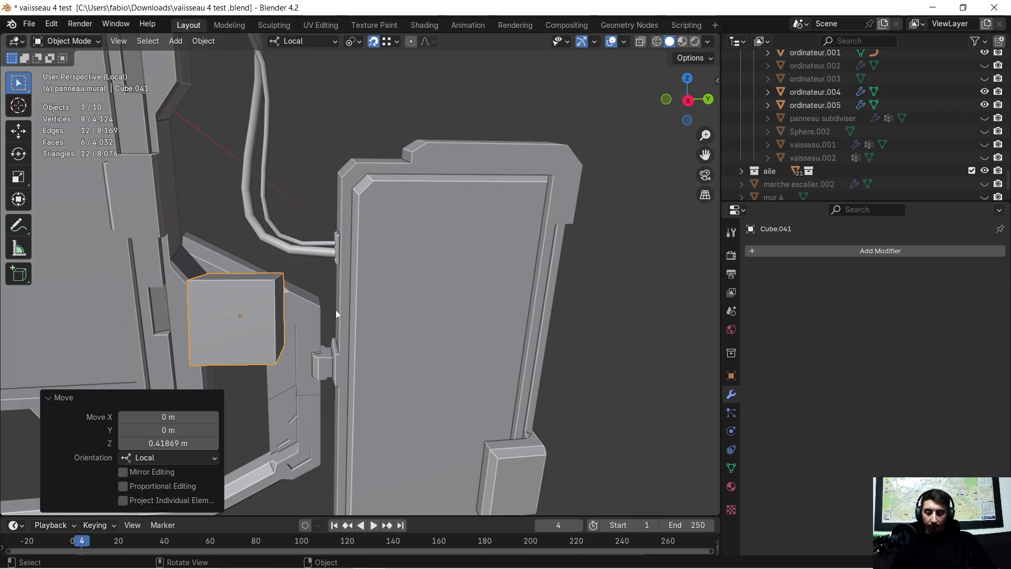
key("s")
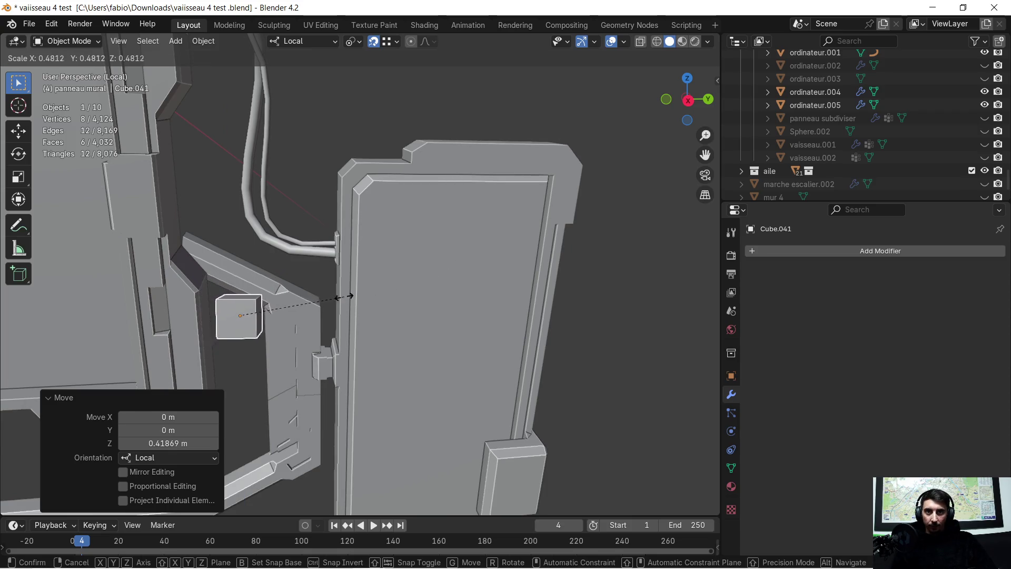
left_click(286, 315)
scroll(286, 313, "up", 2)
mouse_move(188, 313)
middle_mouse_down("shift")
mouse_move(365, 209)
mouse_move(352, 230)
mouse_move(341, 215)
mouse_move(295, 250)
mouse_move(324, 240)
middle_mouse_up("shift")
scroll(372, 221, "up", 1)
Slide the shrunken Cube.041 along Y and X toward the arm's angled edge.
key("g")
key("y")
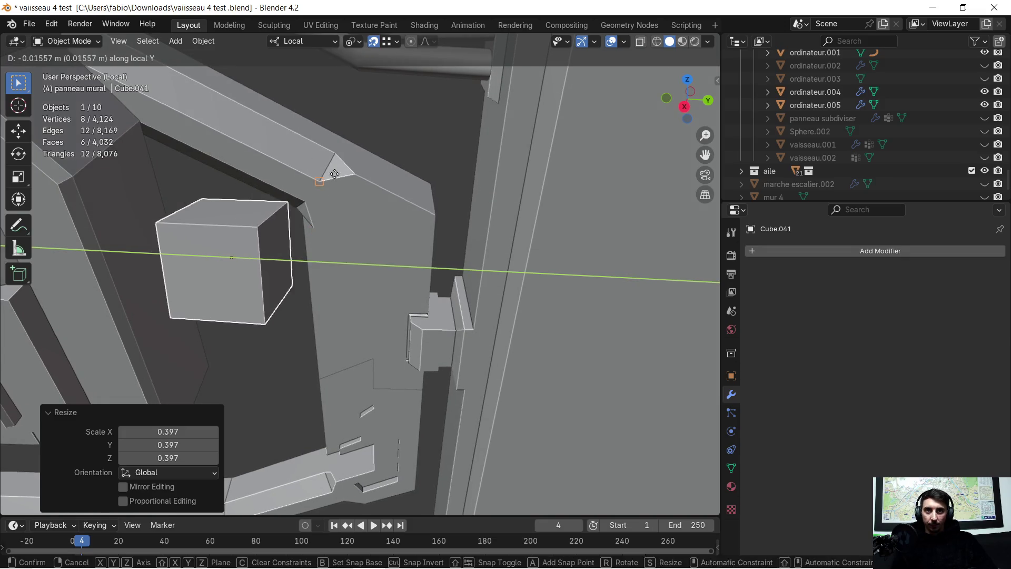
left_click(336, 153)
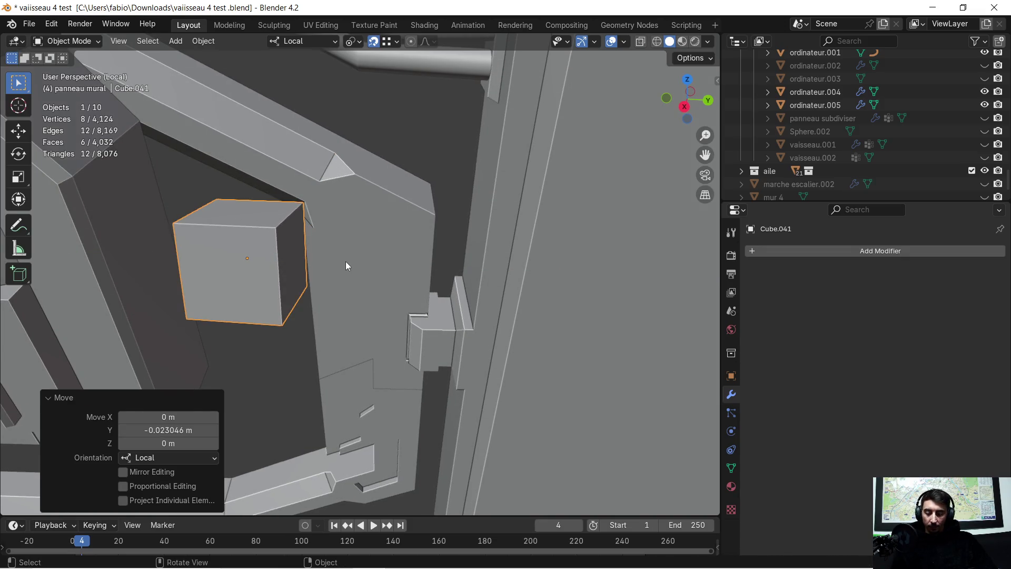
key("g")
key("x")
left_click(336, 157)
mouse_move(345, 207)
middle_mouse_down()
mouse_move(353, 188)
mouse_move(368, 221)
mouse_move(367, 261)
mouse_move(352, 251)
mouse_move(363, 274)
mouse_move(352, 292)
mouse_move(361, 283)
middle_mouse_up()
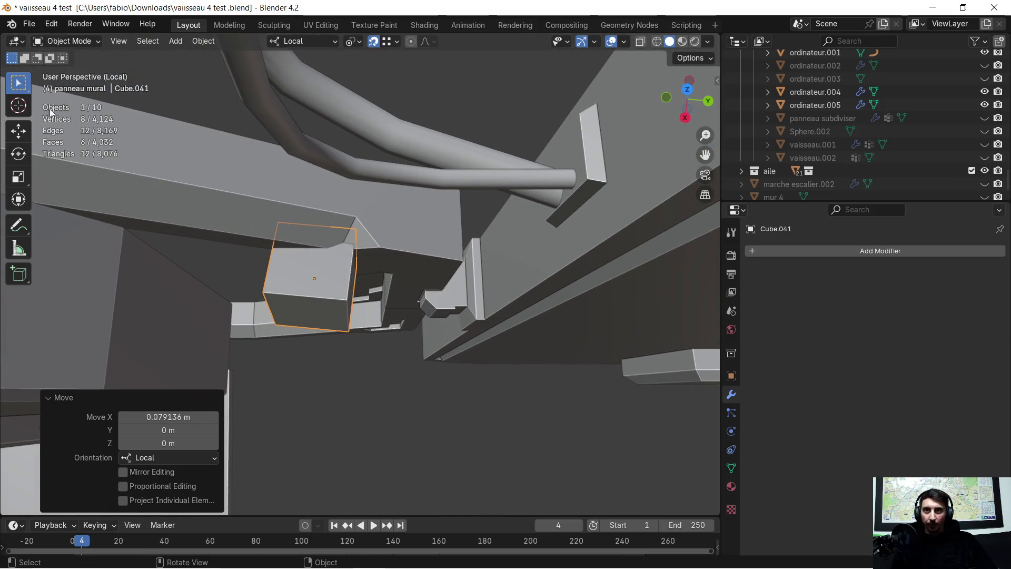
Tilt Cube.041 by -7.79° about local Z and -12.4° about local Y.
left_click(18, 132)
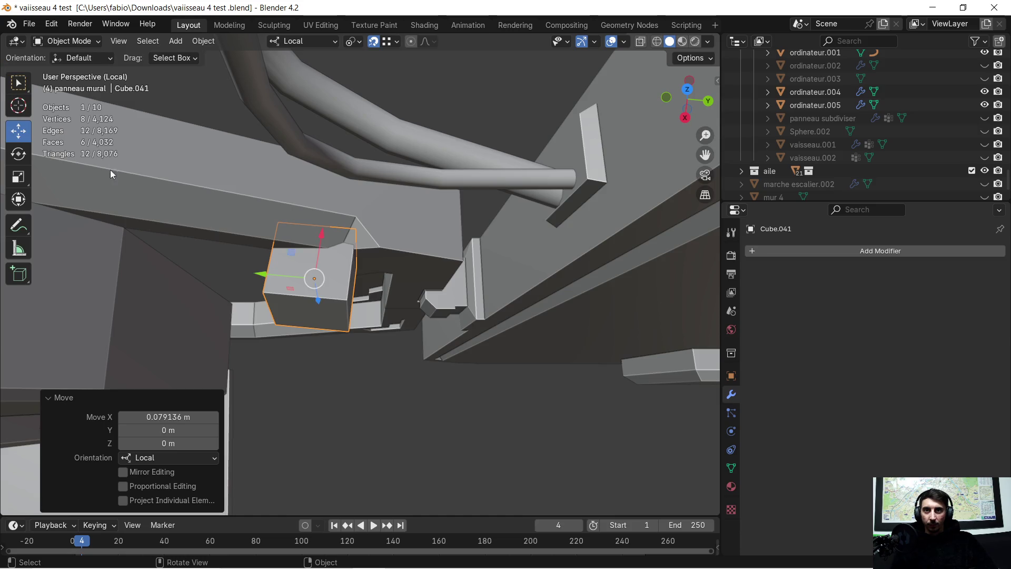
left_click(20, 154)
middle_click_drag(297, 220, 303, 223)
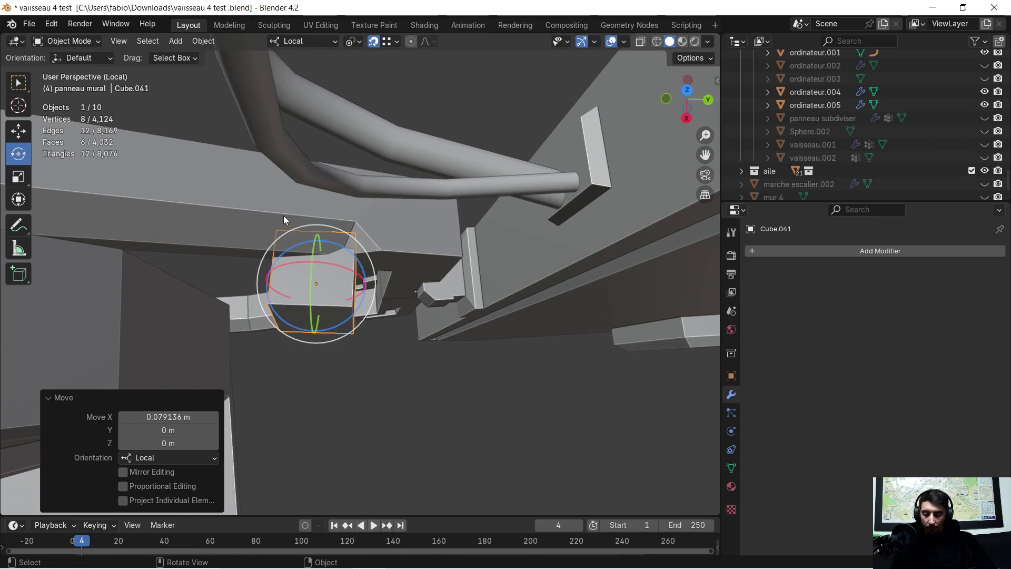
key("r")
key("z")
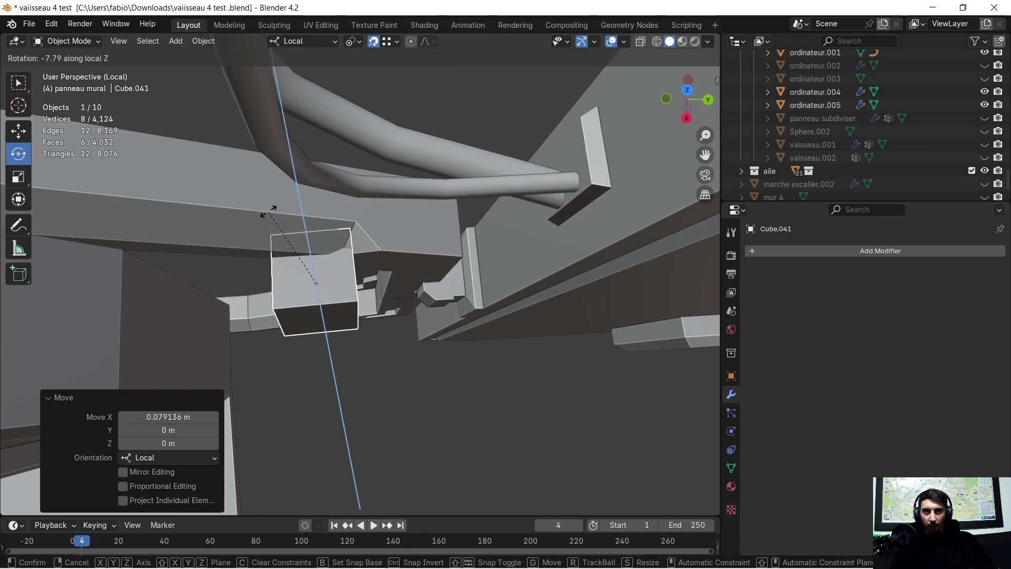
left_click(269, 211)
middle_click_drag(268, 212, 331, 136)
key("r")
key("y")
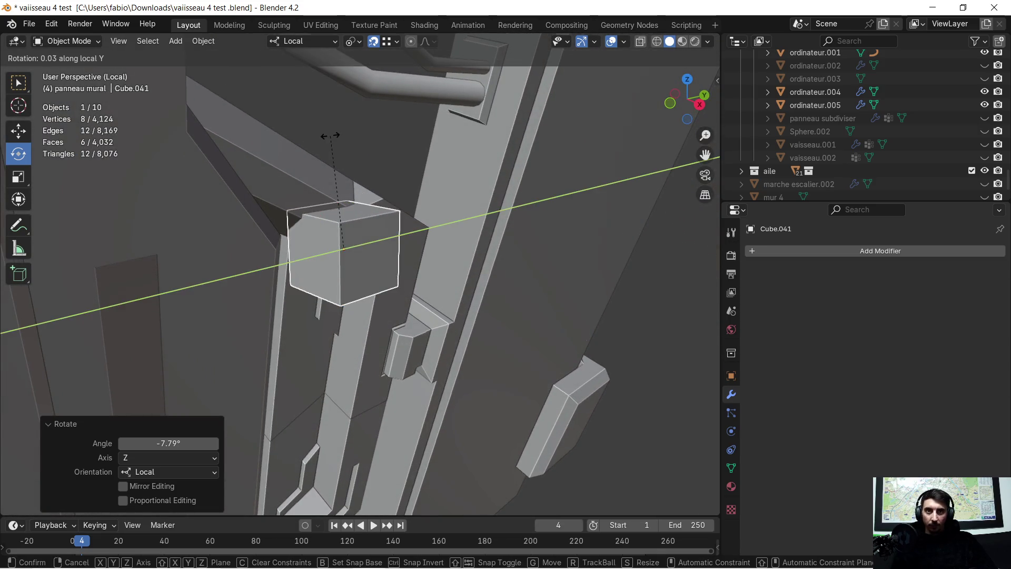
left_click(343, 185)
middle_click_drag(424, 186, 371, 222)
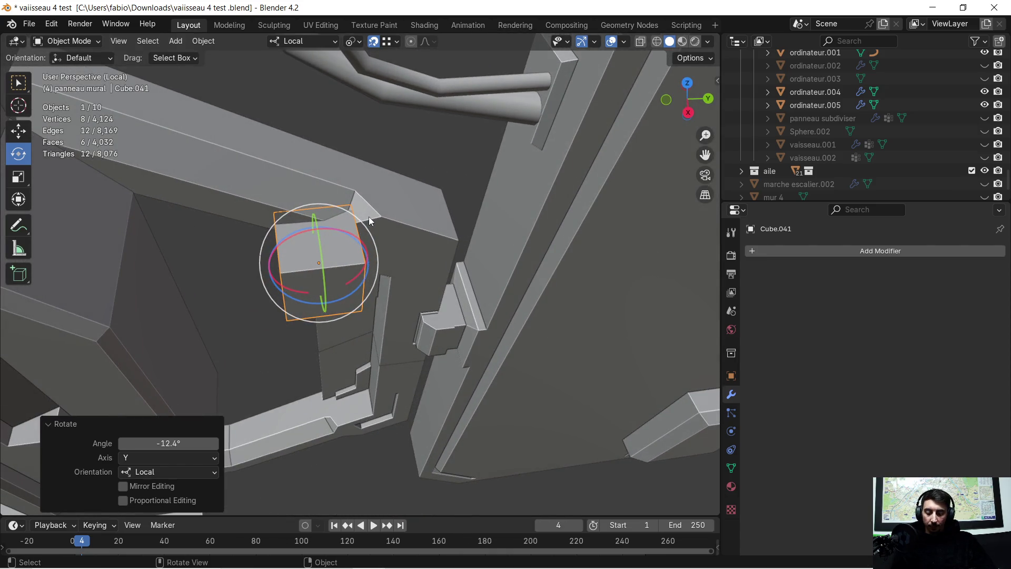
Shift Cube.041 slightly along local X and Y onto the side arm.
key("g")
key("x")
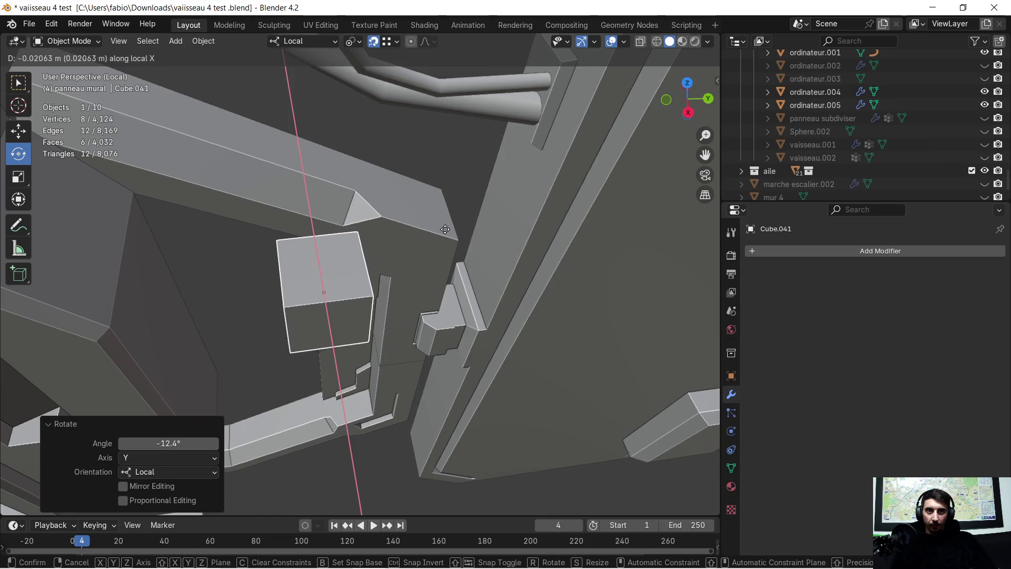
left_click(451, 237)
key("g")
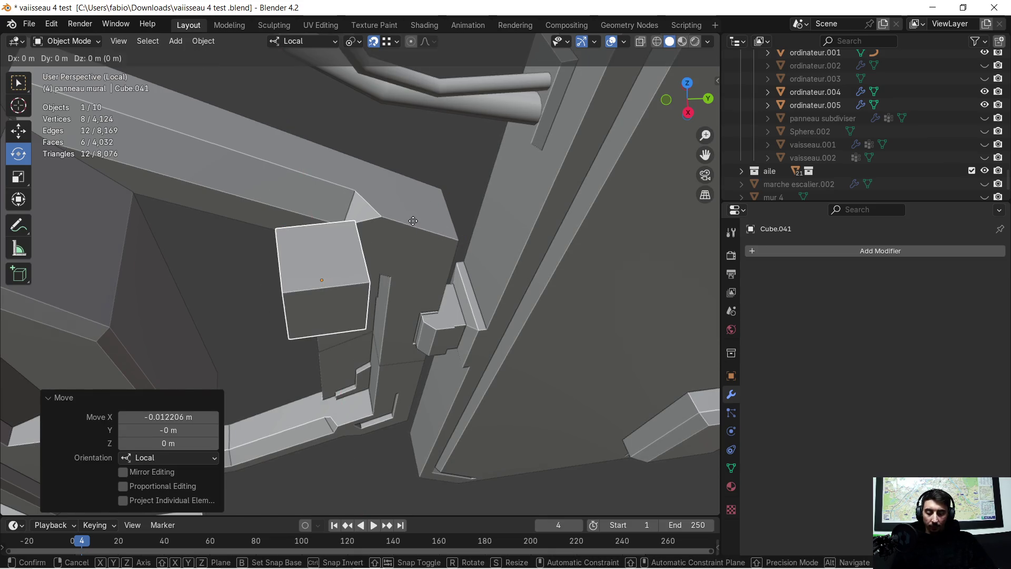
key("y")
left_click(416, 210)
middle_click_drag(416, 210, 385, 197)
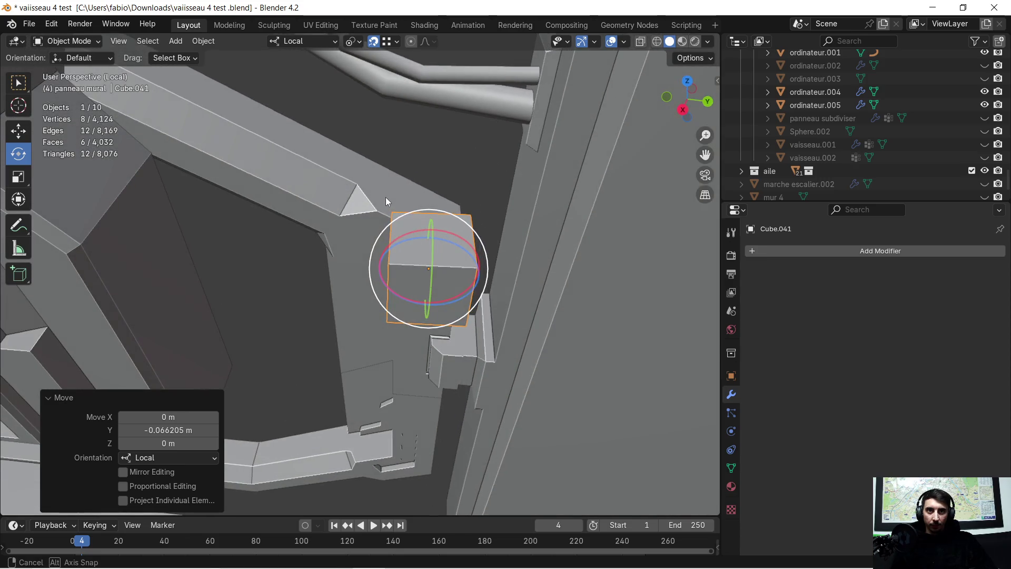
key("g")
key("y")
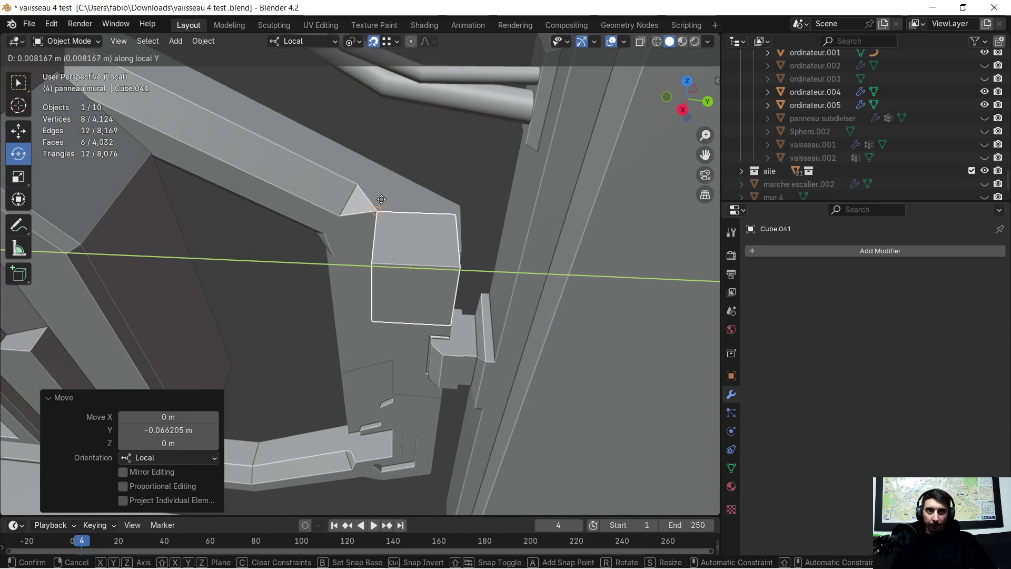
left_click(378, 197)
mouse_move(379, 197)
middle_mouse_down()
mouse_move(384, 152)
mouse_move(353, 185)
middle_mouse_up()
Shrink the cutter cube further and reposition it along local Z and X.
key("s")
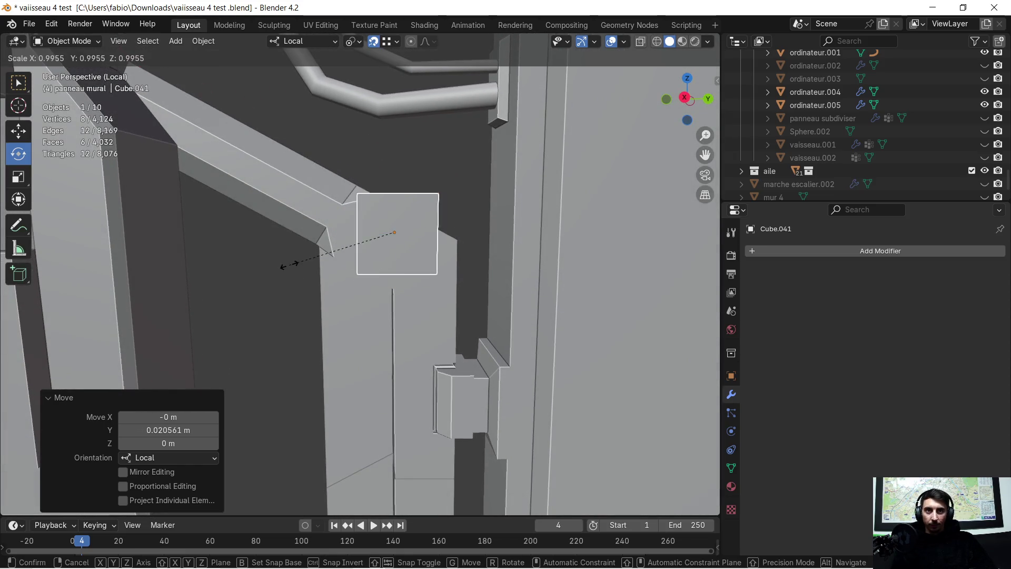
left_click(359, 281)
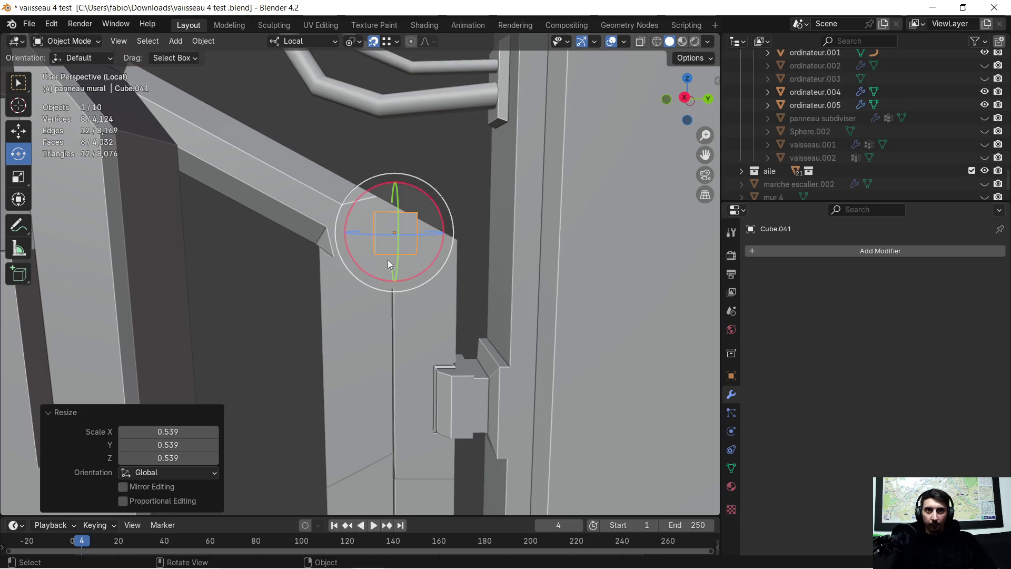
scroll(428, 240, "up", 3)
middle_click_drag(439, 217, 388, 311, "shift")
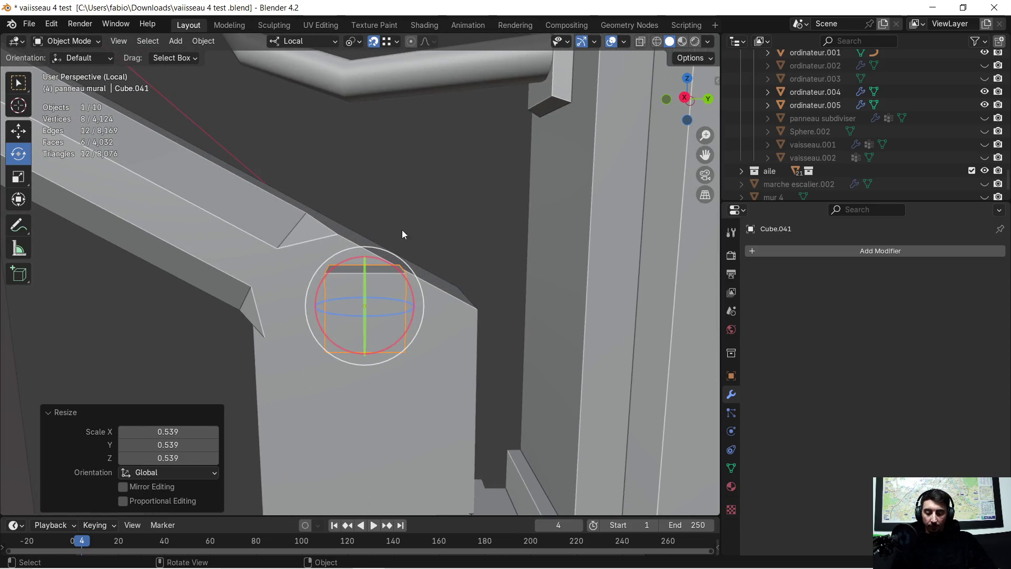
key("g")
key("z")
key("z")
left_click(409, 212)
mouse_move(408, 212)
middle_mouse_down()
mouse_move(393, 255)
mouse_move(501, 304)
mouse_move(526, 283)
middle_mouse_up()
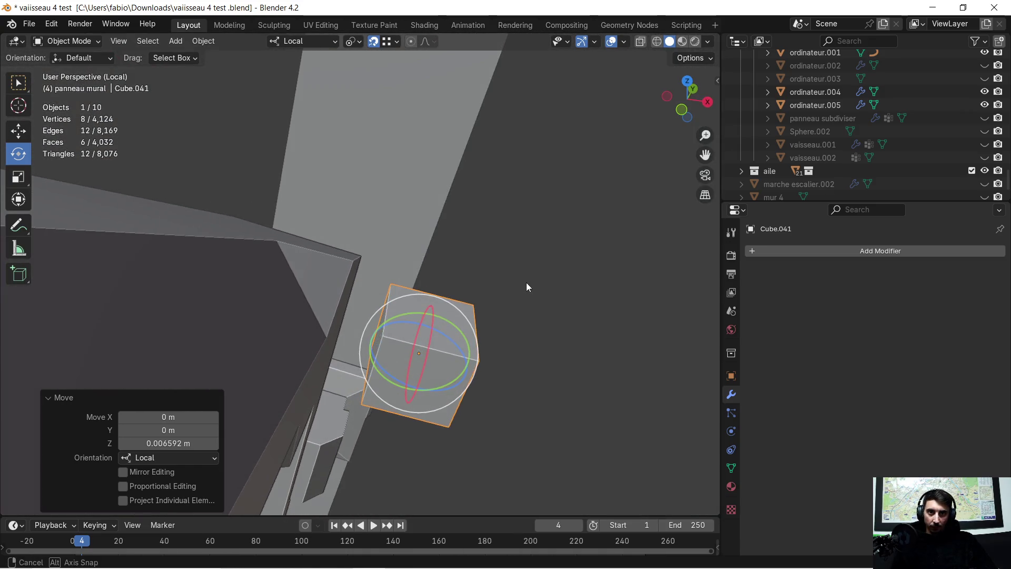
key("g")
key("x")
key("x")
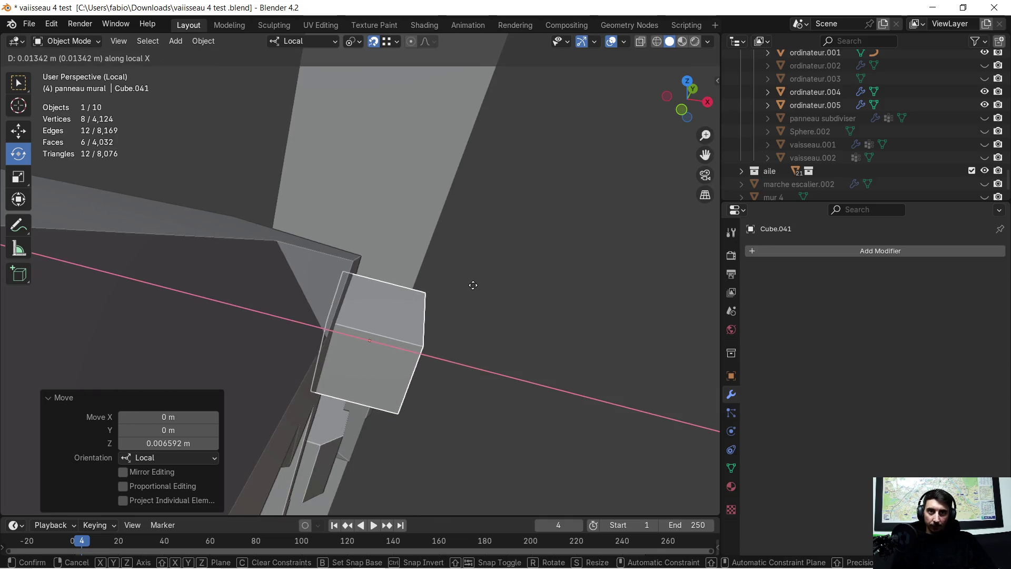
left_click(471, 283)
mouse_move(471, 283)
middle_mouse_down()
mouse_move(386, 269)
mouse_move(339, 203)
mouse_move(340, 218)
middle_mouse_up()
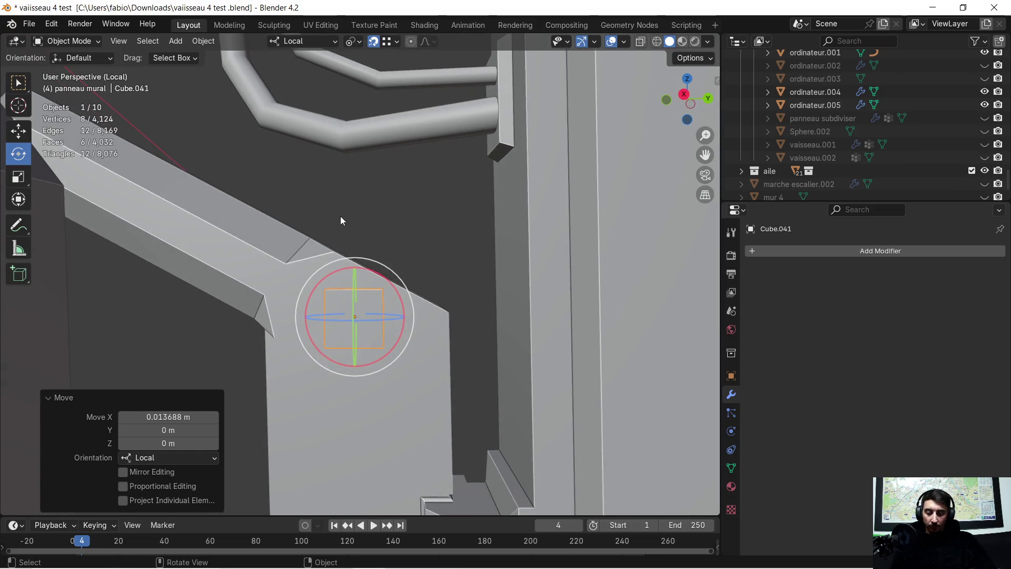
Tilt the cutter 27.4° about local X and -2.92° about Y, then select an edge in Edit Mode.
key("r")
key("x")
key("x")
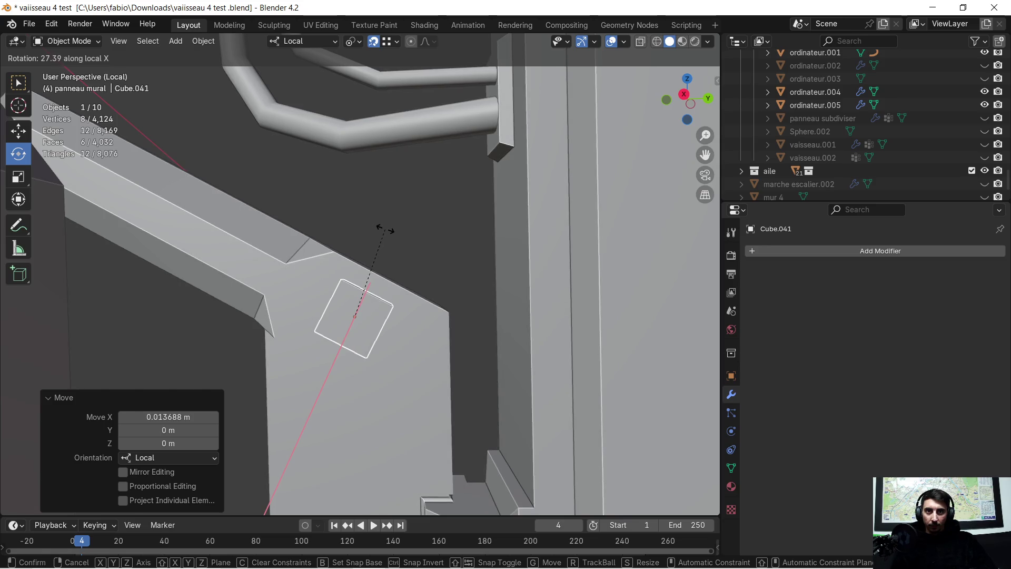
left_click(385, 230)
scroll(358, 304, "up", 2)
mouse_move(359, 304)
middle_mouse_down("shift")
mouse_move(380, 220)
mouse_move(444, 274)
mouse_move(506, 296)
middle_mouse_up("shift")
key("r")
key("y")
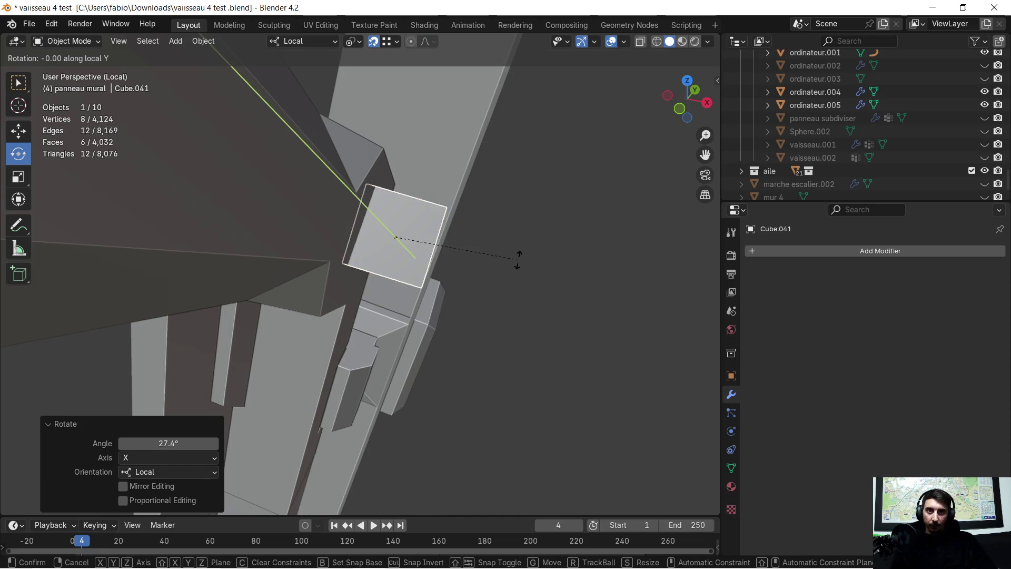
left_click(525, 266)
mouse_move(527, 264)
middle_mouse_down()
mouse_move(412, 254)
mouse_move(421, 211)
middle_mouse_up()
mouse_move(236, 98)
middle_mouse_down()
mouse_move(272, 110)
mouse_move(390, 200)
mouse_move(346, 244)
mouse_move(329, 222)
middle_mouse_up()
key("Tab")
left_click(394, 203)
Bevel two opposite edges of the cutter into an octagonal profile.
left_click(367, 245, "shift")
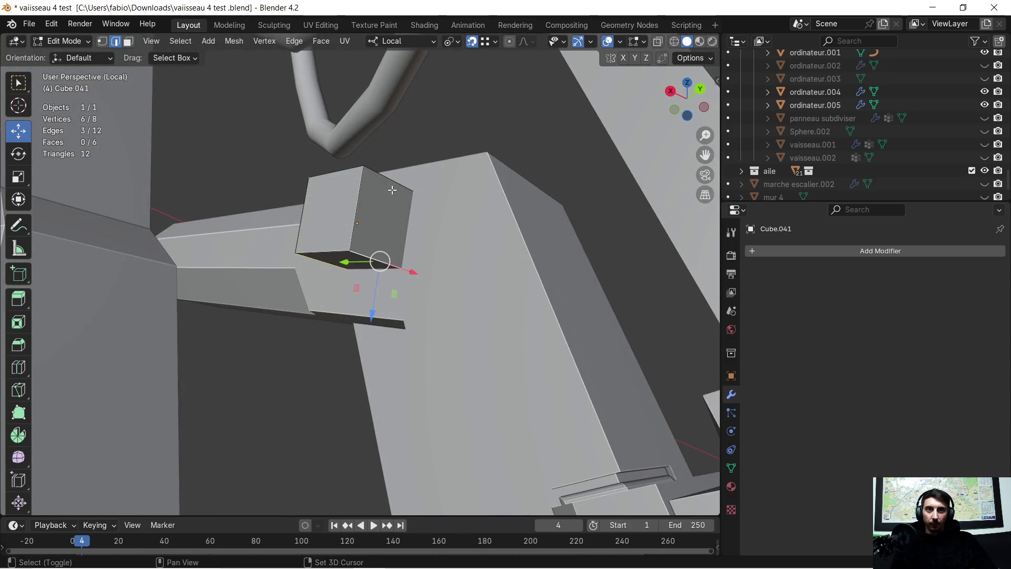
middle_click_drag(387, 187, 455, 241)
key("ctrl+b")
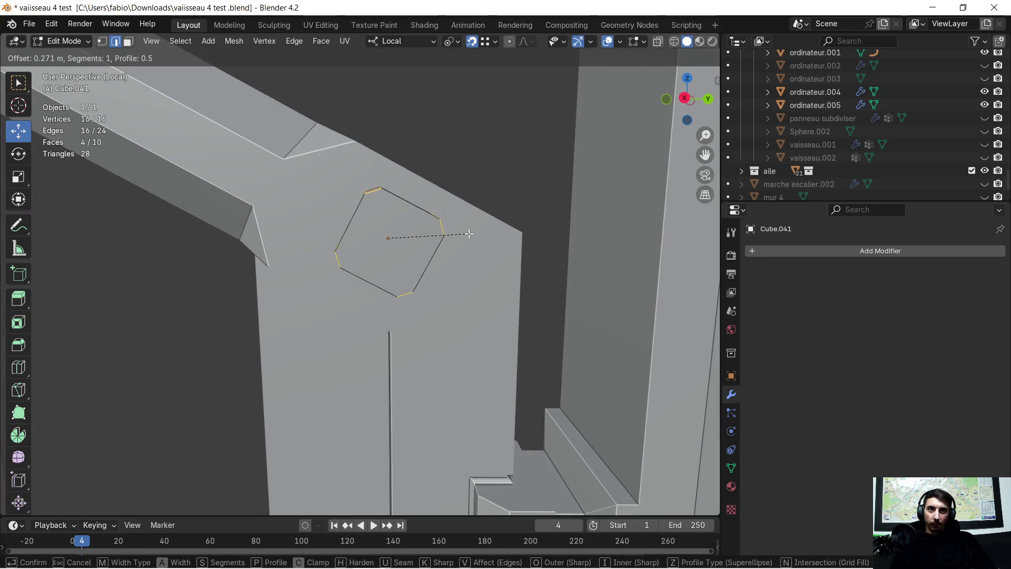
left_click(477, 230)
middle_click_drag(446, 234, 386, 247)
Slide one set of end faces 0.013915 m along local Y.
left_click(375, 219)
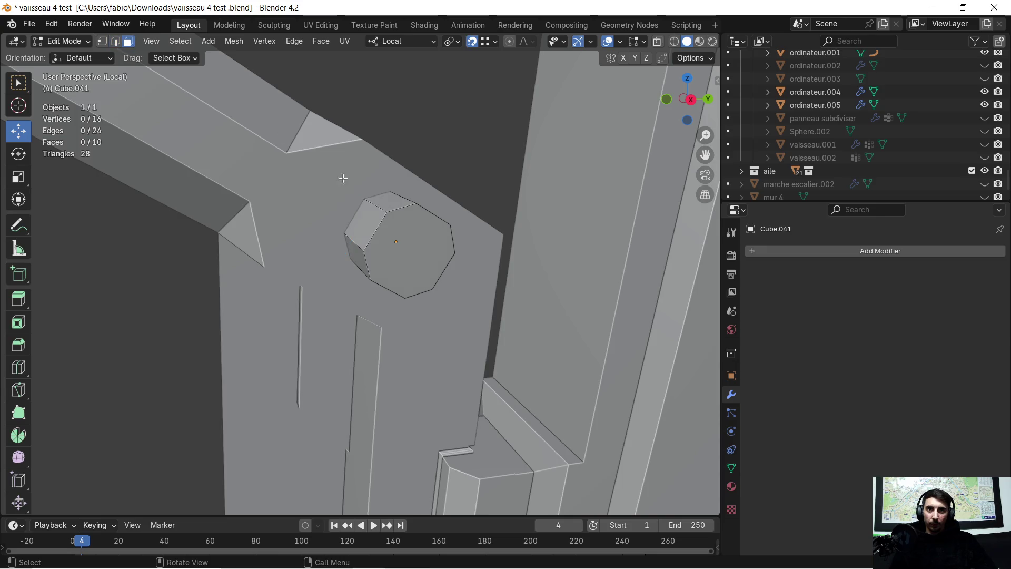
left_click(377, 200)
left_click(367, 225, "shift")
left_click(358, 258, "shift")
middle_click_drag(349, 253, 281, 197)
key("g")
key("y")
left_click(238, 173)
mouse_move(238, 173)
middle_mouse_down()
mouse_move(454, 230)
mouse_move(369, 206)
middle_mouse_up()
Slide the opposite end faces -0.016788 m along Y and return to Object Mode.
left_click(373, 214)
left_click(384, 232, "shift")
left_click(372, 264, "shift")
mouse_move(372, 264)
middle_mouse_down()
mouse_move(384, 266)
mouse_move(386, 255)
middle_mouse_up()
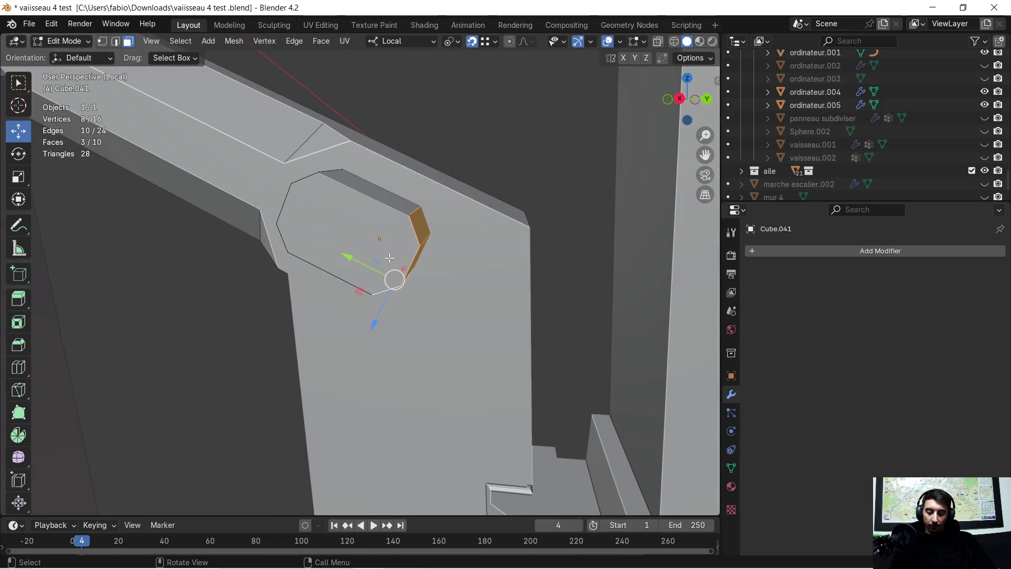
key("g")
key("y")
left_click(449, 273)
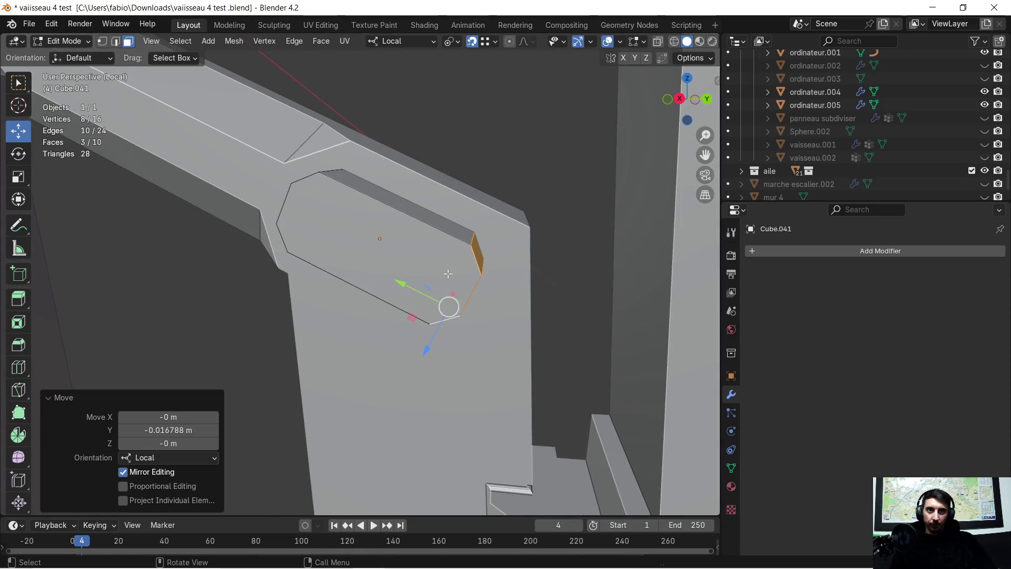
scroll(448, 273, "down", 3)
mouse_move(434, 255)
middle_mouse_down()
mouse_move(404, 245)
mouse_move(376, 299)
middle_mouse_up()
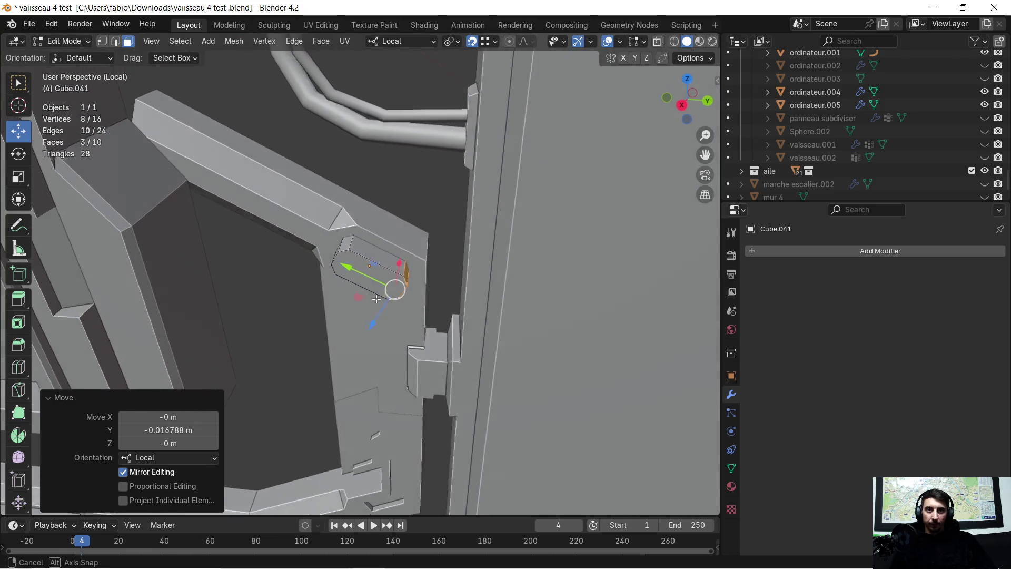
key("Tab")
left_click(358, 217)
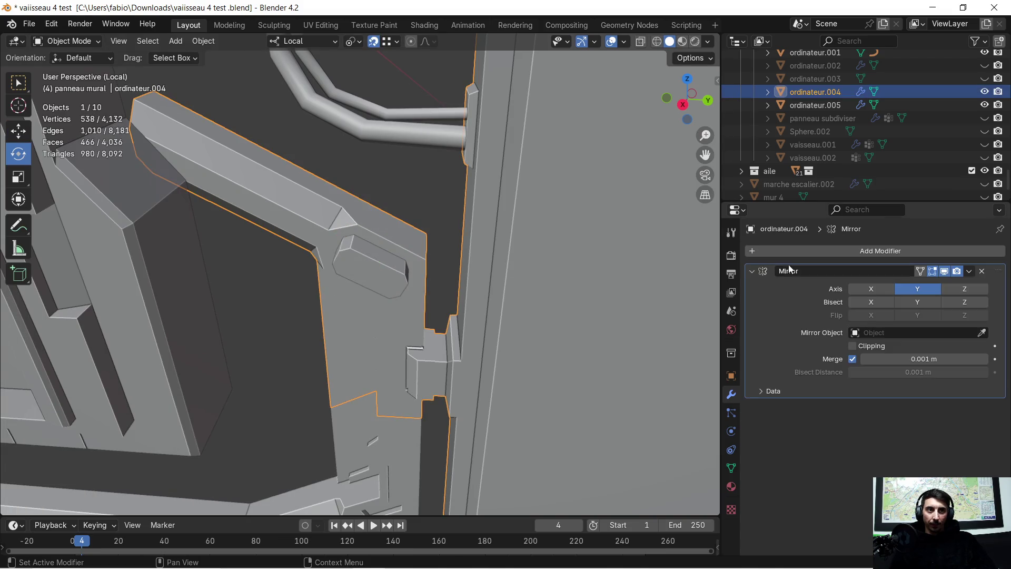
Add a Boolean Difference modifier to ordinateur.004 using Cube.041 as the cutter.
left_click(751, 271)
left_click(757, 254)
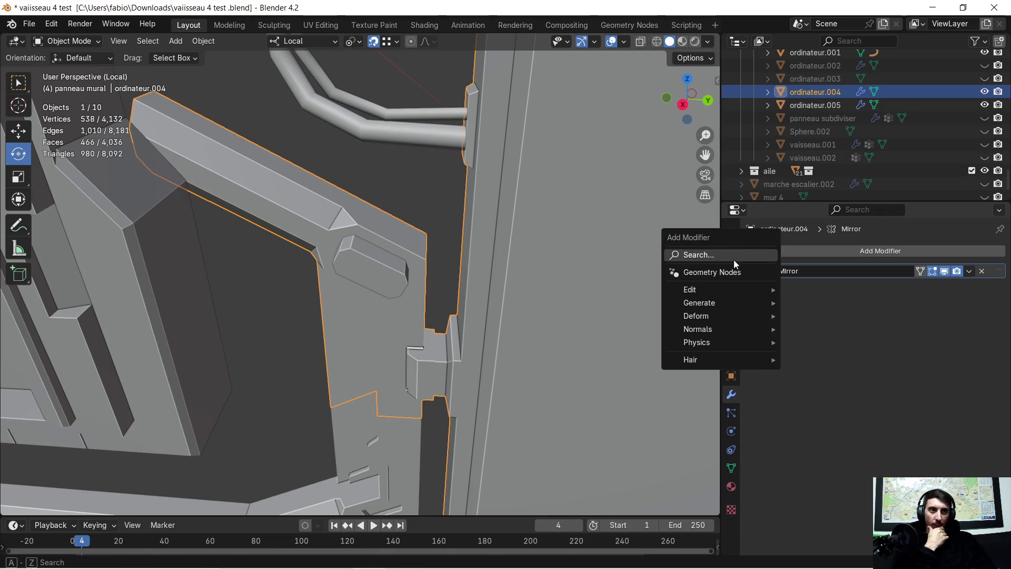
left_click(734, 260)
left_click(760, 298)
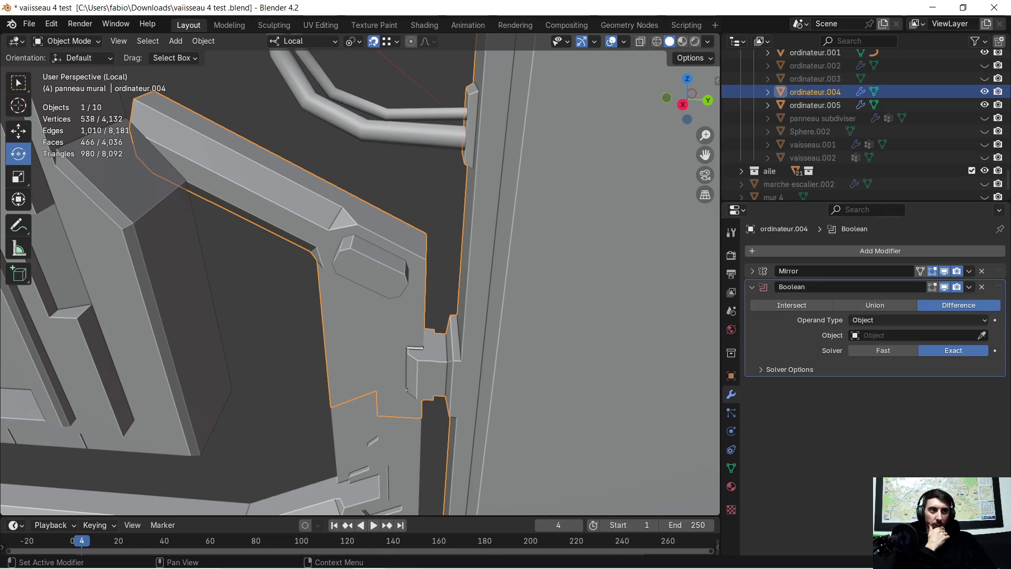
left_click(983, 335)
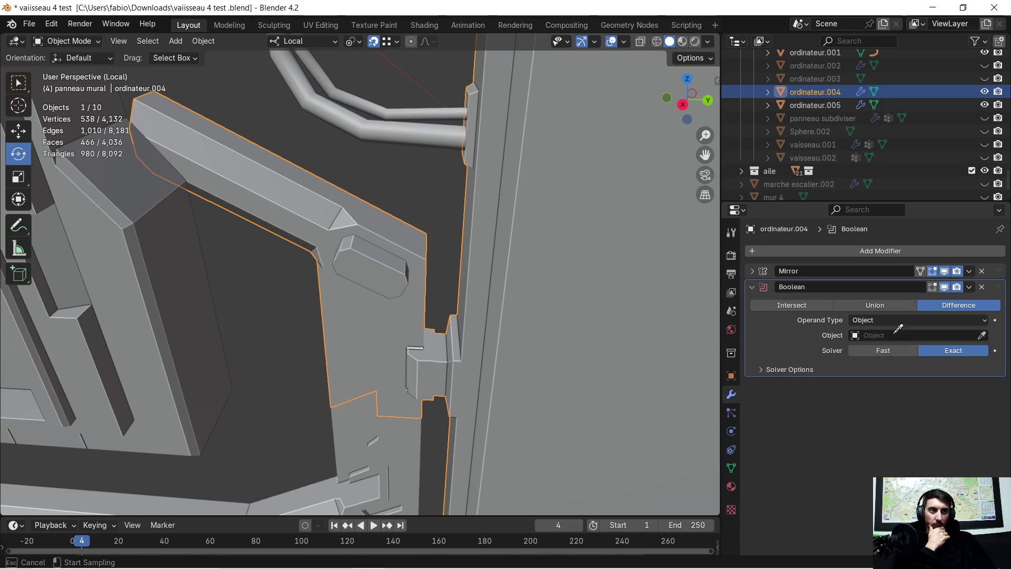
left_click(375, 268)
middle_click_drag(375, 266, 461, 255)
Hide the Cube.041 cutter to reveal the recessed slot.
key("Tab")
left_click(392, 241)
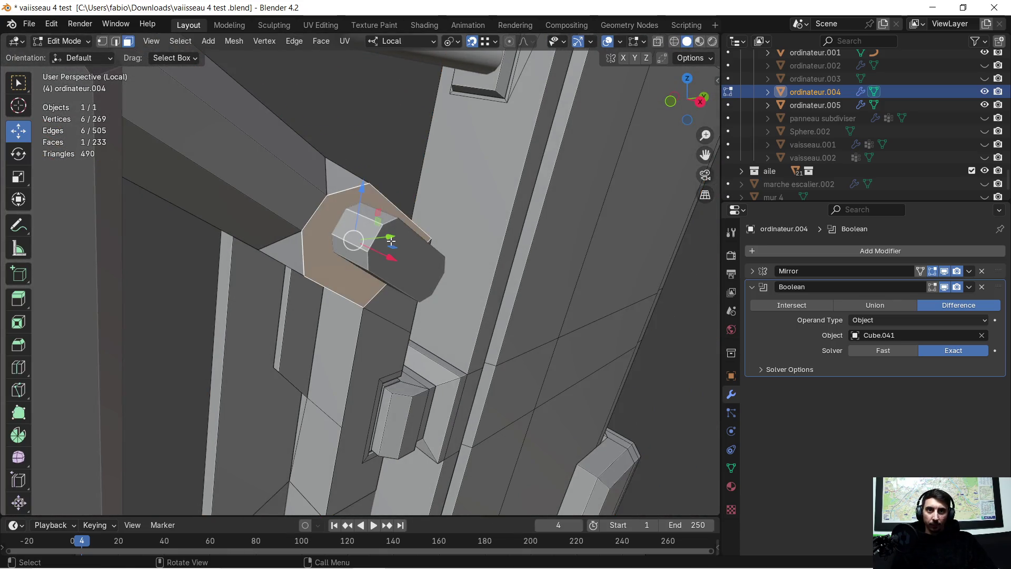
key("Tab")
left_click(400, 240)
key("h")
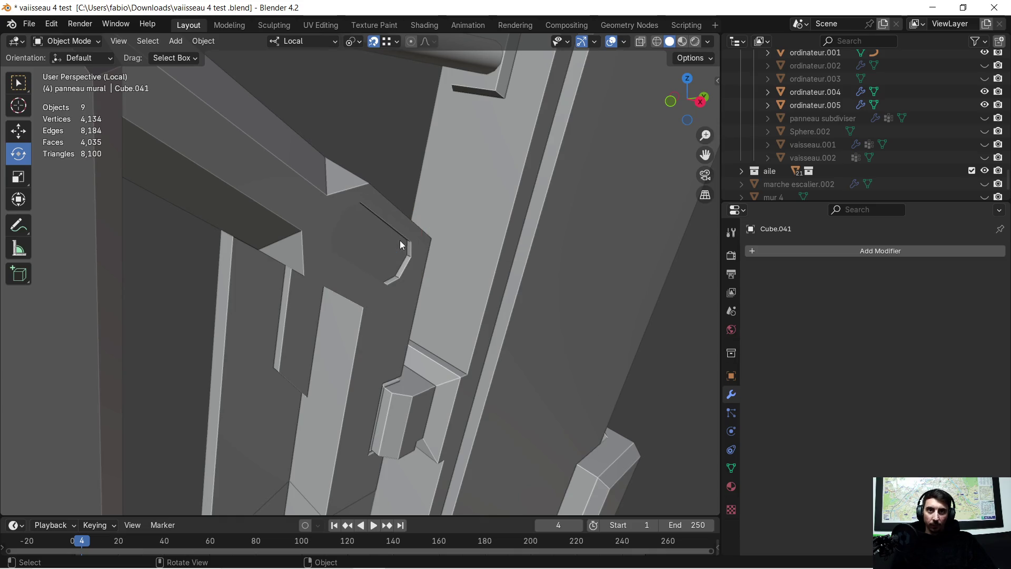
mouse_move(401, 245)
middle_mouse_down()
mouse_move(336, 225)
mouse_move(330, 201)
mouse_move(348, 203)
mouse_move(375, 220)
mouse_move(283, 213)
mouse_move(362, 198)
mouse_move(375, 226)
mouse_move(355, 232)
middle_mouse_up()
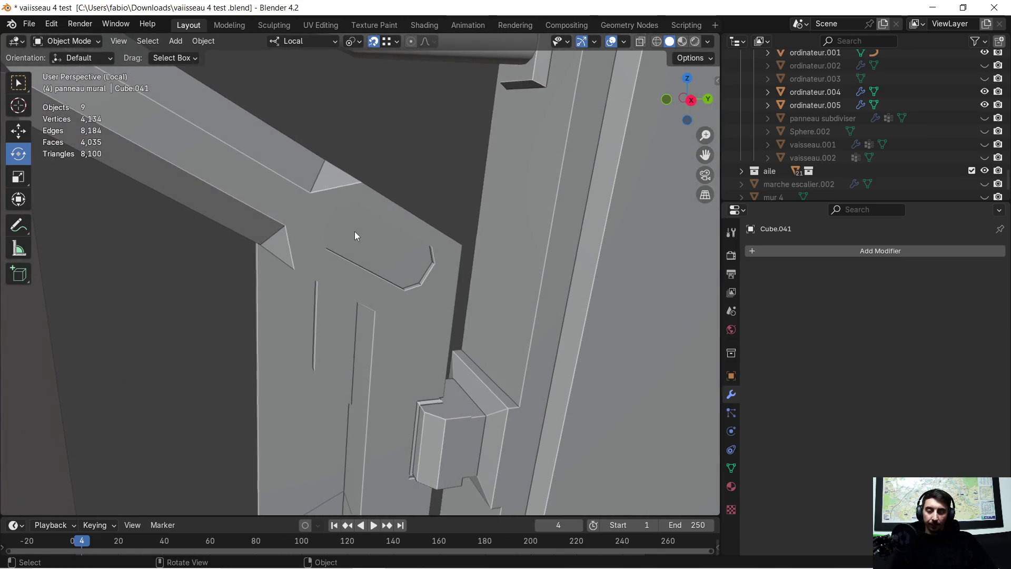
Apply the Boolean modifier on ordinateur.004.
left_click(293, 196)
left_click(970, 288)
left_click(900, 306)
mouse_move(346, 200)
middle_mouse_down()
mouse_move(446, 220)
mouse_move(418, 174)
mouse_move(431, 163)
middle_mouse_up()
Triangulate the large face beside the slot in Edit Mode.
key("Tab")
left_click(372, 201)
scroll(511, 280, "up", 5)
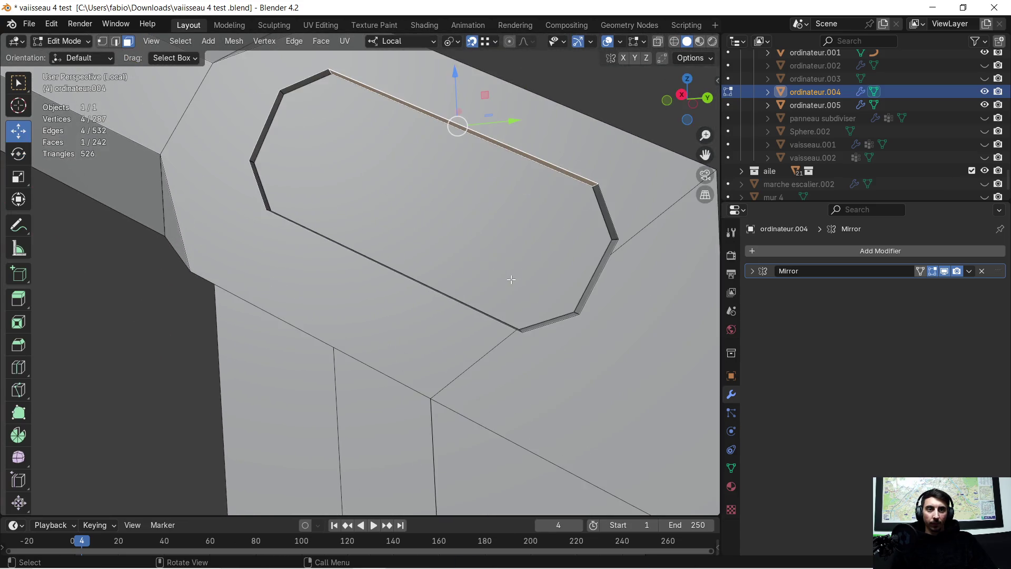
scroll(519, 277, "down", 4)
mouse_move(520, 278)
middle_mouse_down()
mouse_move(433, 235)
mouse_move(464, 257)
middle_mouse_up()
left_click(535, 309)
middle_click_drag(536, 310, 478, 325)
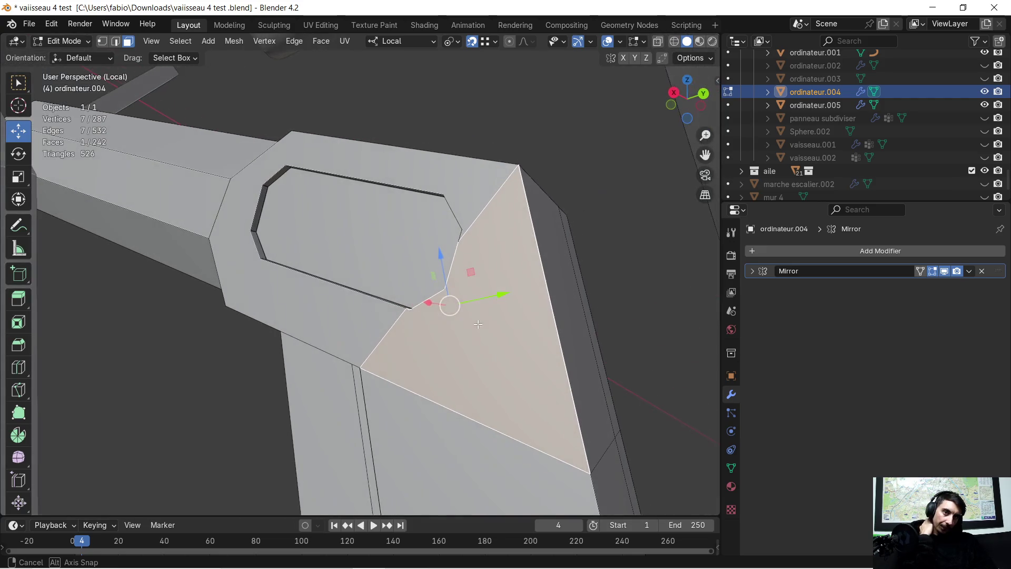
right_click(478, 324)
right_click(449, 336)
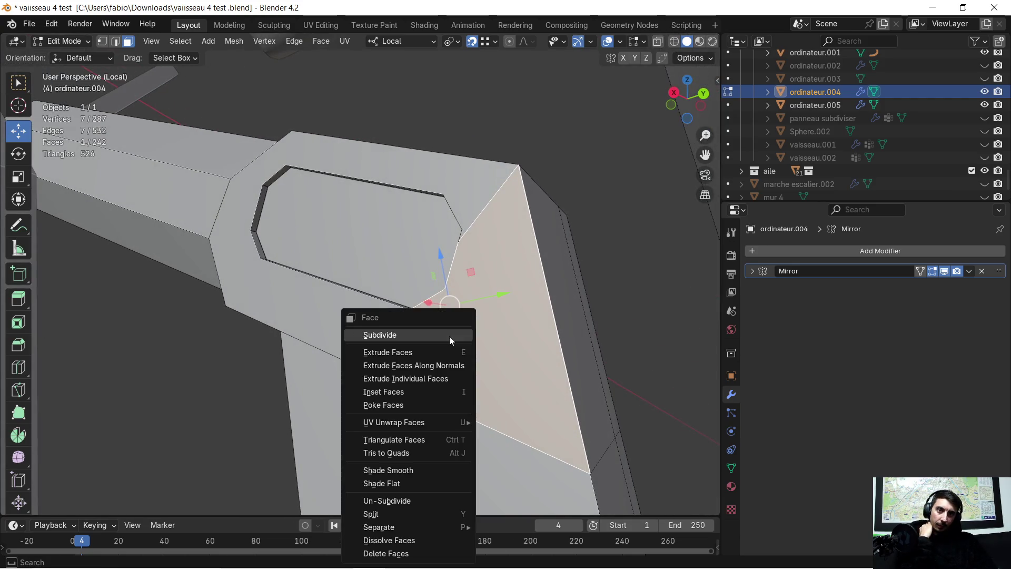
left_click(406, 444)
middle_click_drag(474, 369, 492, 364)
Select the edge loop around the octagonal opening, then clear the selection.
left_click(117, 42)
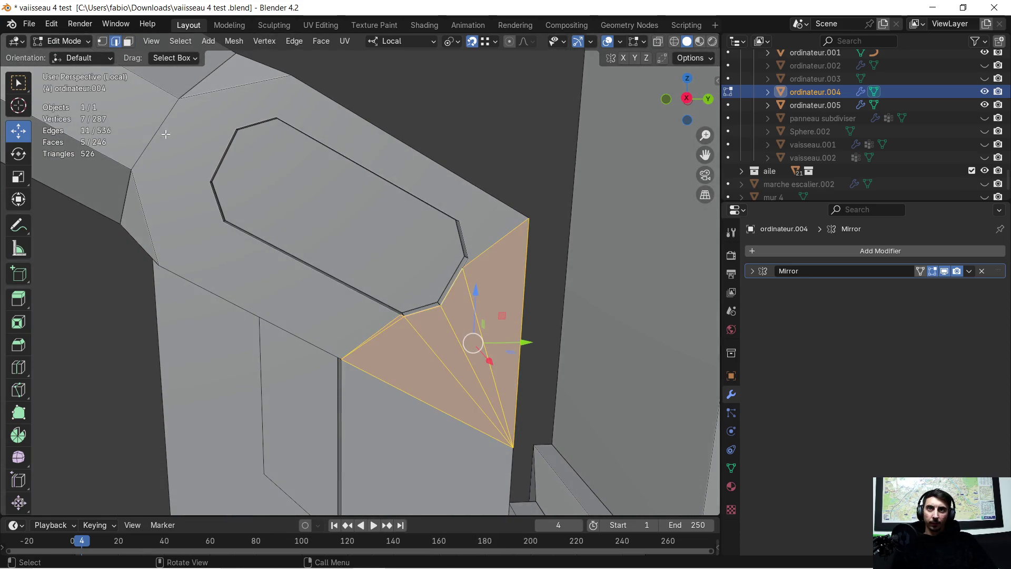
left_click(285, 256, "alt+shift")
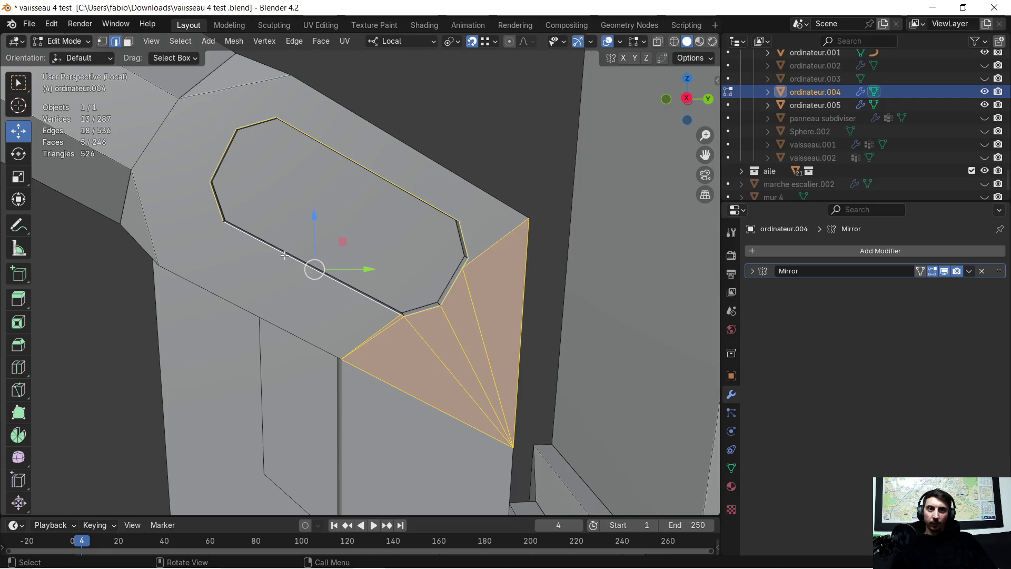
left_click(285, 256)
left_click(285, 255, "alt")
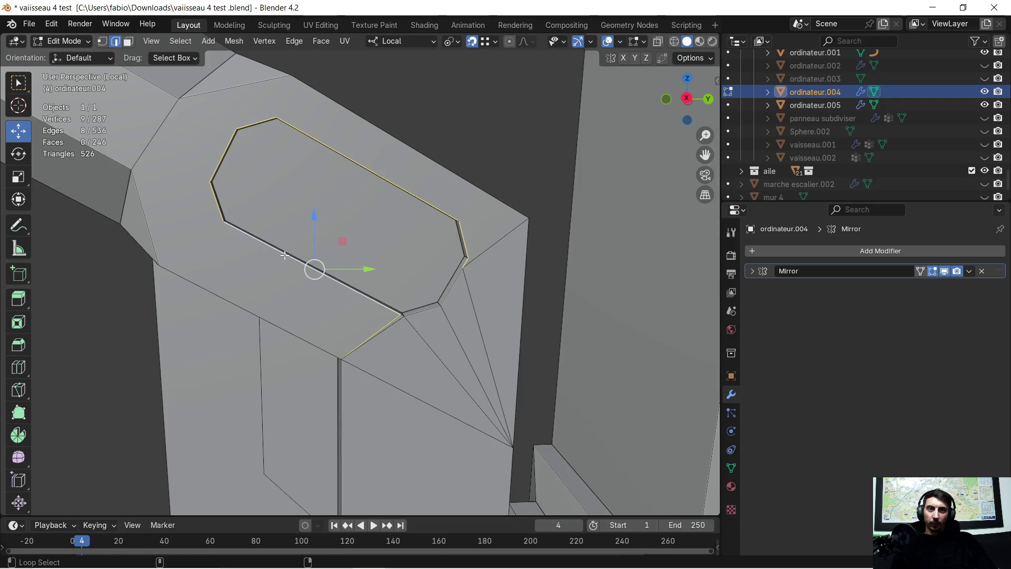
scroll(429, 290, "up", 3)
scroll(422, 327, "up", 3)
mouse_move(431, 344)
middle_mouse_down()
mouse_move(377, 309)
mouse_move(511, 410)
mouse_move(474, 369)
mouse_move(354, 289)
middle_mouse_up()
scroll(524, 407, "down", 3)
key("alt+a")
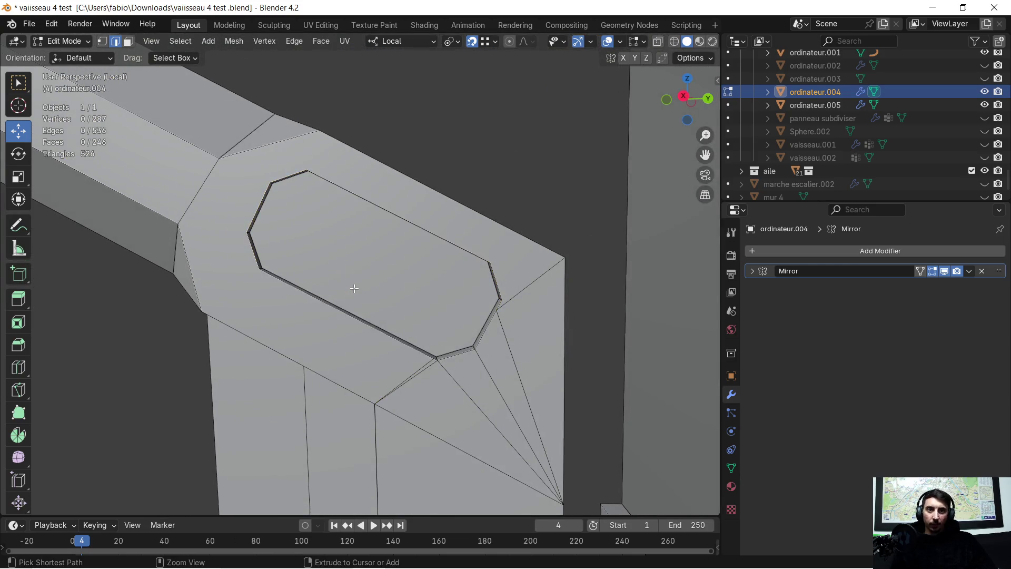
Undo the last edit and slide the Cube.041 cutter's end faces slightly along local Y.
key("ctrl+z")
key("ctrl+z")
key("ctrl+z")
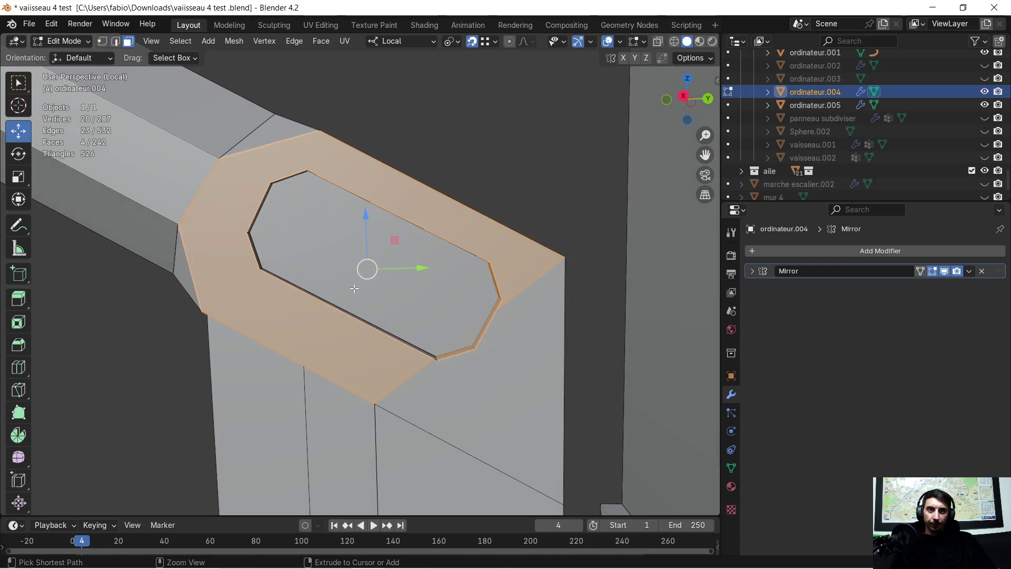
key("Tab")
left_click(354, 288)
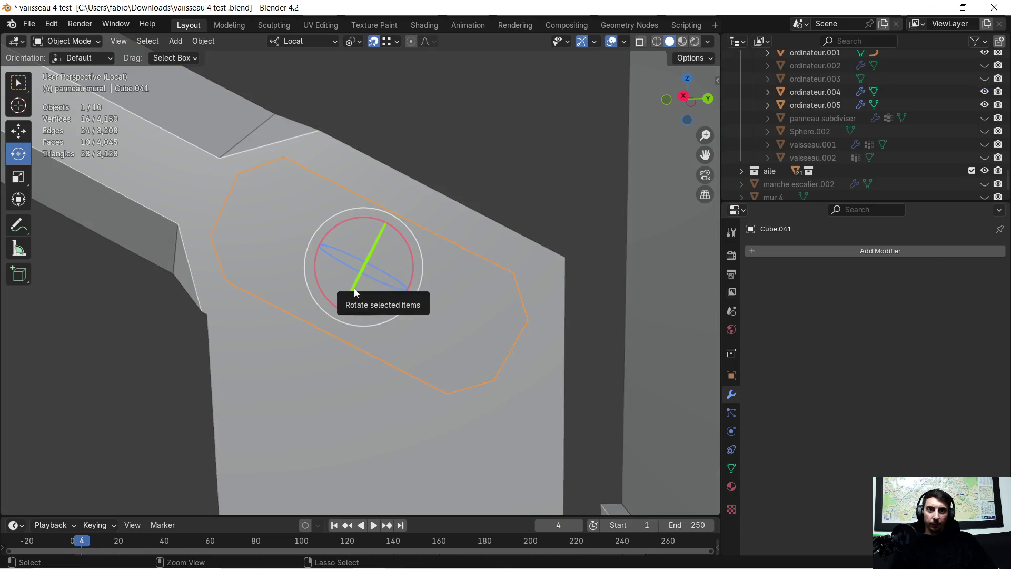
mouse_move(369, 260)
left_mouse_down()
mouse_move(437, 255)
mouse_move(401, 288)
mouse_move(446, 296)
mouse_move(351, 276)
mouse_move(346, 258)
mouse_move(400, 260)
left_mouse_up()
key("Tab")
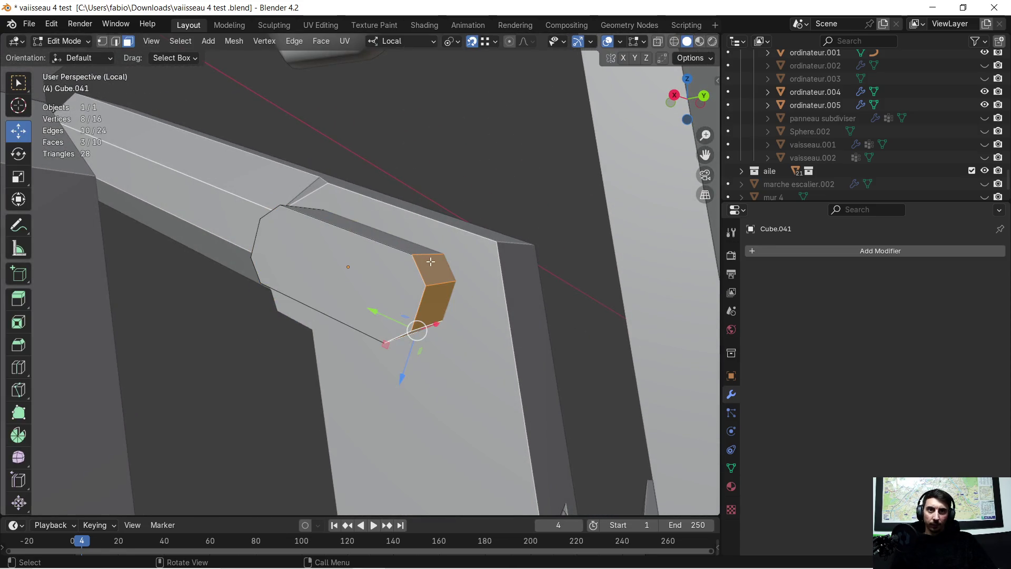
mouse_move(419, 278)
middle_mouse_down()
mouse_move(441, 290)
mouse_move(462, 270)
middle_mouse_up()
key("g")
key("y")
left_click(420, 278)
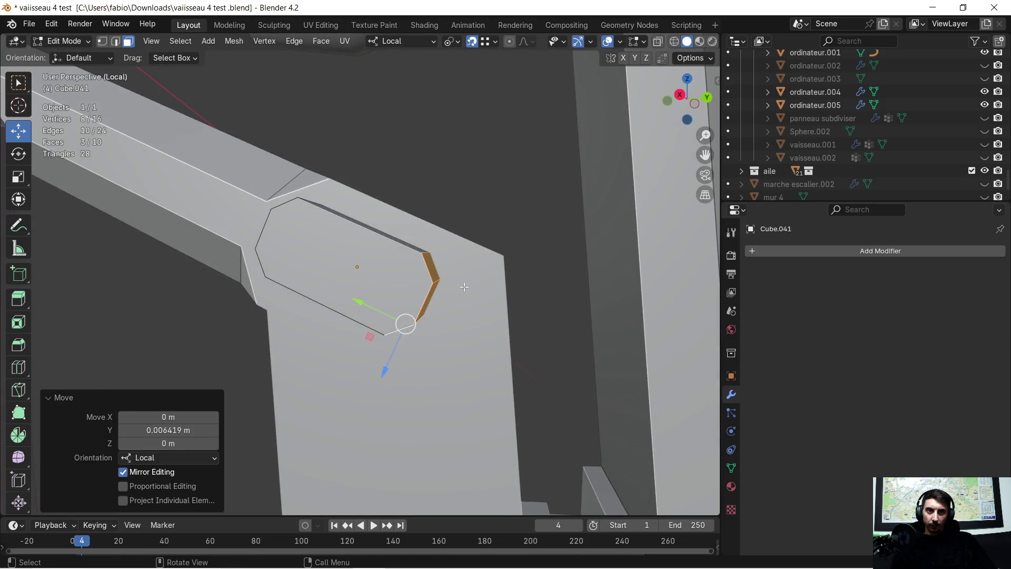
key("Tab")
Inspect the octagonal cut in ordinateur.004, then delete the Cube.041 cutter object.
left_click(464, 286)
key("Tab")
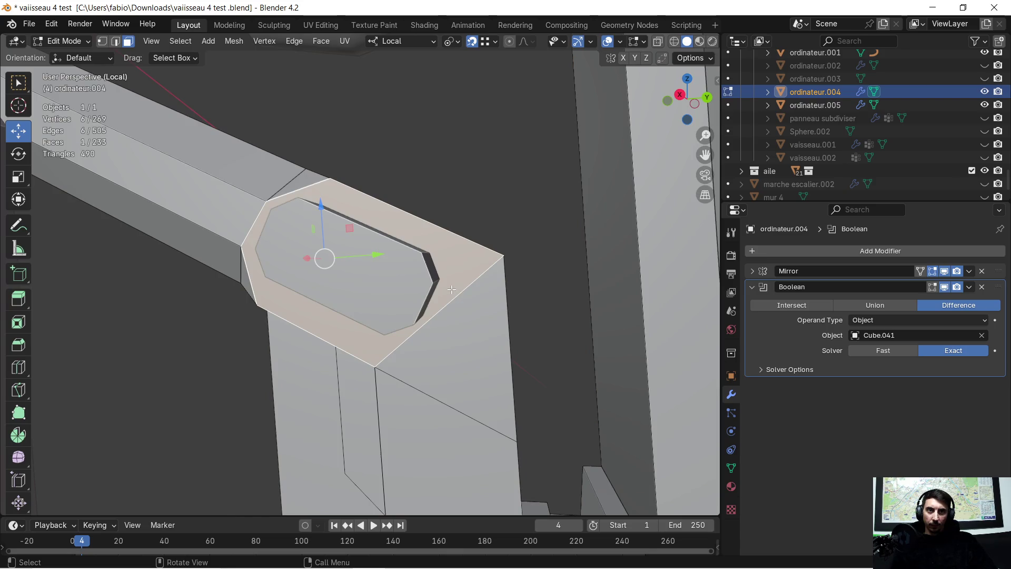
mouse_move(451, 289)
middle_mouse_down()
mouse_move(432, 305)
mouse_move(522, 333)
middle_mouse_up()
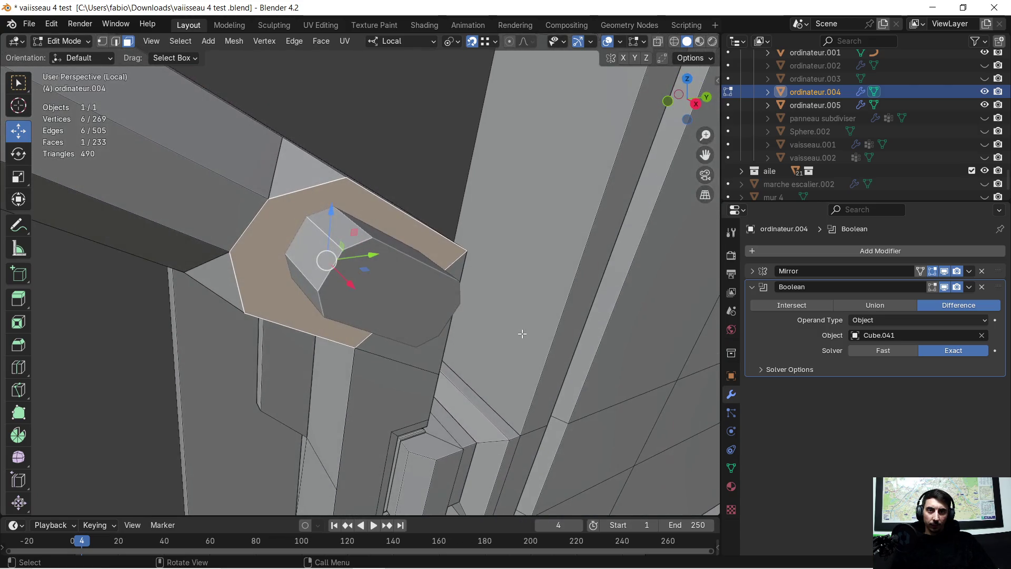
key("Tab")
left_click(393, 269)
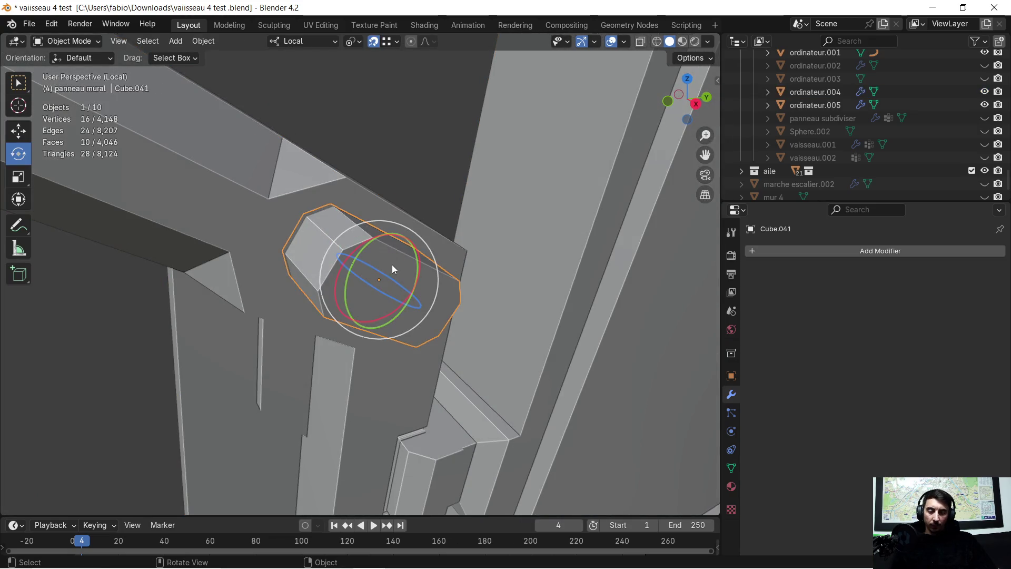
key("Delete")
Apply ordinateur.004's Boolean modifier to bake the octagonal hole into the mesh.
mouse_move(392, 264)
middle_mouse_down()
mouse_move(340, 220)
mouse_move(399, 236)
middle_mouse_up()
left_click(402, 236)
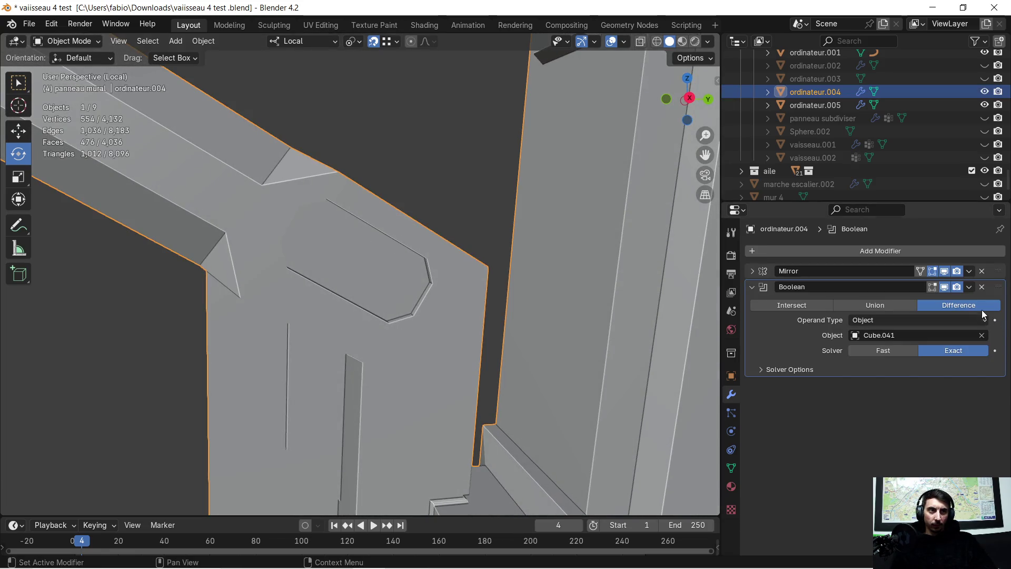
left_click(970, 290)
left_click(903, 300)
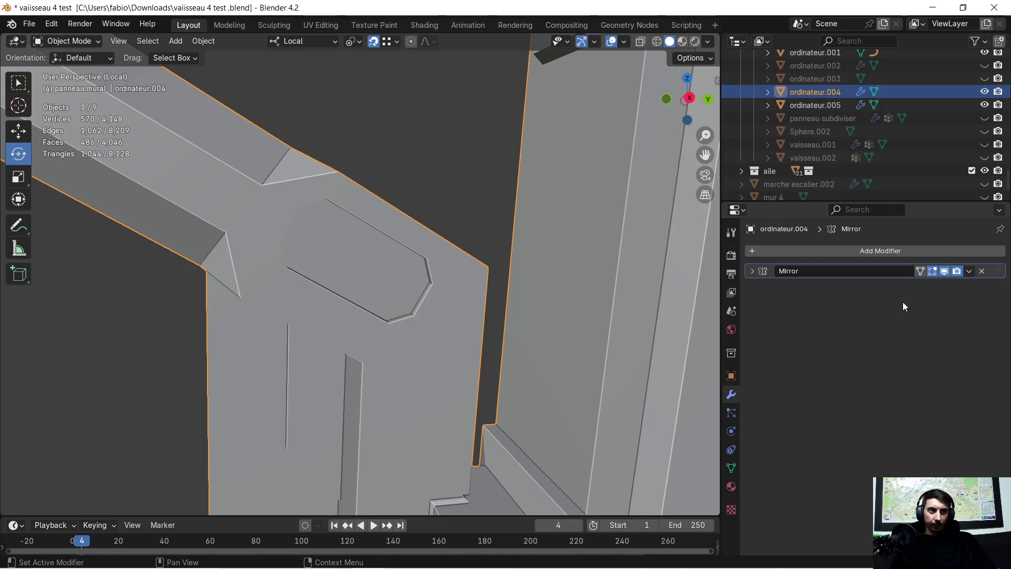
mouse_move(401, 275)
middle_mouse_down()
mouse_move(374, 271)
mouse_move(377, 260)
mouse_move(310, 185)
mouse_move(345, 214)
middle_mouse_up()
key("Tab")
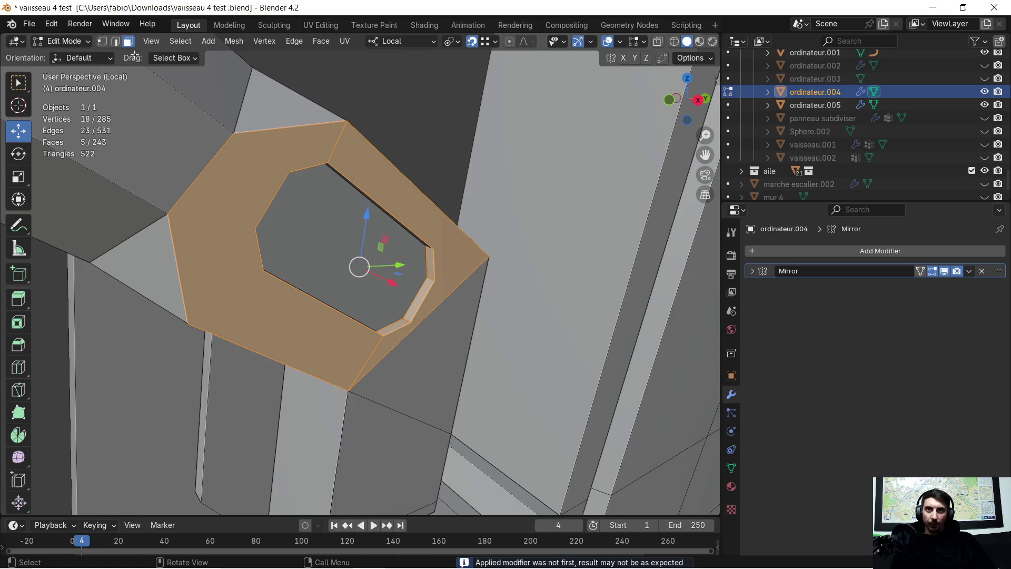
Bevel the edge loop around the octagonal hole's rim.
left_click(298, 161)
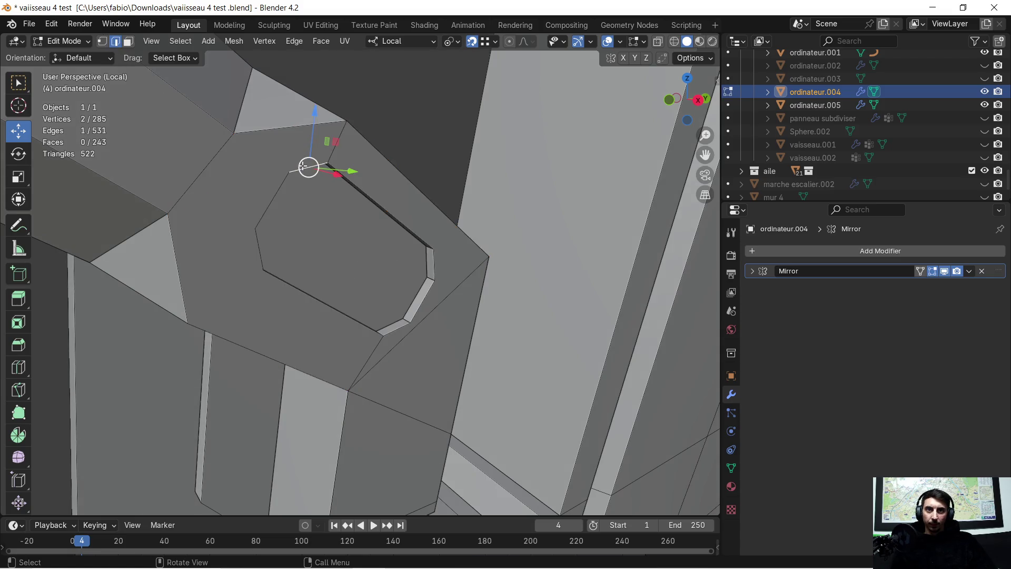
left_click(303, 166, "alt")
left_click(361, 182, "alt+shift")
middle_click_drag(361, 181, 335, 224)
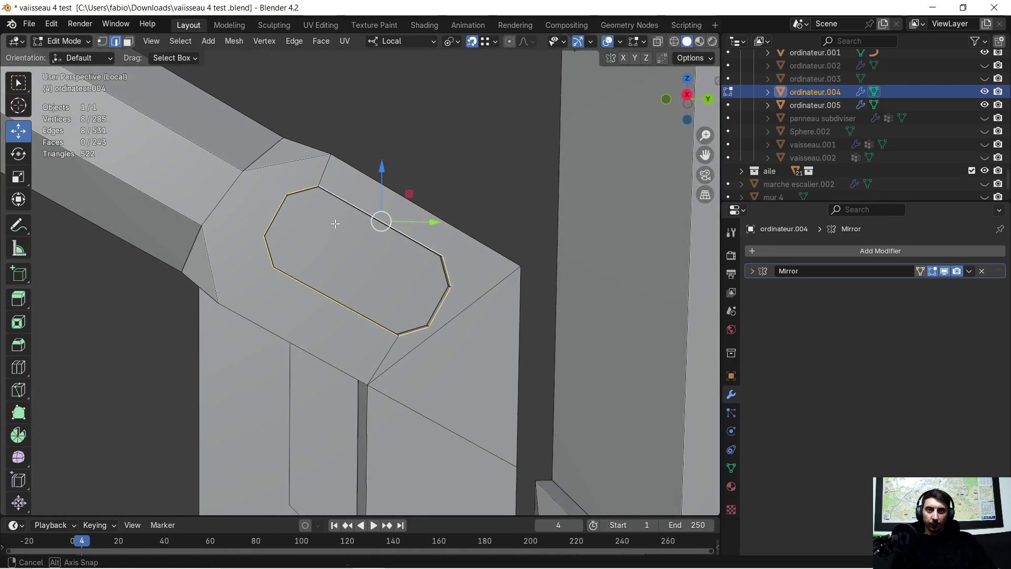
key("ctrl+b")
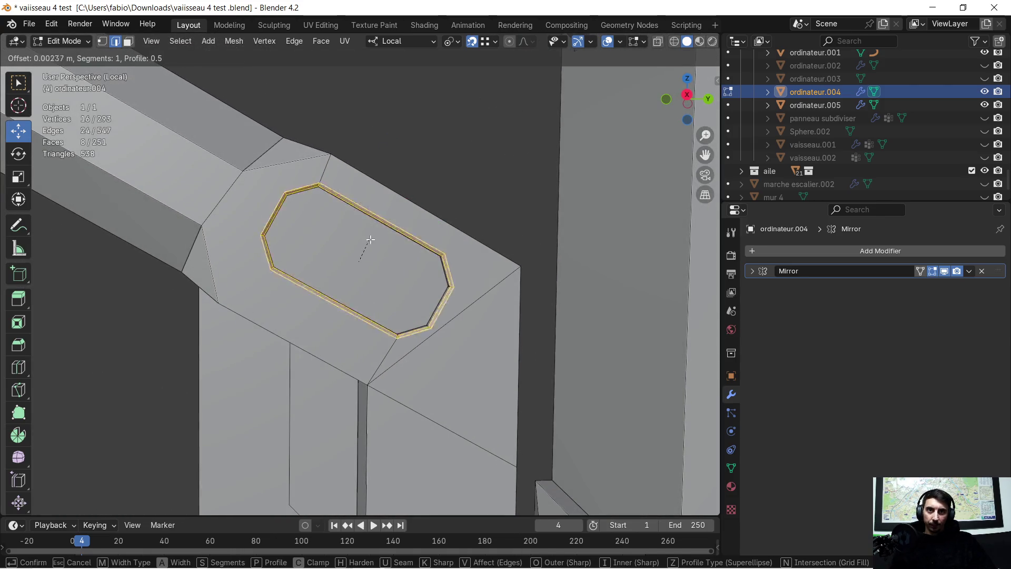
left_click(381, 237)
middle_click_drag(357, 260, 319, 230)
Extrude the inner octagonal face -0.002405 m inward to form a shallow recess step.
left_click(319, 230)
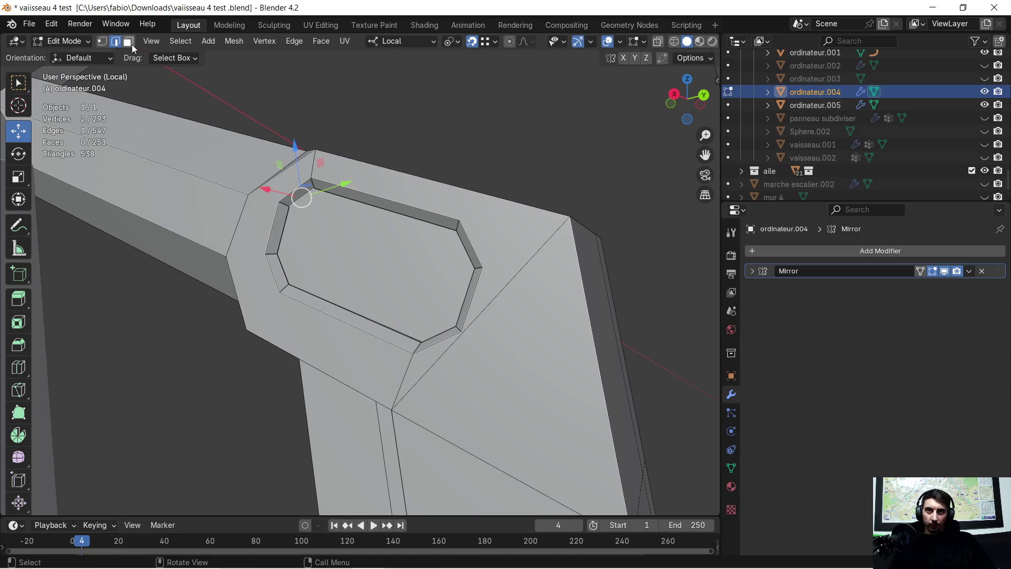
left_click(323, 258)
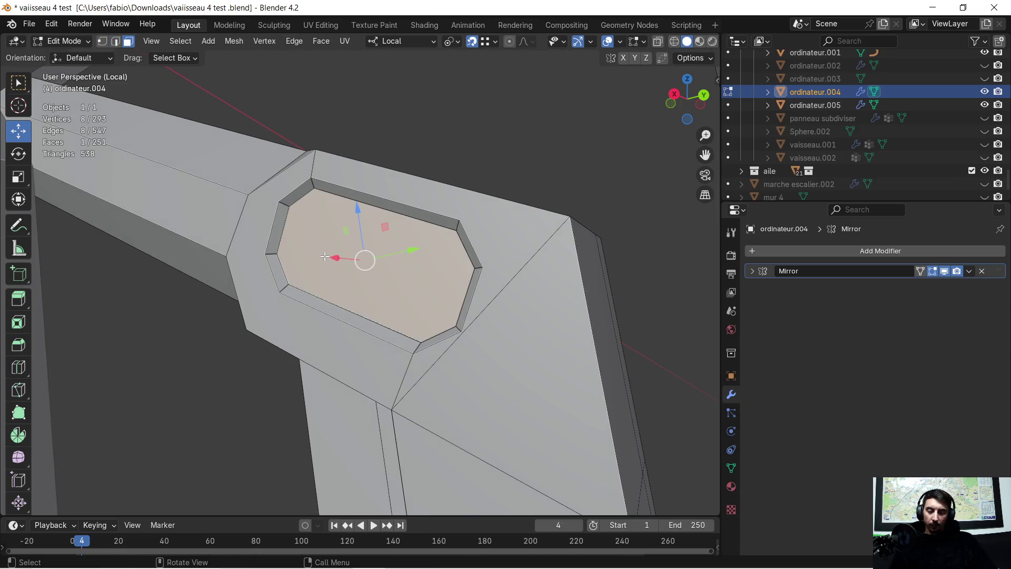
key("e")
left_click(330, 253)
scroll(267, 263, "down", 8)
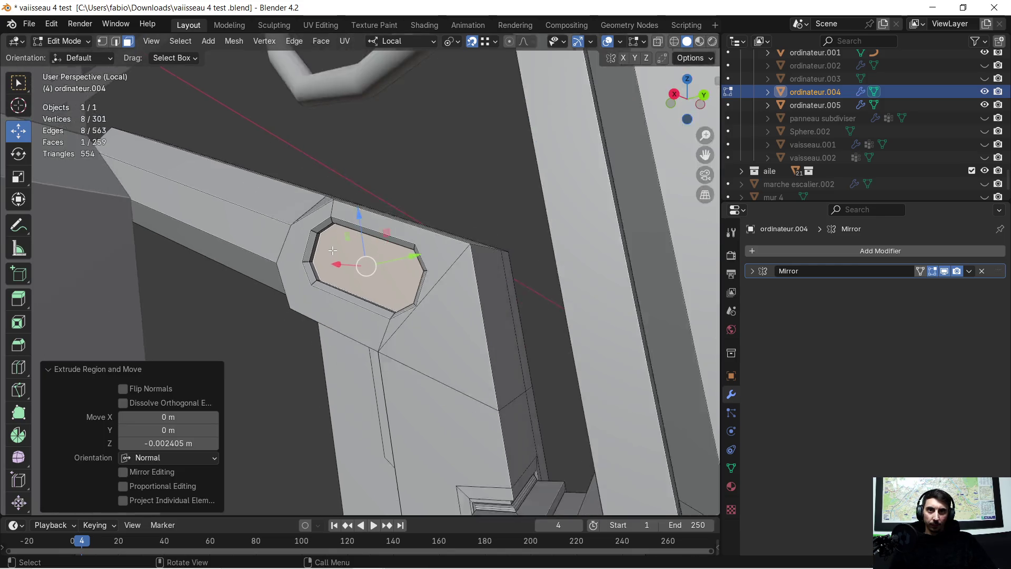
scroll(267, 263, "down", 10)
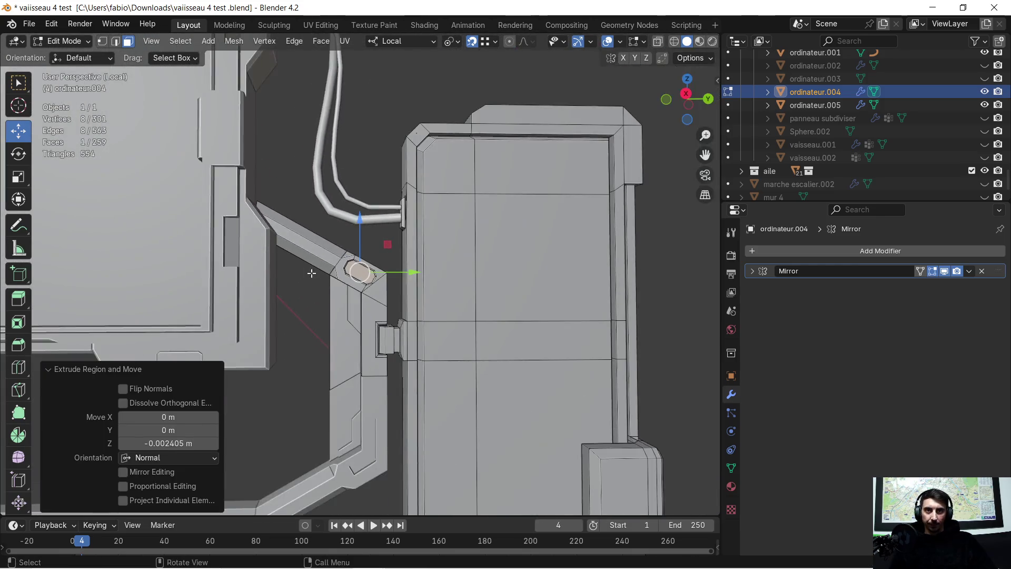
middle_click_drag(305, 266, 355, 256)
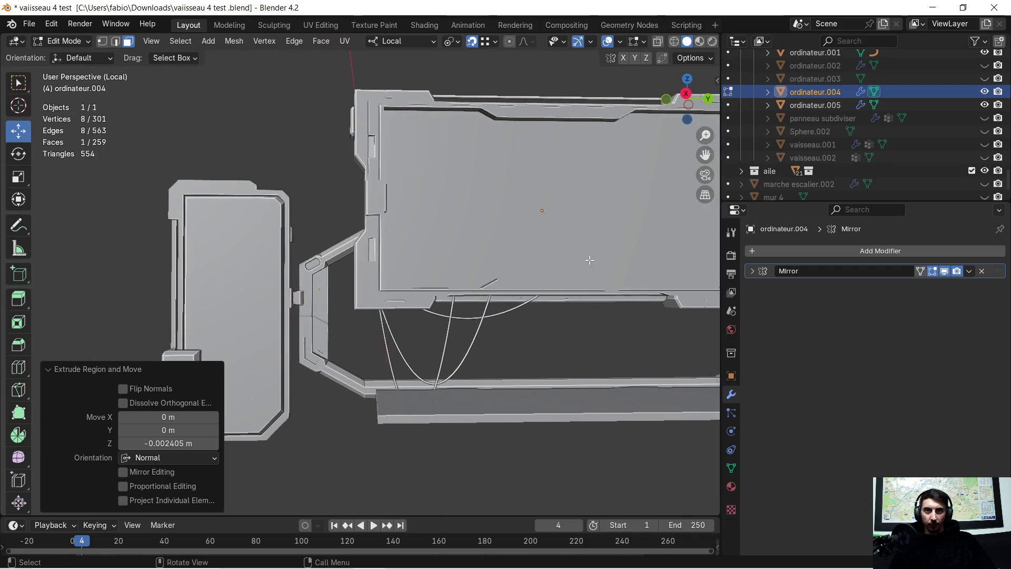
scroll(356, 256, "up", 5)
mouse_move(292, 269)
middle_mouse_down()
mouse_move(339, 249)
mouse_move(353, 269)
mouse_move(318, 300)
mouse_move(354, 303)
mouse_move(369, 242)
mouse_move(361, 249)
middle_mouse_up()
scroll(338, 248, "up", 4)
scroll(370, 255, "down", 5)
scroll(355, 306, "up", 5)
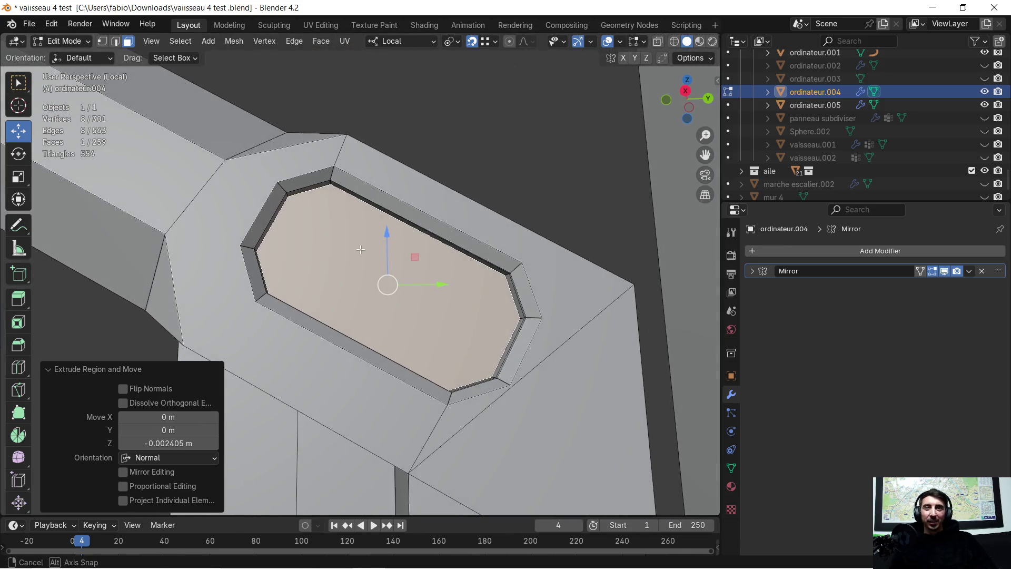
middle_click_drag(331, 189, 330, 164)
Select the recess floor together with its upper, left, lower and right wall strips.
left_click(331, 163)
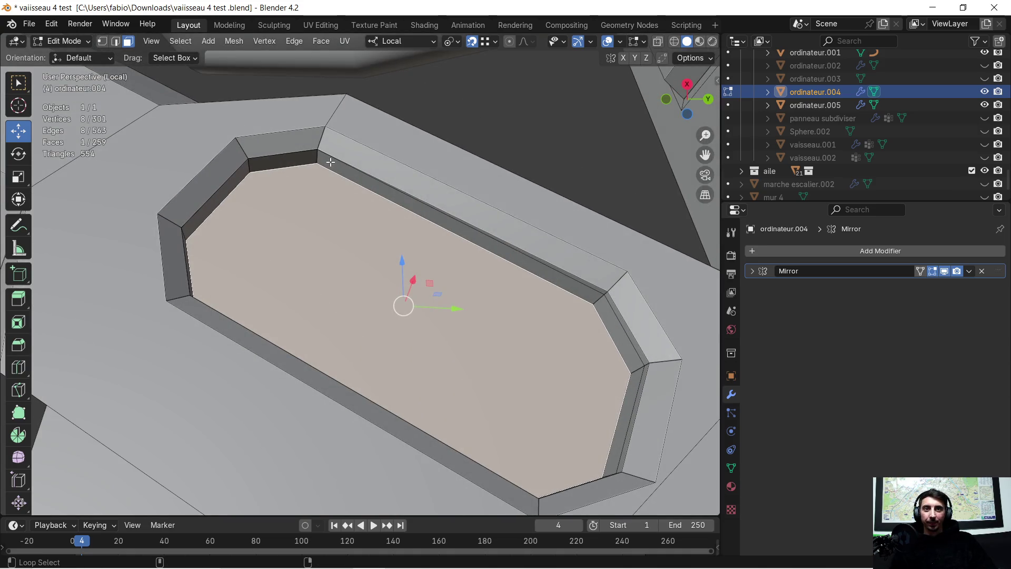
left_click(330, 162, "alt+shift")
left_click(303, 156, "alt+shift")
left_click(225, 172, "alt+shift")
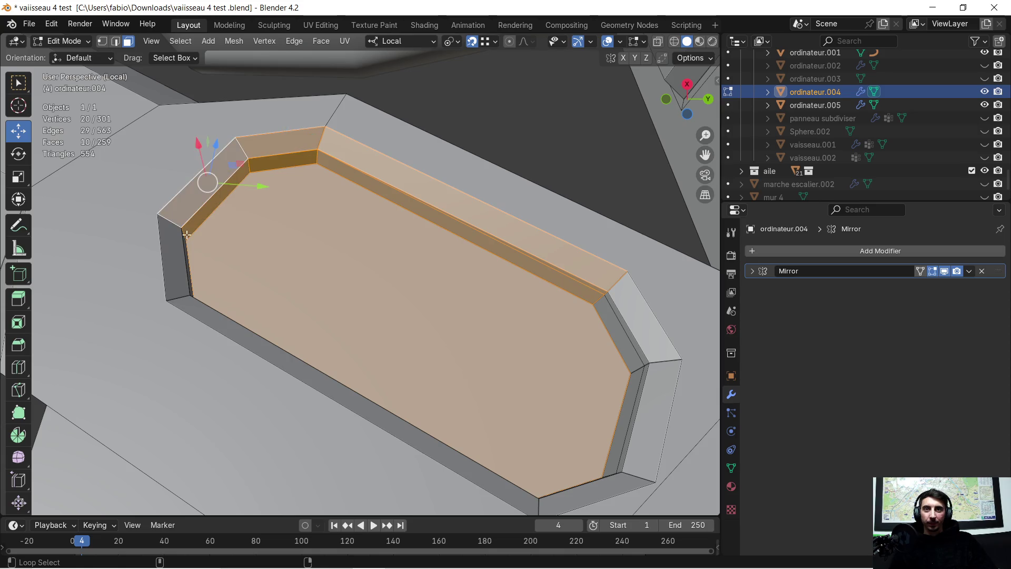
left_click(177, 255, "alt+shift")
left_click(222, 327, "alt+shift")
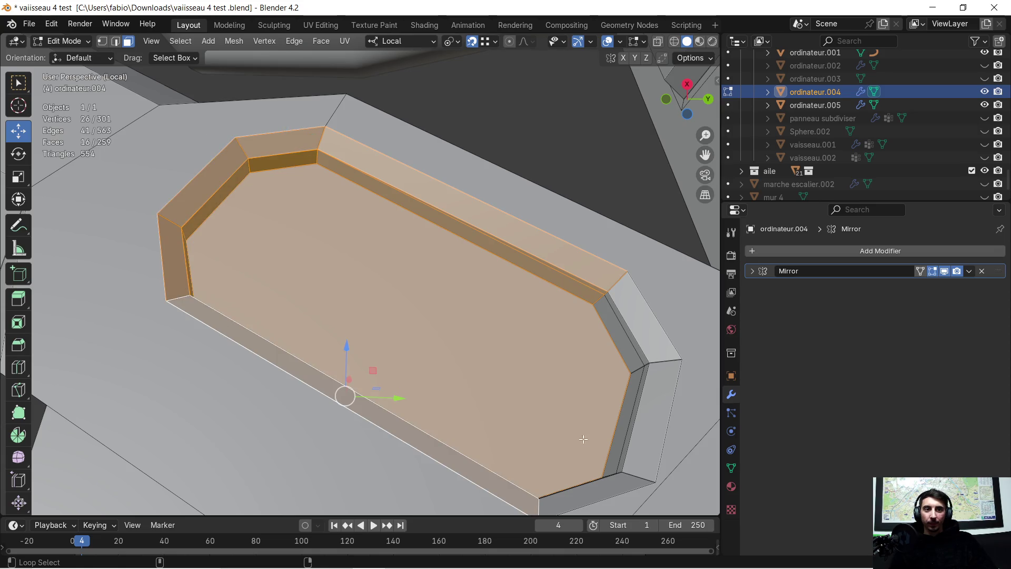
left_click(619, 481, "alt+shift")
left_click(638, 364, "alt+shift")
left_click(637, 342, "alt+shift")
scroll(637, 341, "down", 5)
mouse_move(492, 316)
middle_mouse_down()
mouse_move(343, 310)
mouse_move(337, 323)
middle_mouse_up()
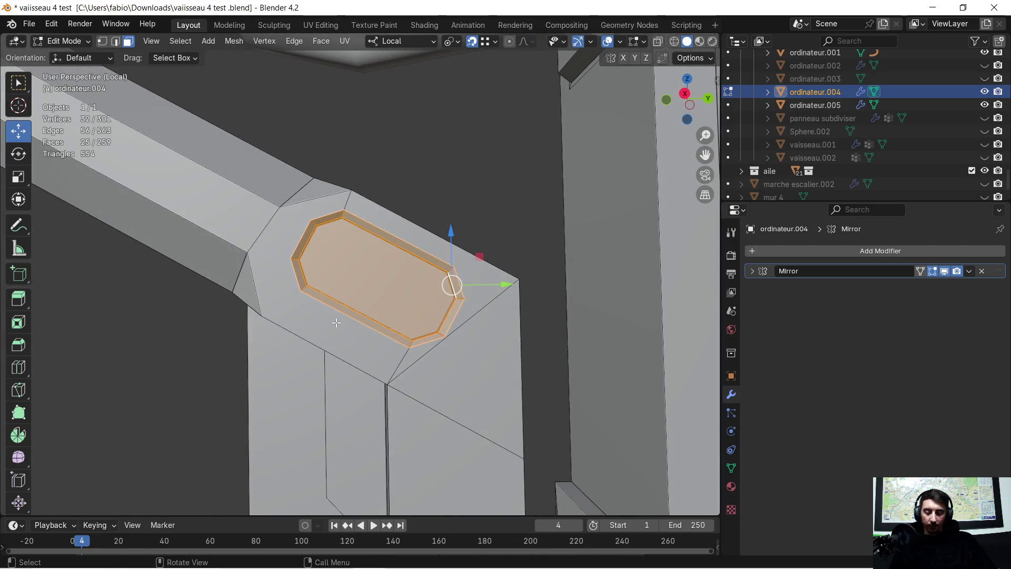
Nudge the recess region along local Z, then Y, then Z again, ending 0.002521 m along Z.
key("g")
key("z")
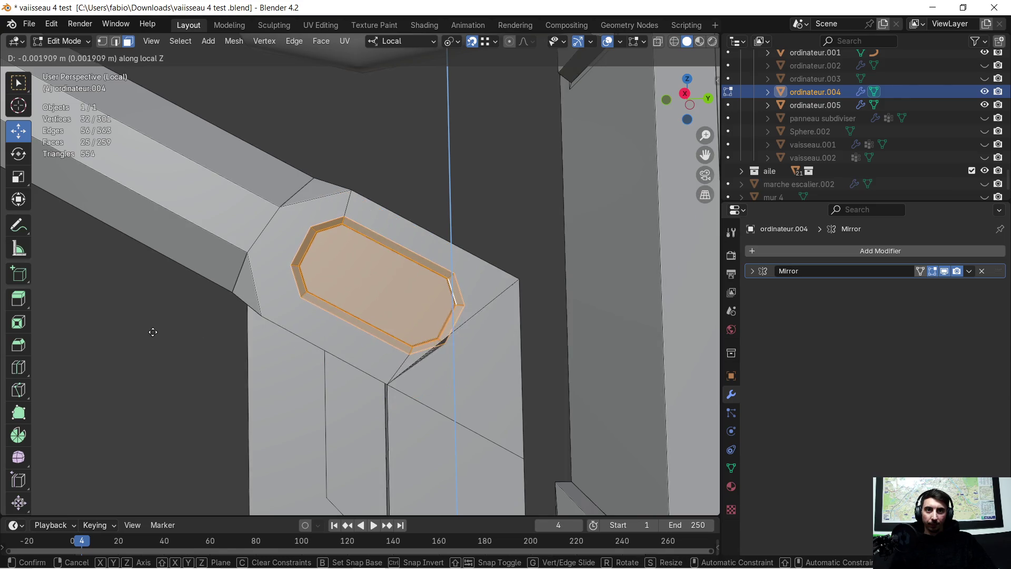
left_click(127, 339)
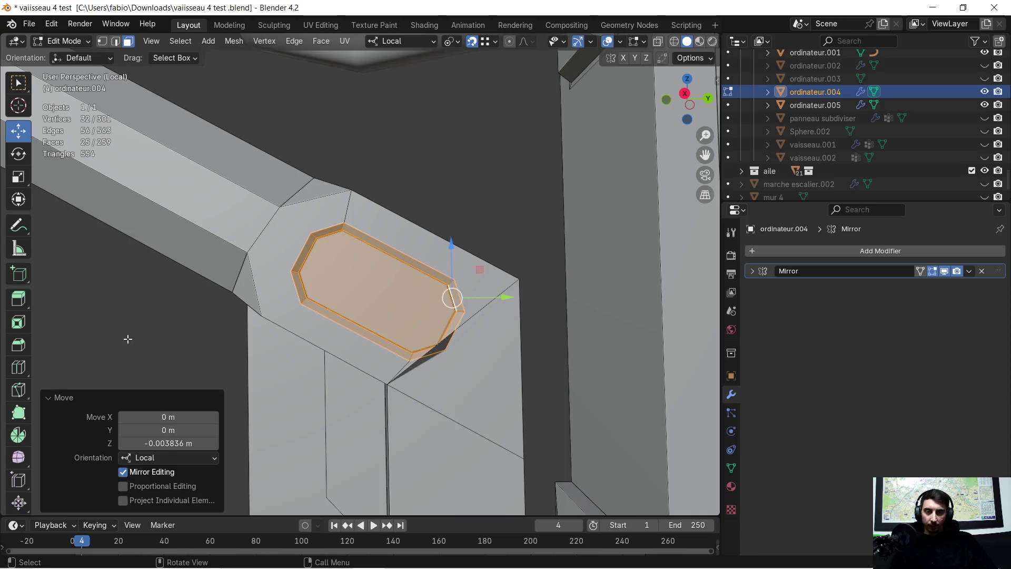
key("g")
key("y")
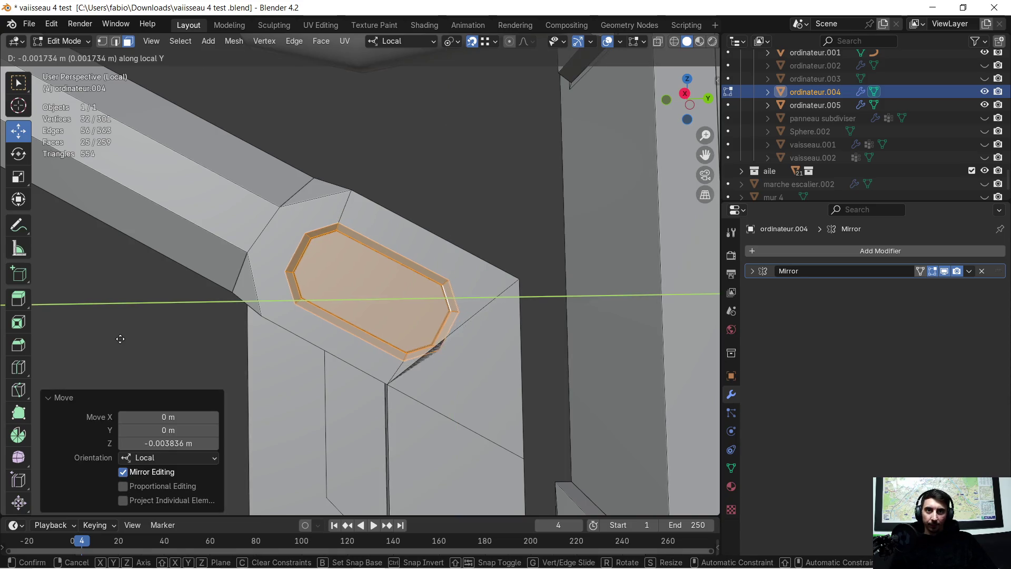
left_click(113, 338)
key("g")
key("z")
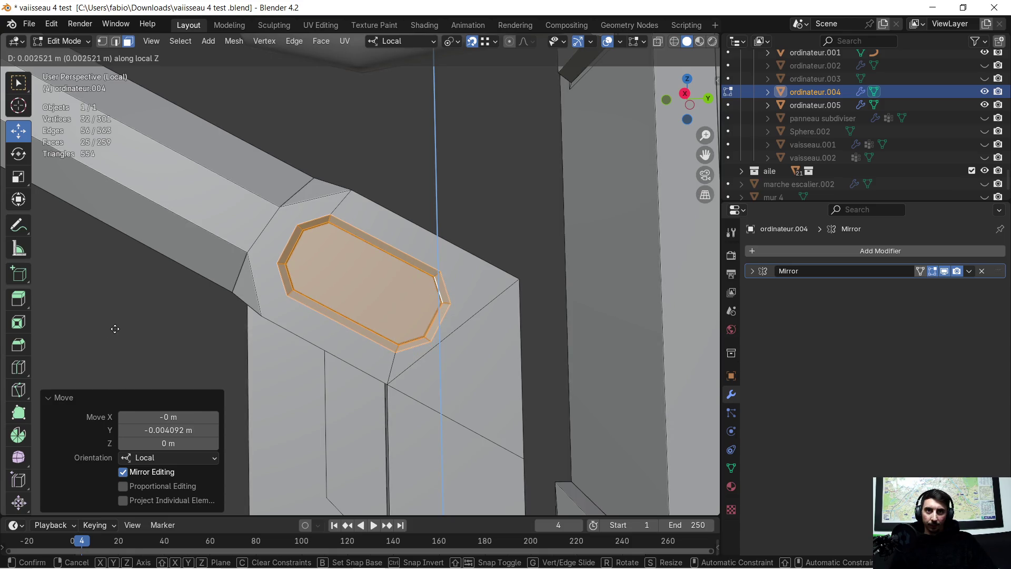
left_click(115, 328)
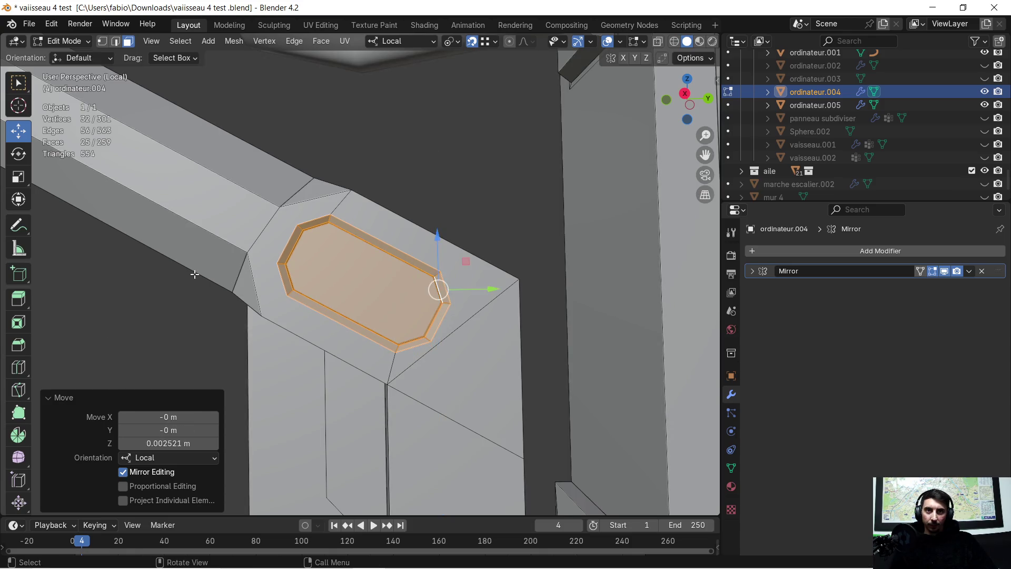
Exit mesh editing to Object Mode and deselect all objects.
scroll(195, 276, "down", 4)
scroll(225, 298, "up", 2)
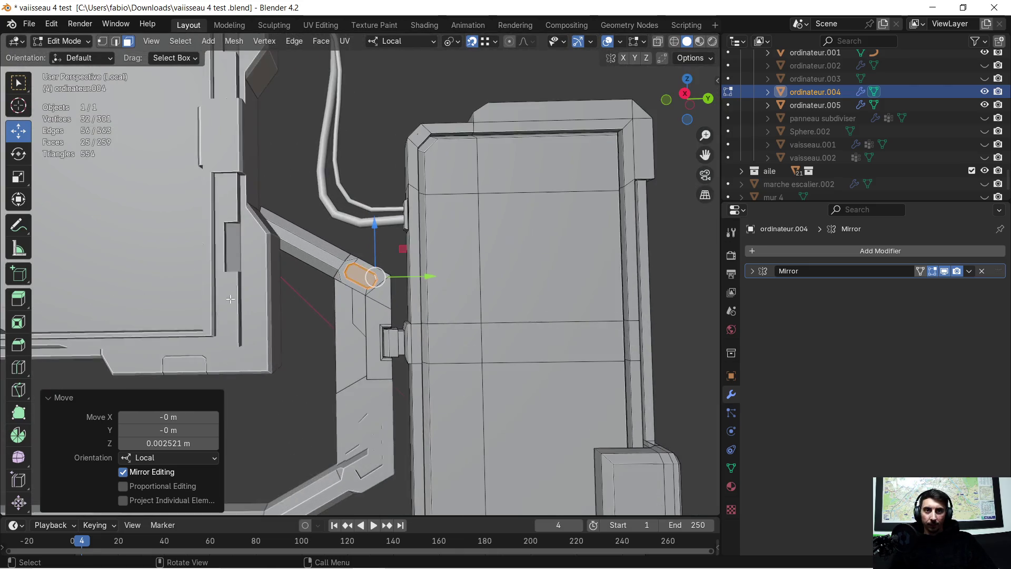
scroll(276, 295, "down", 4)
mouse_move(369, 285)
middle_mouse_down("shift")
mouse_move(474, 295)
mouse_move(663, 284)
mouse_move(648, 287)
middle_mouse_up("shift")
scroll(365, 293, "up", 3)
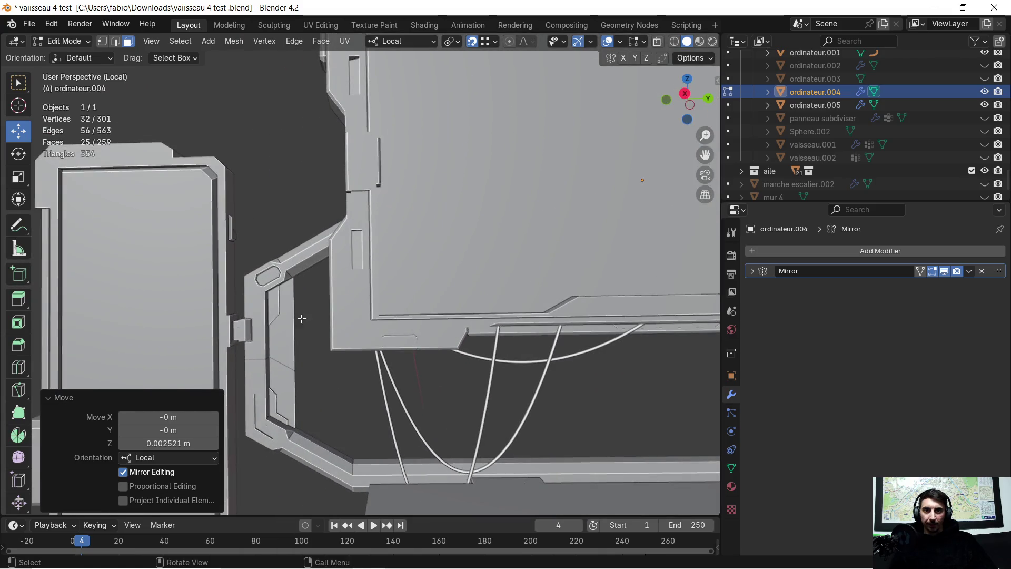
scroll(365, 293, "down", 2)
mouse_move(365, 293)
middle_mouse_down()
mouse_move(391, 281)
mouse_move(428, 226)
middle_mouse_up()
key("Tab")
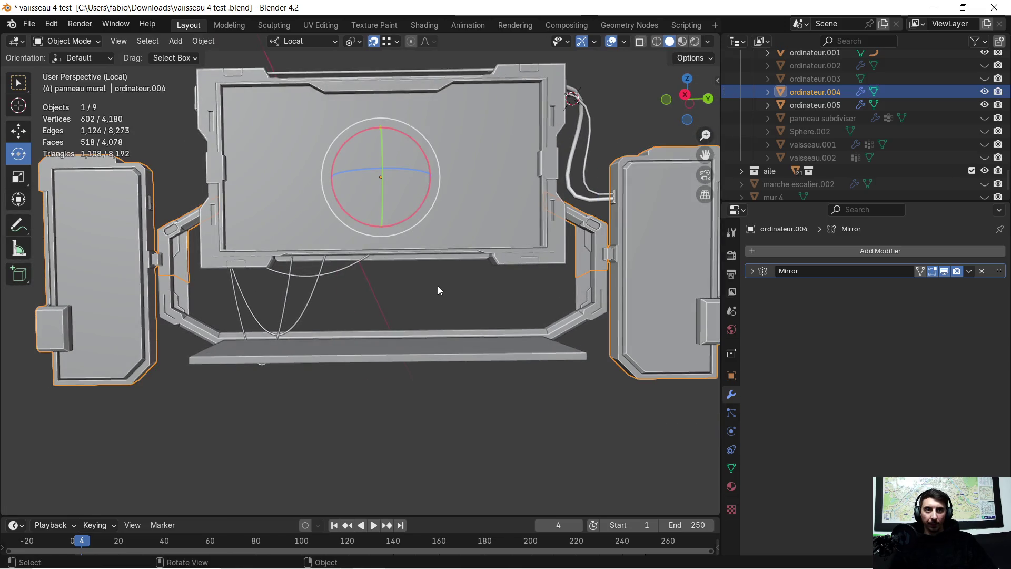
scroll(437, 285, "down", 1)
left_click(427, 292)
scroll(419, 295, "down", 2)
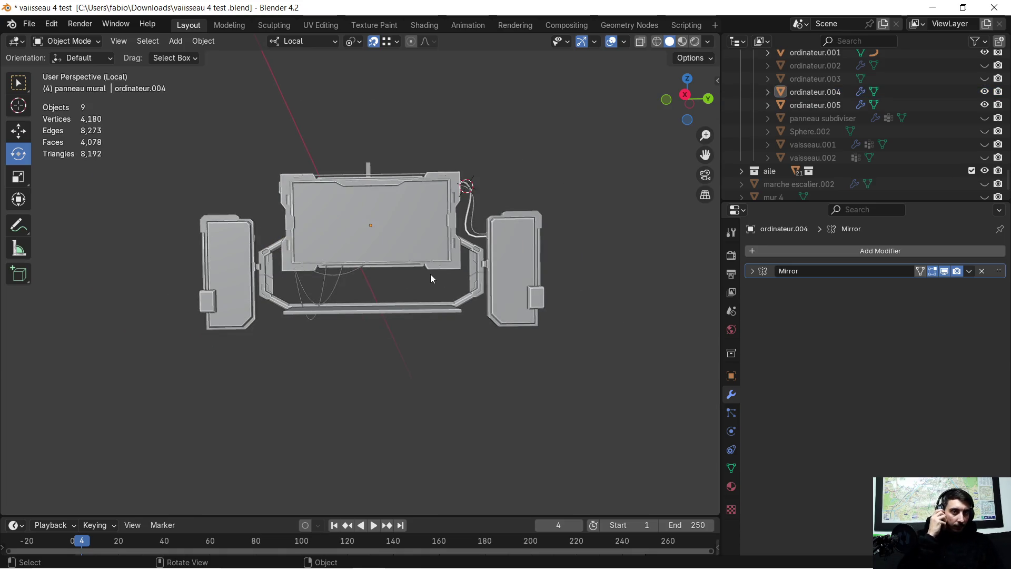
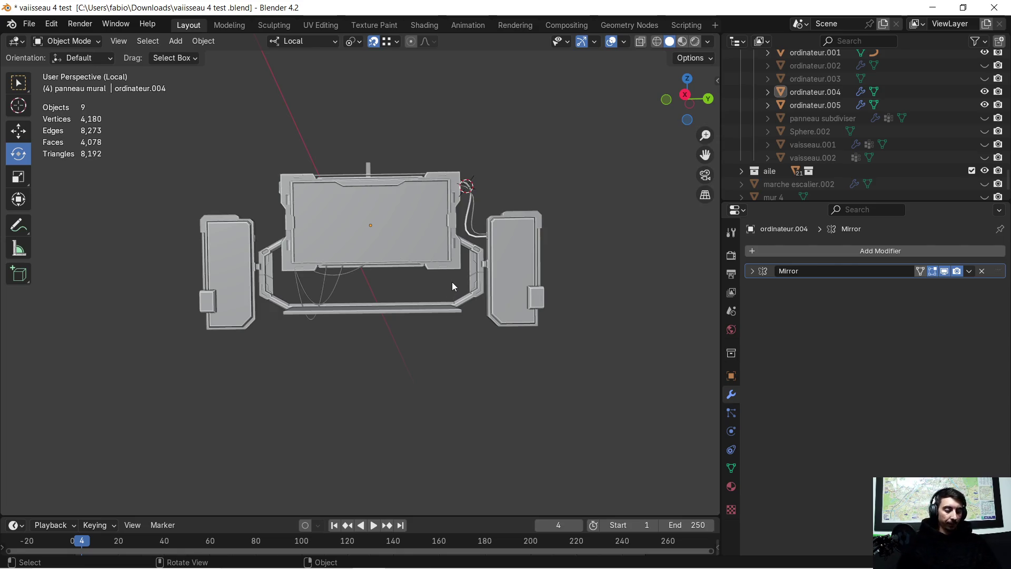
Leave Local View and orbit past the wall panel toward the stairs and crates.
key("KP_Divide")
mouse_move(467, 367)
middle_mouse_down()
mouse_move(323, 300)
mouse_move(384, 326)
mouse_move(212, 321)
mouse_move(223, 305)
middle_mouse_up()
mouse_move(537, 372)
middle_mouse_down()
mouse_move(394, 334)
mouse_move(366, 306)
mouse_move(439, 323)
mouse_move(421, 314)
mouse_move(454, 315)
mouse_move(456, 299)
mouse_move(433, 298)
mouse_move(428, 287)
mouse_move(473, 282)
mouse_move(463, 271)
mouse_move(464, 293)
mouse_move(516, 307)
mouse_move(611, 286)
mouse_move(434, 258)
mouse_move(305, 266)
mouse_move(362, 274)
mouse_move(342, 286)
mouse_move(279, 285)
mouse_move(259, 271)
mouse_move(270, 300)
mouse_move(337, 325)
mouse_move(264, 300)
mouse_move(279, 279)
mouse_move(295, 283)
middle_mouse_up()
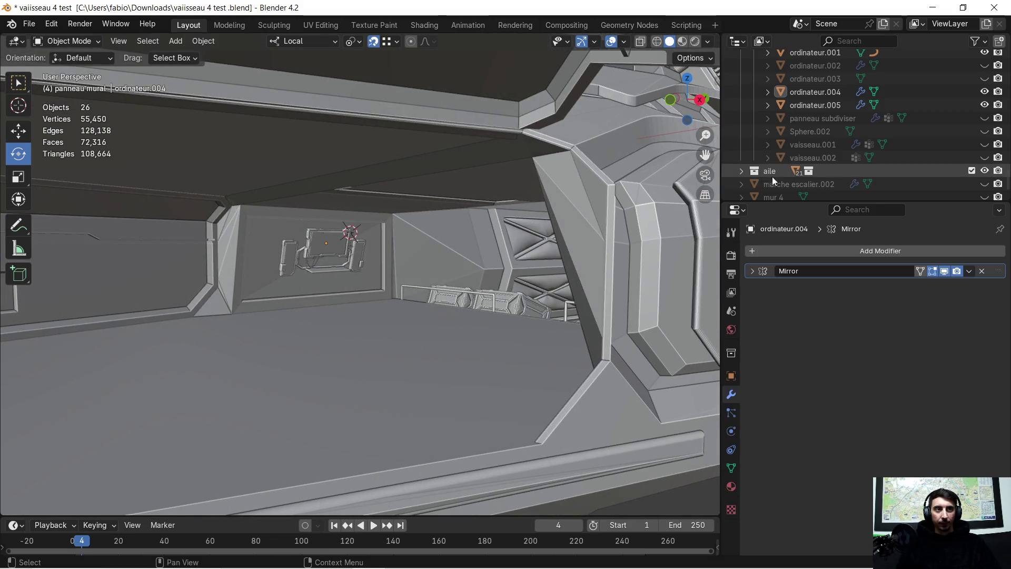
Select Helmet_01.mo in the Outliner and paste the copied objects into the scene.
scroll(822, 163, "down", 10)
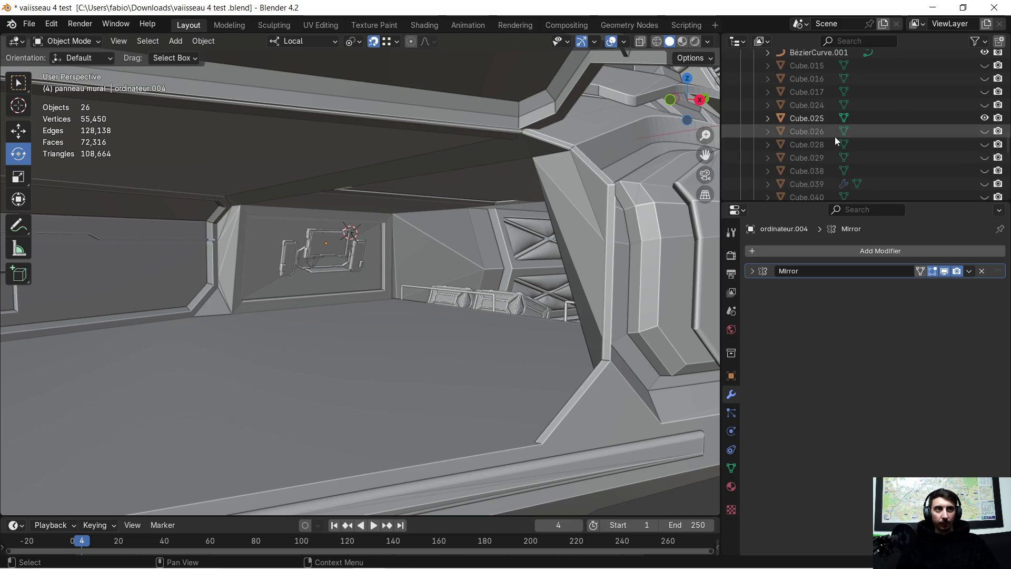
scroll(844, 119, "up", 8)
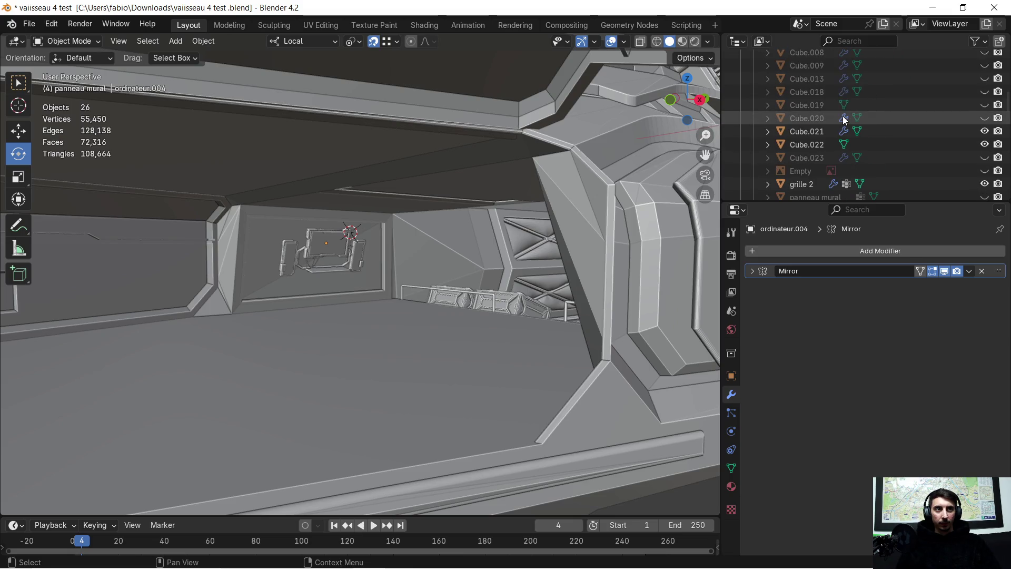
scroll(839, 121, "up", 5)
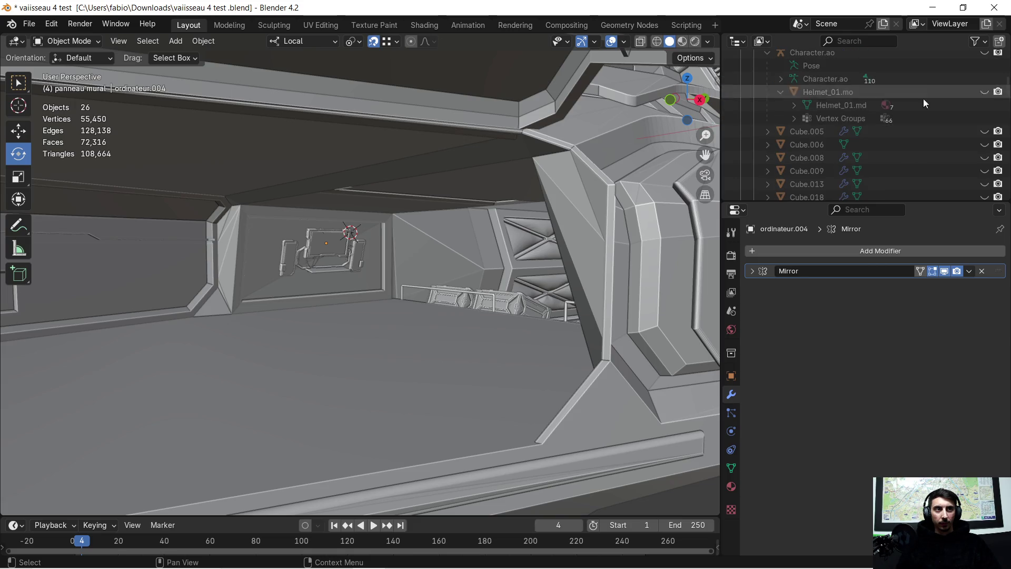
left_click(847, 90)
middle_click_drag(460, 205, 482, 212)
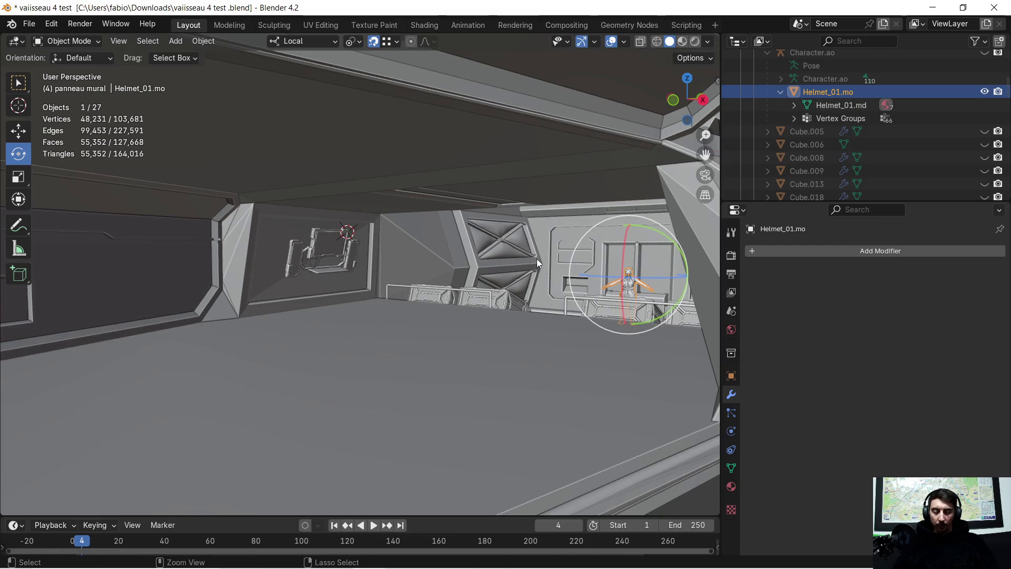
key("ctrl+v")
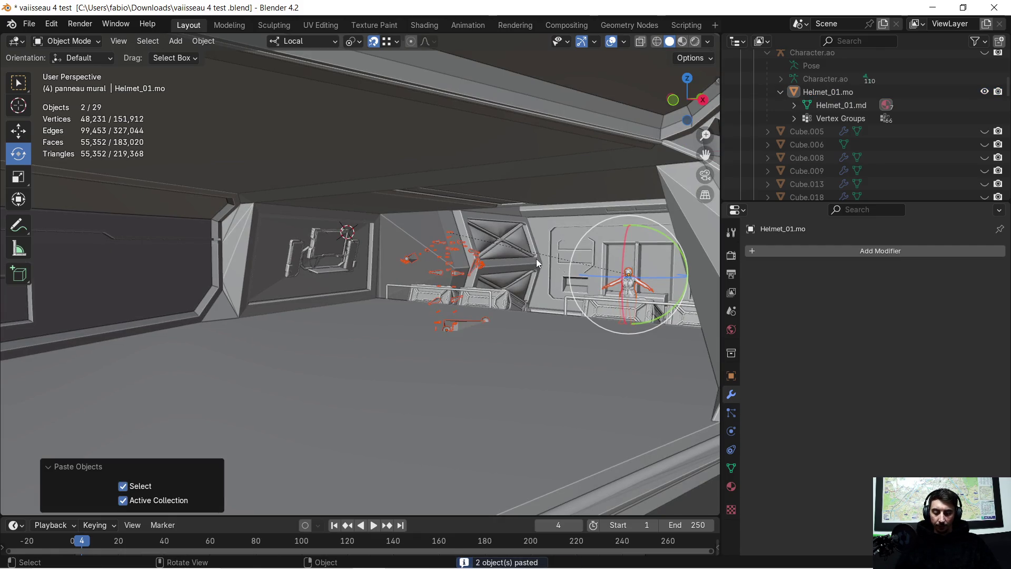
Delete the pasted duplicate armature and reselect the helmeted character.
left_click(536, 258)
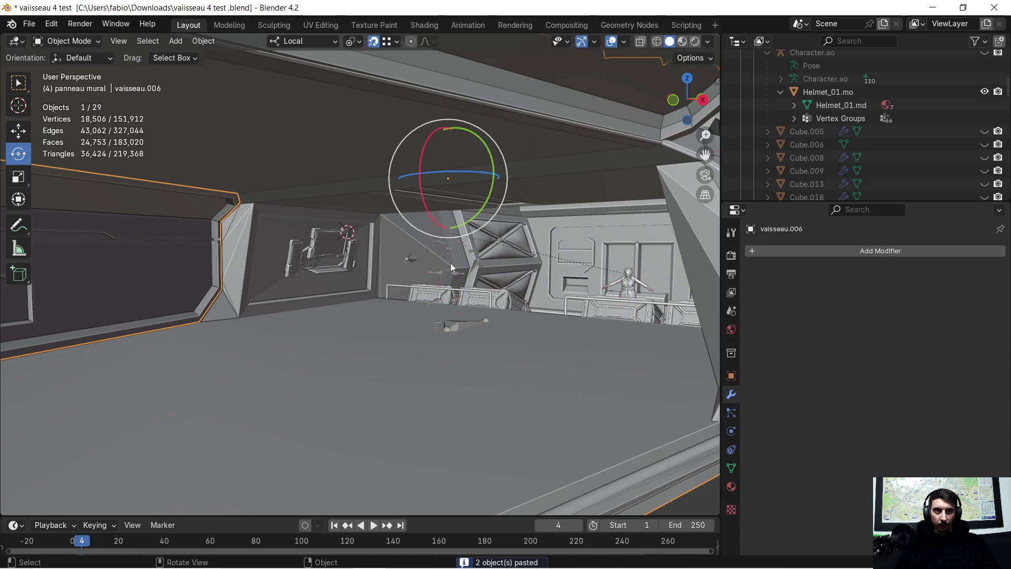
left_click(451, 272)
key("x")
left_click(450, 273)
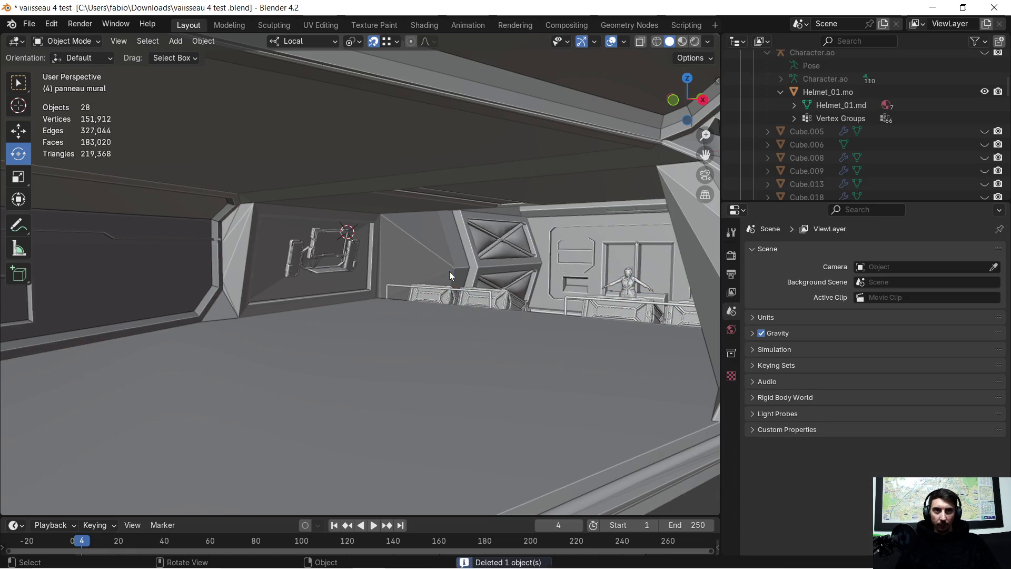
left_click(832, 92)
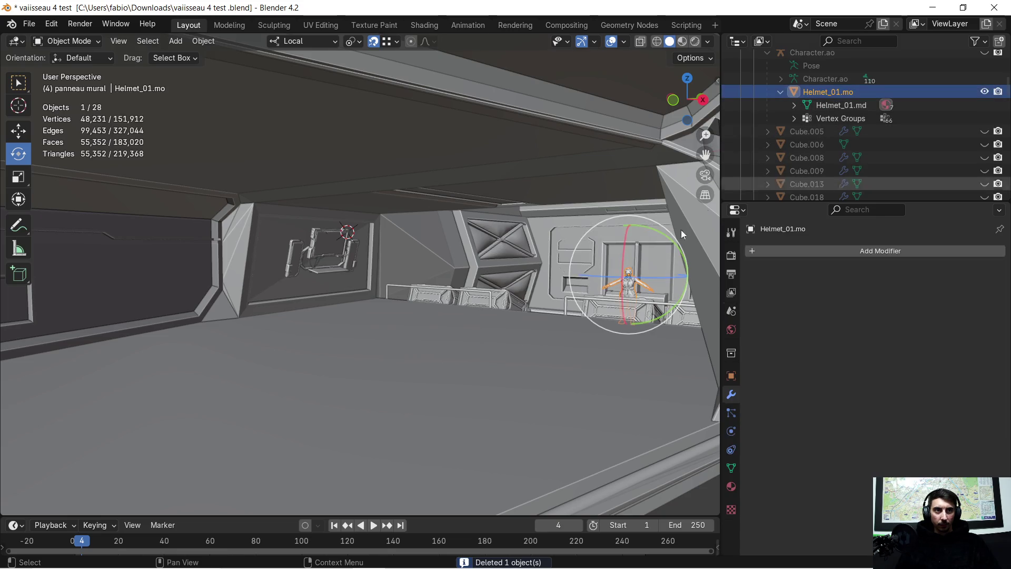
Slide the character along local Y and raise it about 1.5 m.
key("g")
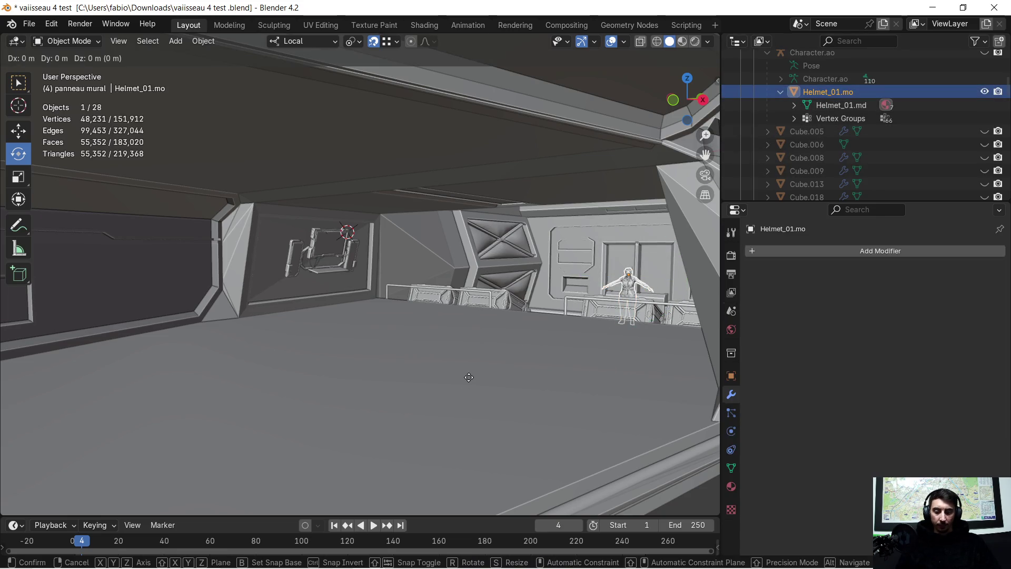
key("x")
key("y")
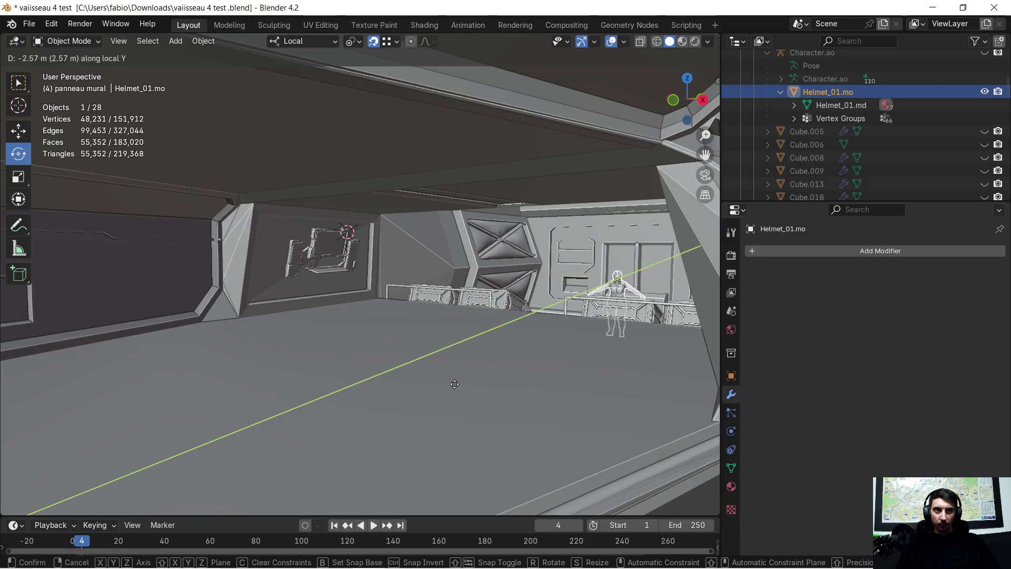
left_click(287, 409)
key("g")
key("z")
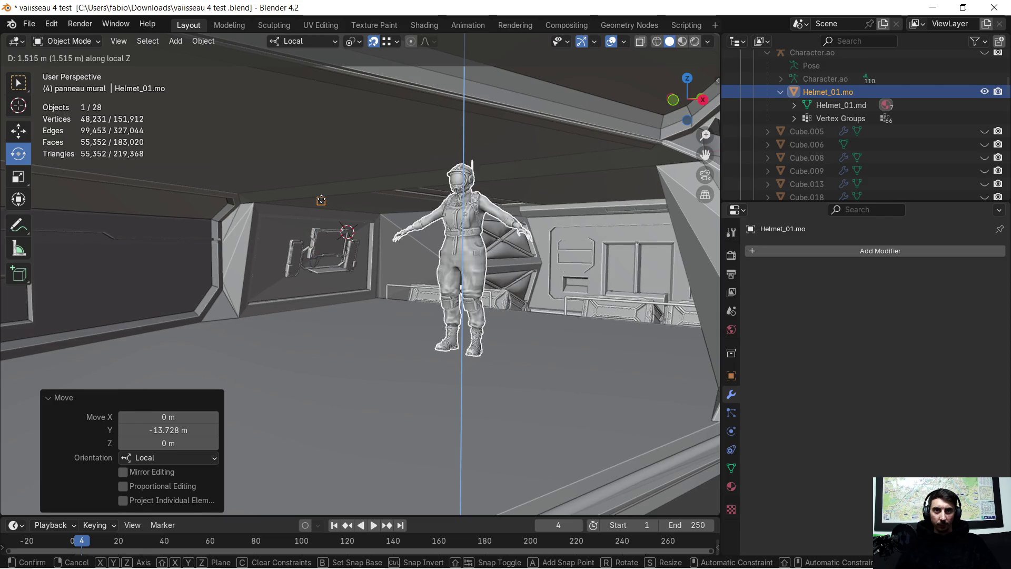
left_click(322, 202)
middle_click_drag(323, 199, 418, 355)
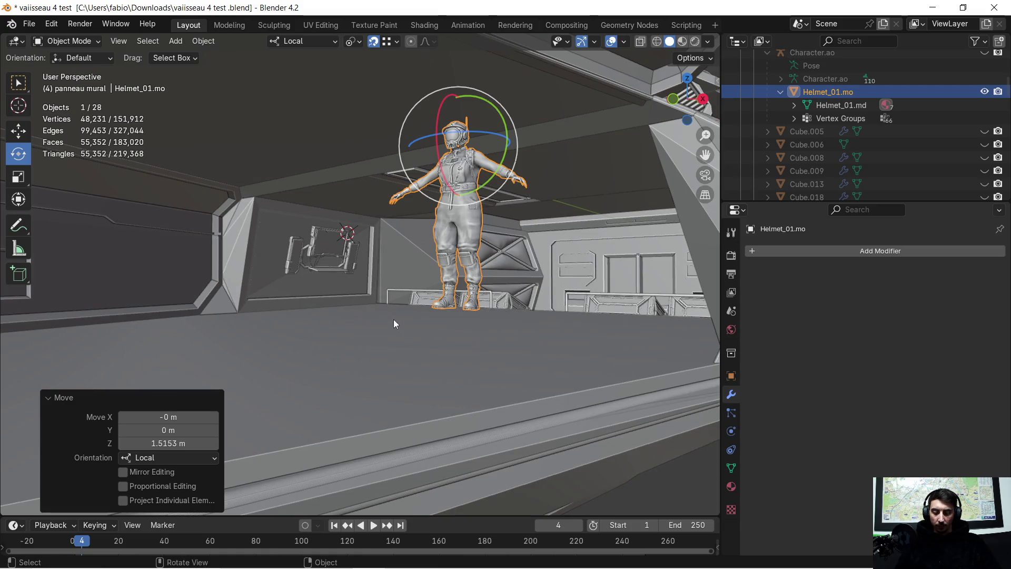
Lower the character onto the floor and adjust its position along local X.
key("g")
key("z")
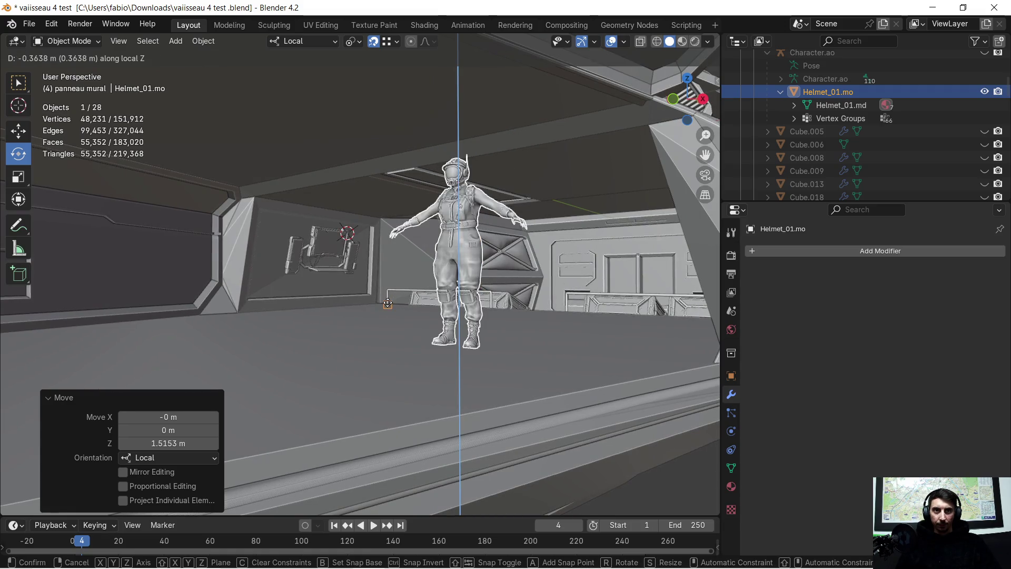
left_click(388, 304)
mouse_move(387, 321)
middle_mouse_down()
mouse_move(395, 342)
mouse_move(382, 320)
mouse_move(337, 318)
mouse_move(325, 351)
mouse_move(242, 335)
mouse_move(212, 342)
mouse_move(283, 342)
middle_mouse_up()
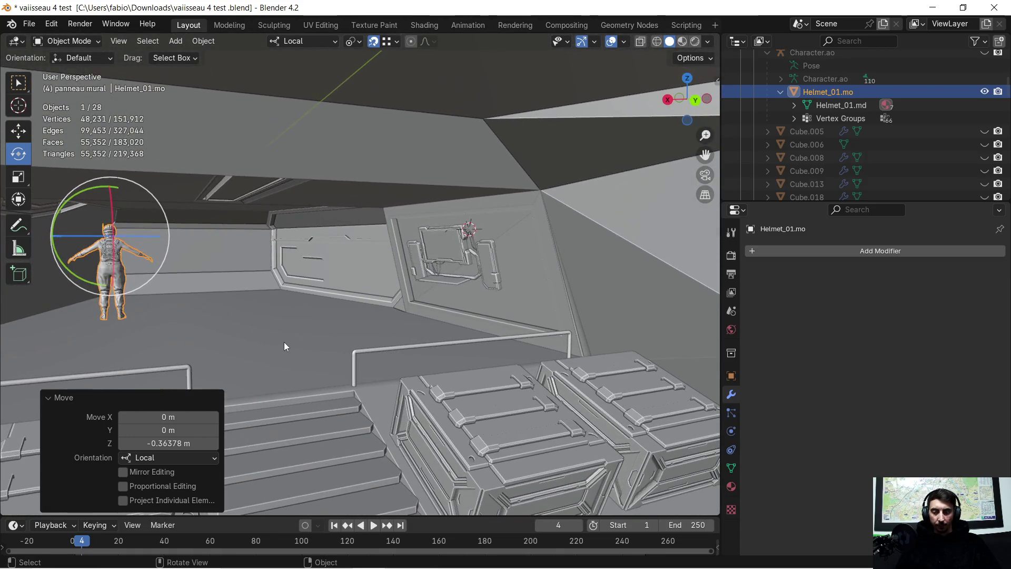
key("g")
key("x")
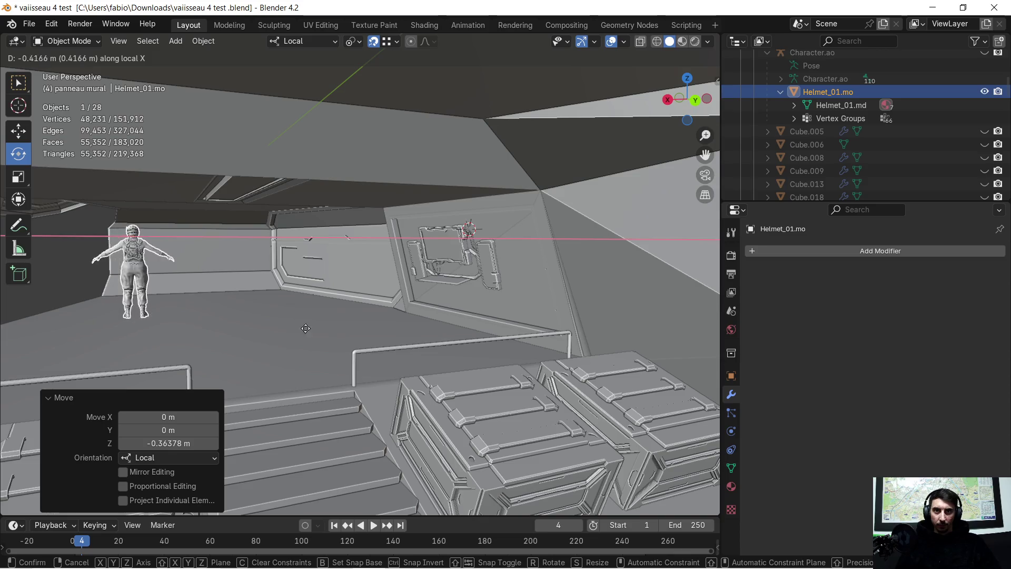
left_click(278, 337)
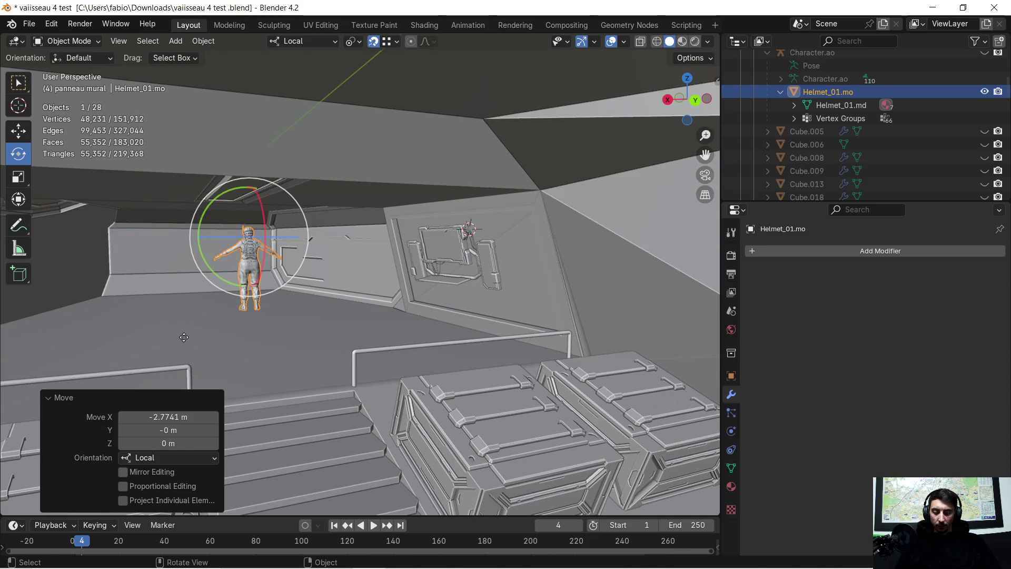
key("g")
key("x")
left_click(284, 326)
mouse_move(283, 324)
middle_mouse_down()
mouse_move(362, 334)
mouse_move(316, 328)
middle_mouse_up()
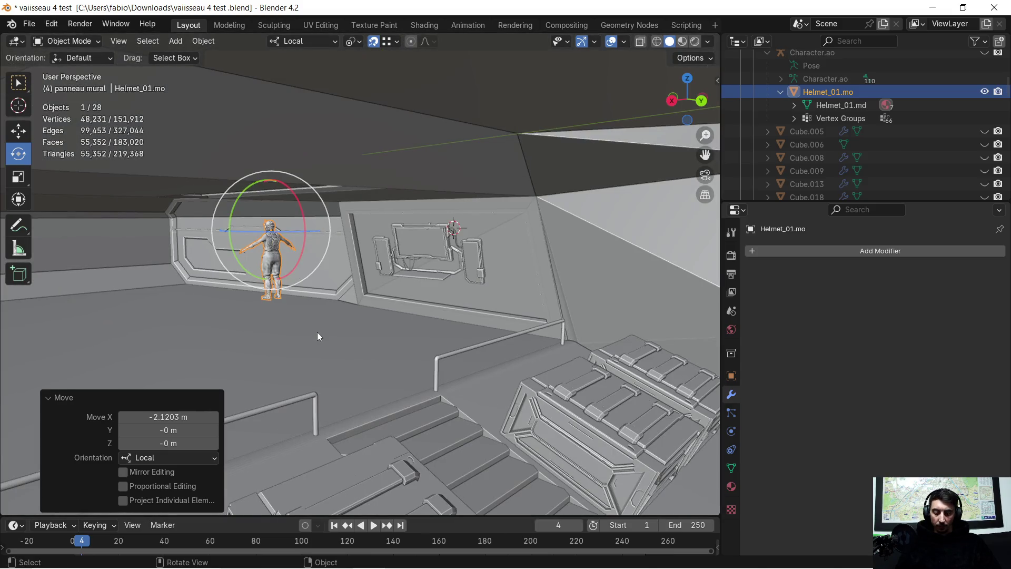
Slide the character along the wall on local Y and step it toward the console.
key("g")
key("y")
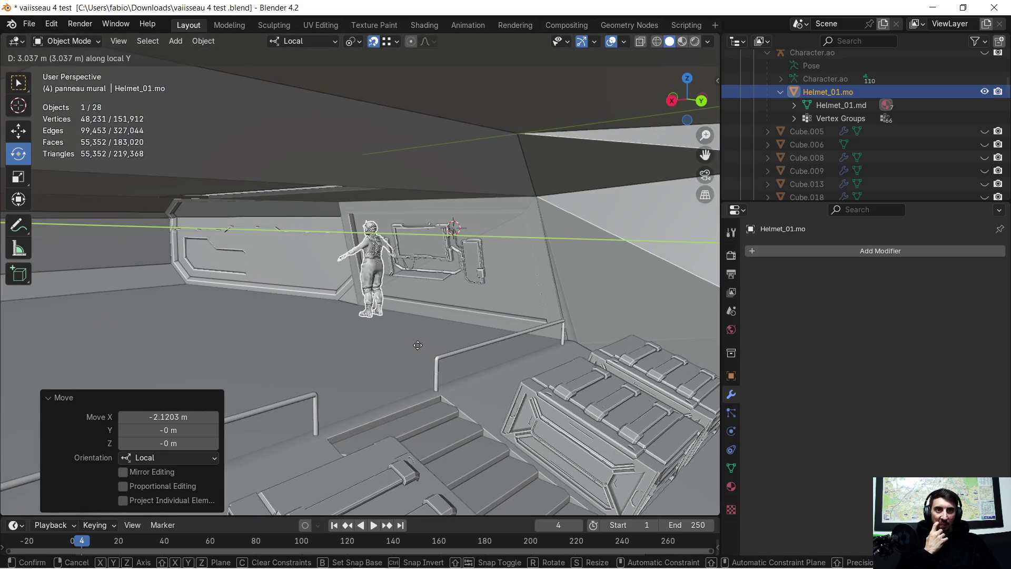
left_click(404, 389)
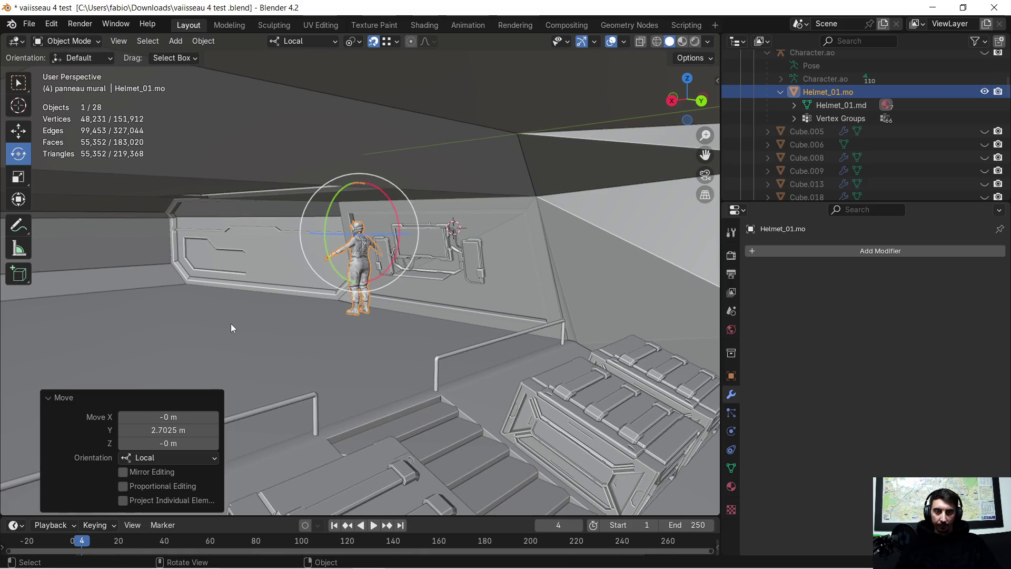
key("g")
key("y")
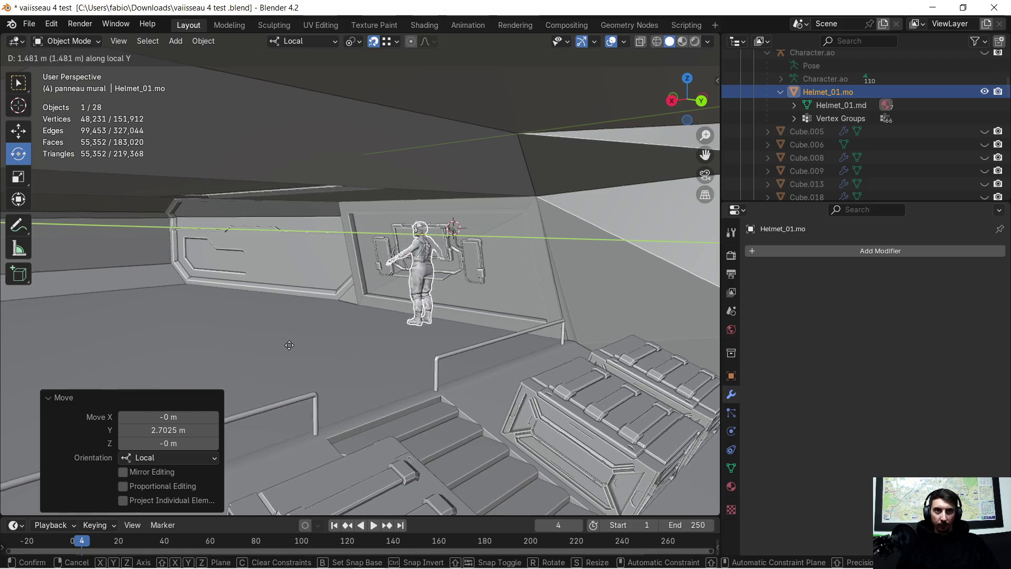
left_click(311, 341)
mouse_move(348, 335)
middle_mouse_down()
mouse_move(330, 337)
mouse_move(501, 345)
mouse_move(330, 350)
mouse_move(356, 348)
middle_mouse_up()
key("g")
key("x")
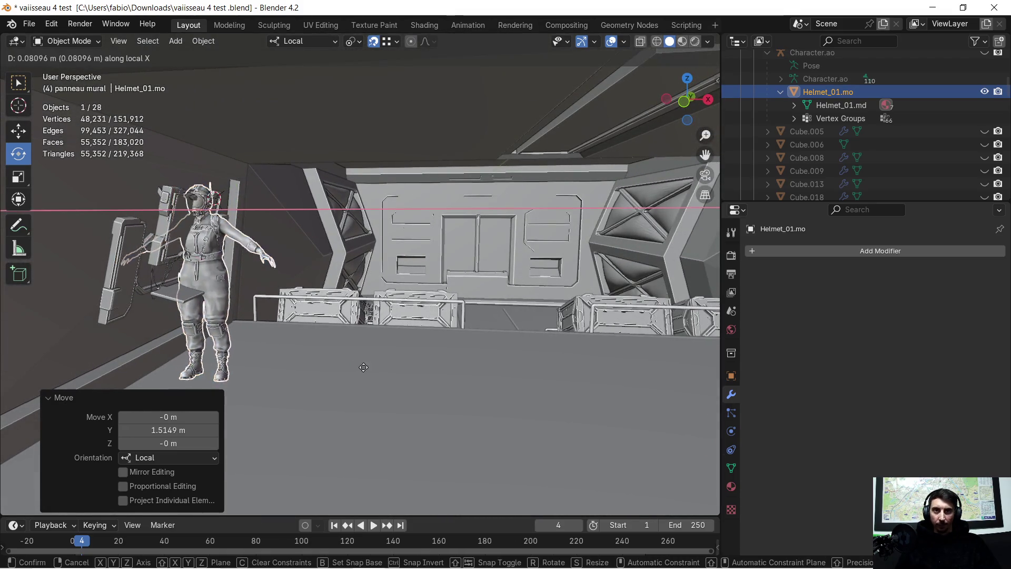
left_click(440, 381)
middle_click_drag(399, 376, 377, 374)
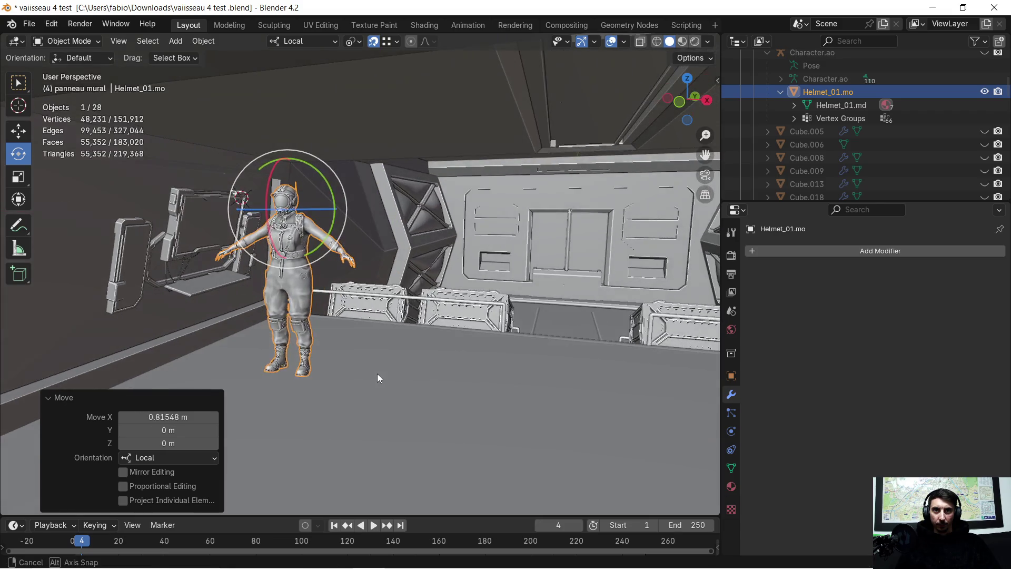
Turn the character 180° around Z to face the console.
key("r")
type("0")
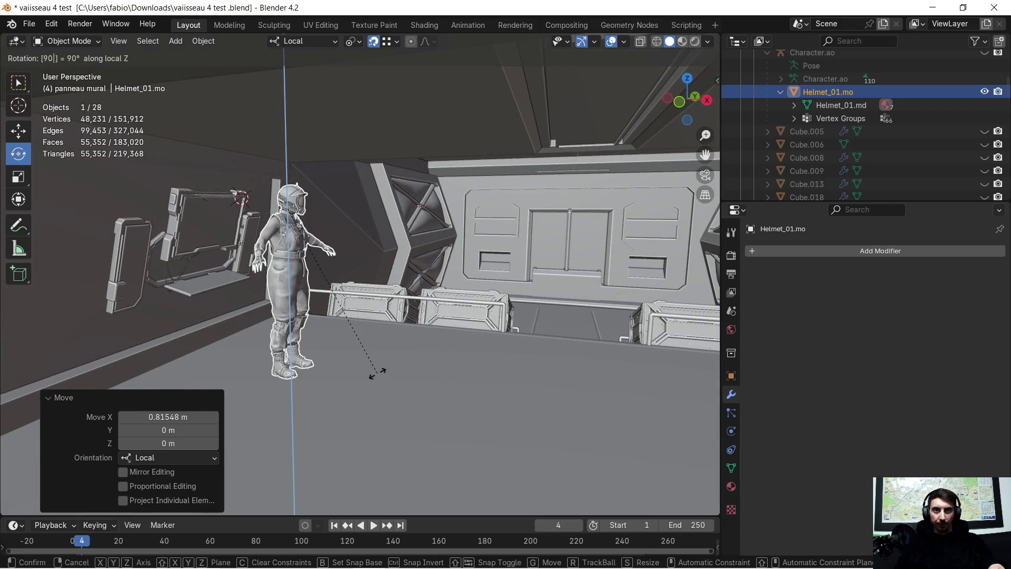
key("Return")
type("rz180")
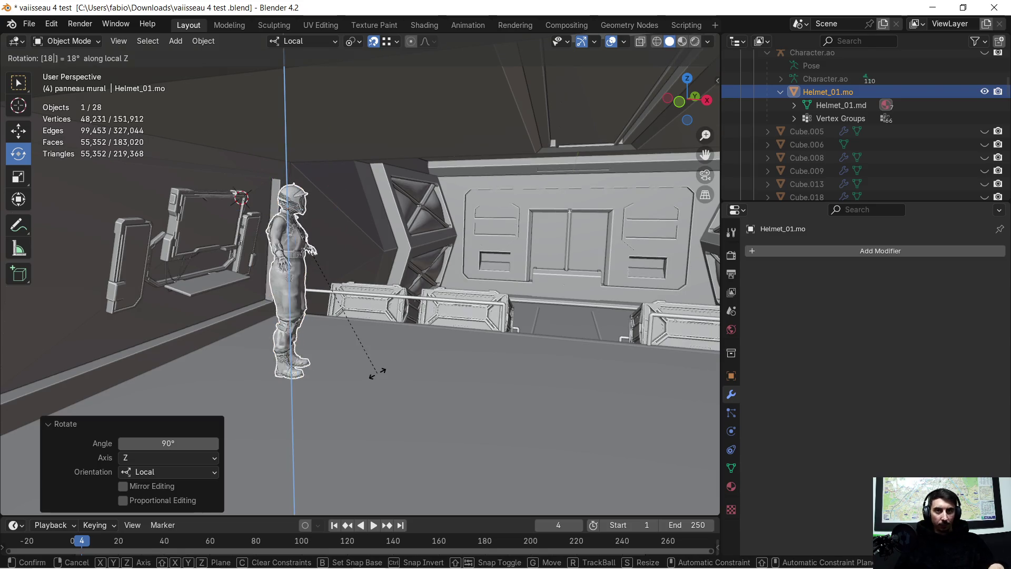
key("Return")
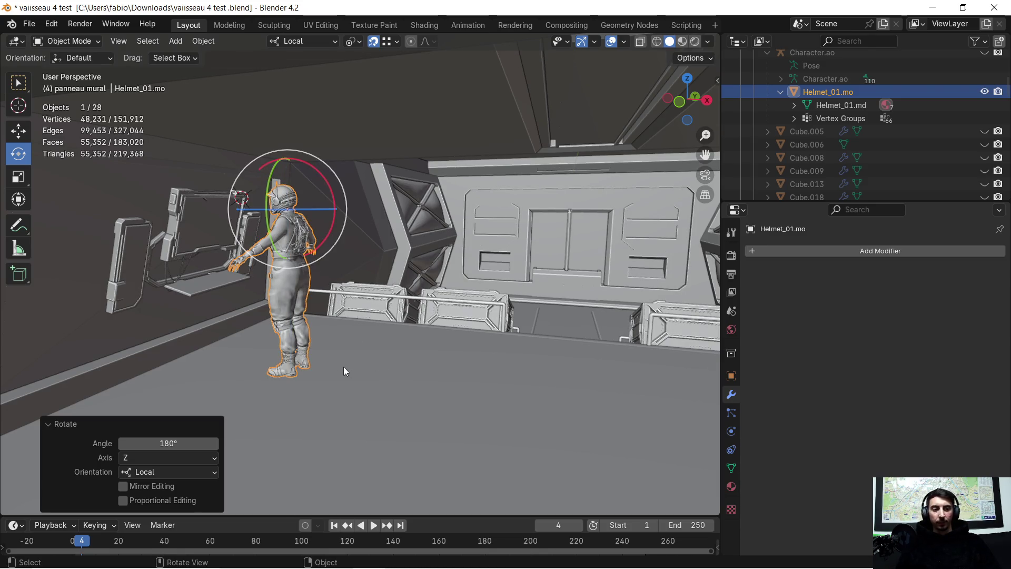
scroll(245, 315, "up", 4)
Select the wall console panel, then add the shelf and side panel to the selection.
mouse_move(238, 320)
middle_mouse_down("shift")
mouse_move(385, 316)
mouse_move(448, 330)
mouse_move(306, 310)
mouse_move(378, 302)
mouse_move(323, 283)
mouse_move(375, 306)
mouse_move(358, 310)
middle_mouse_up("shift")
left_click(327, 241)
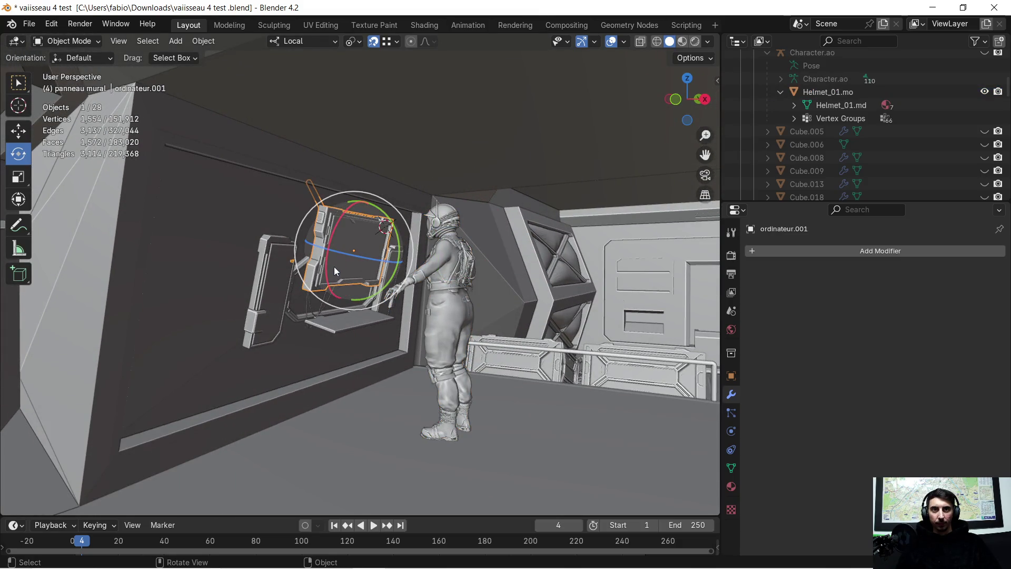
middle_click_drag(340, 276, 342, 319)
left_click(340, 316, "shift")
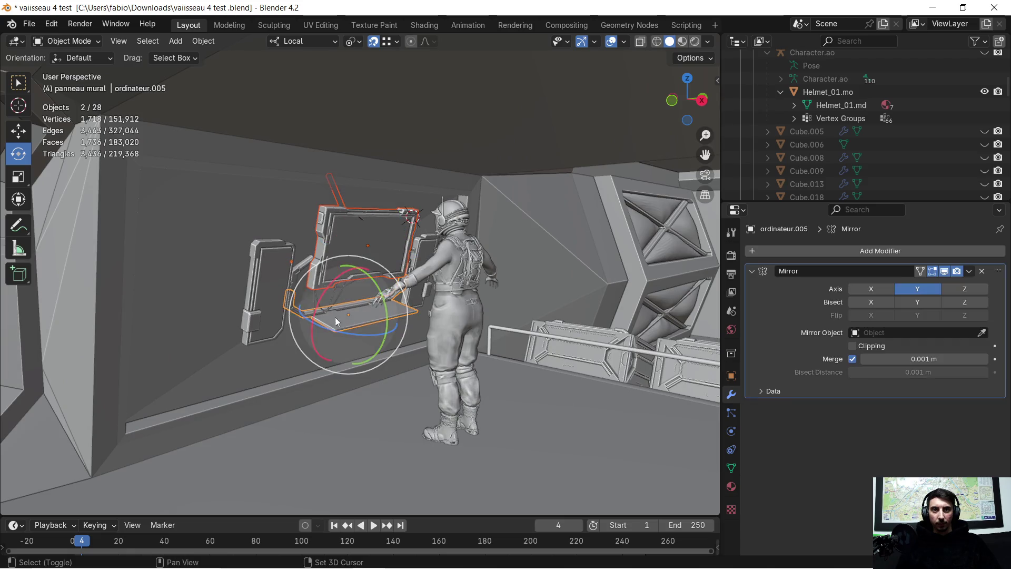
left_click(268, 285, "shift")
mouse_move(305, 276)
middle_mouse_down()
mouse_move(271, 288)
mouse_move(233, 268)
mouse_move(247, 263)
middle_mouse_up()
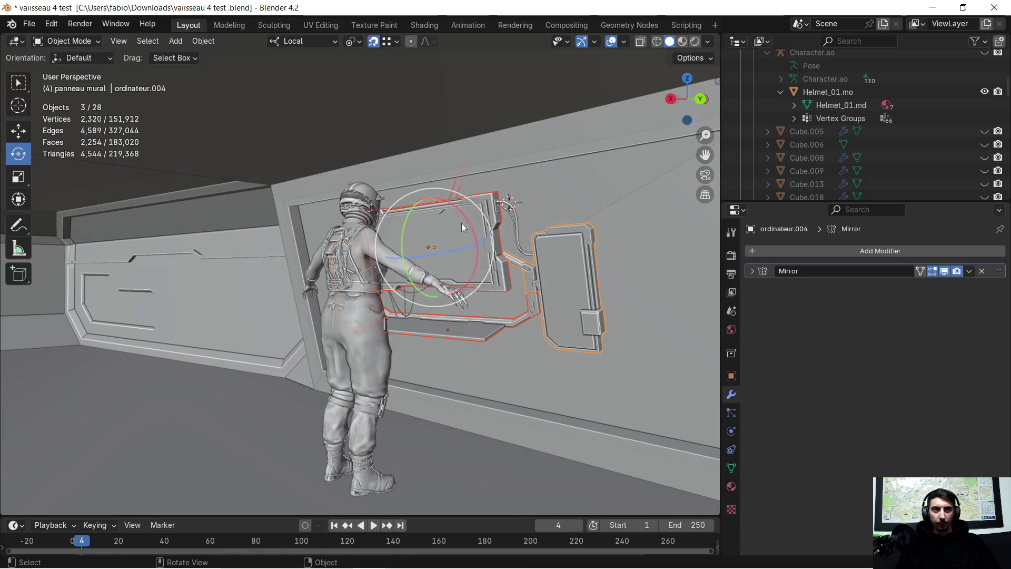
scroll(443, 225, "up", 5)
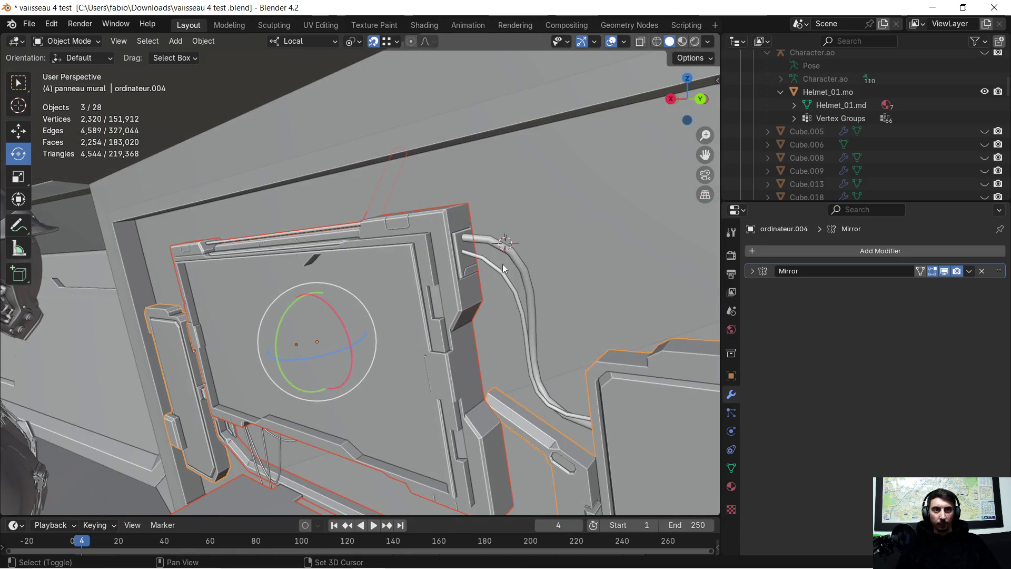
Add both cables and the RCables curve to the console selection.
left_click(515, 261)
left_click(491, 280)
mouse_move(492, 280)
middle_mouse_down()
mouse_move(343, 344)
mouse_move(464, 307)
mouse_move(362, 321)
mouse_move(272, 383)
middle_mouse_up()
left_click(284, 370, "shift")
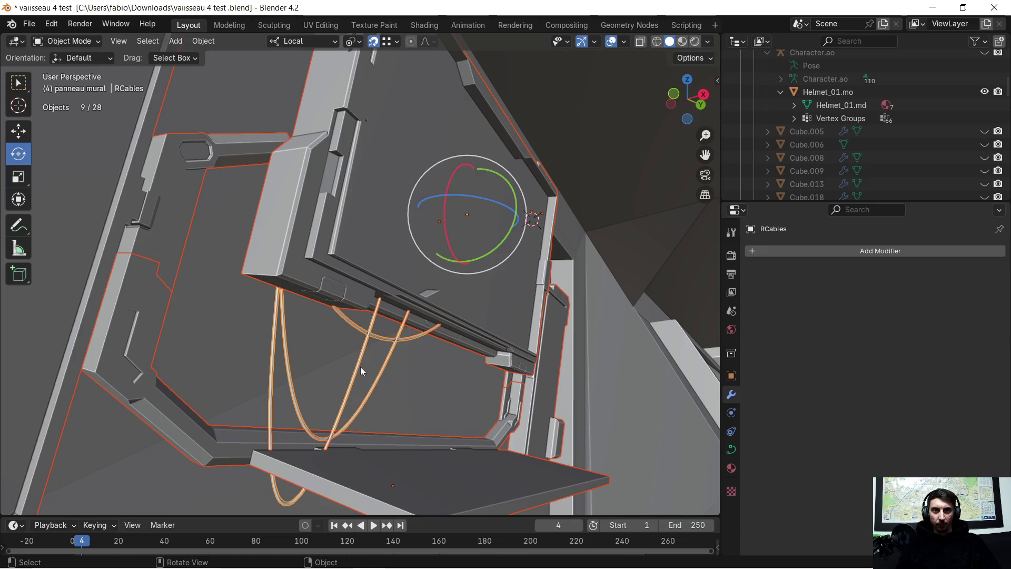
scroll(369, 363, "down", 5)
mouse_move(377, 361)
middle_mouse_down()
mouse_move(404, 334)
mouse_move(393, 361)
mouse_move(363, 378)
middle_mouse_up()
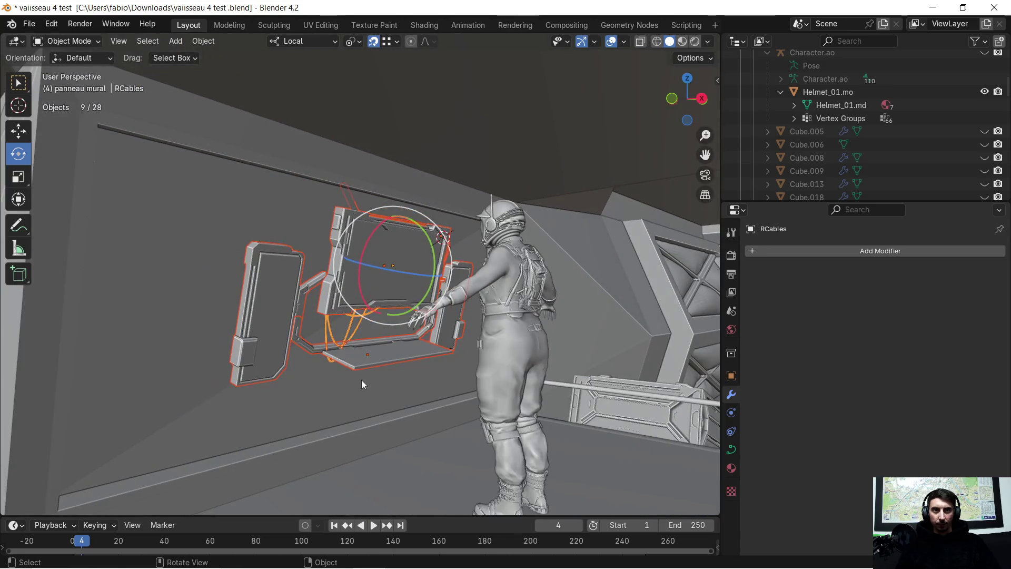
Raise the selected console parts about 0.27 m along local Z.
key("g")
key("z")
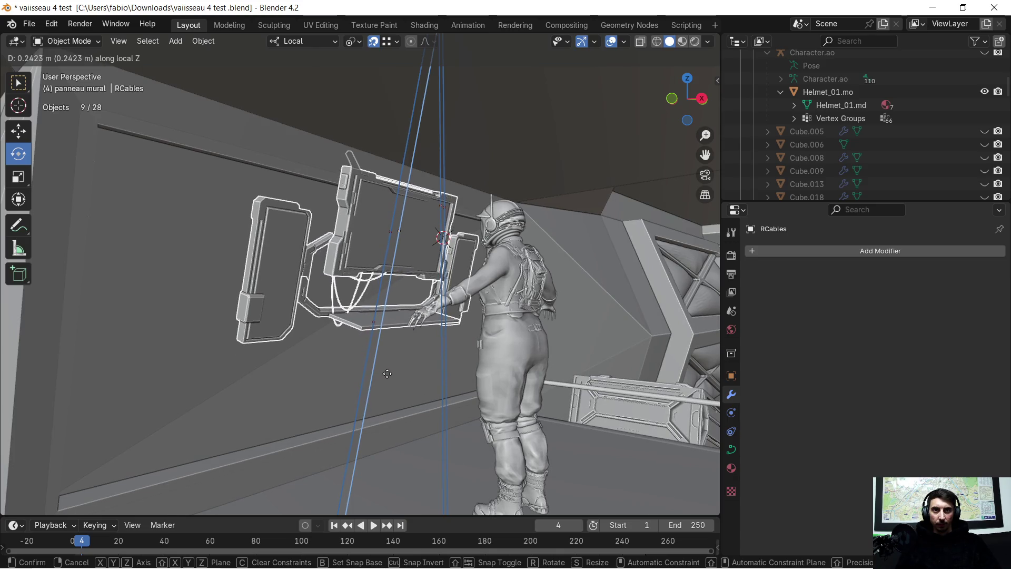
left_click(385, 382)
mouse_move(384, 382)
middle_mouse_down()
mouse_move(403, 396)
mouse_move(421, 382)
mouse_move(352, 375)
mouse_move(539, 381)
mouse_move(257, 334)
mouse_move(352, 344)
mouse_move(346, 374)
middle_mouse_up()
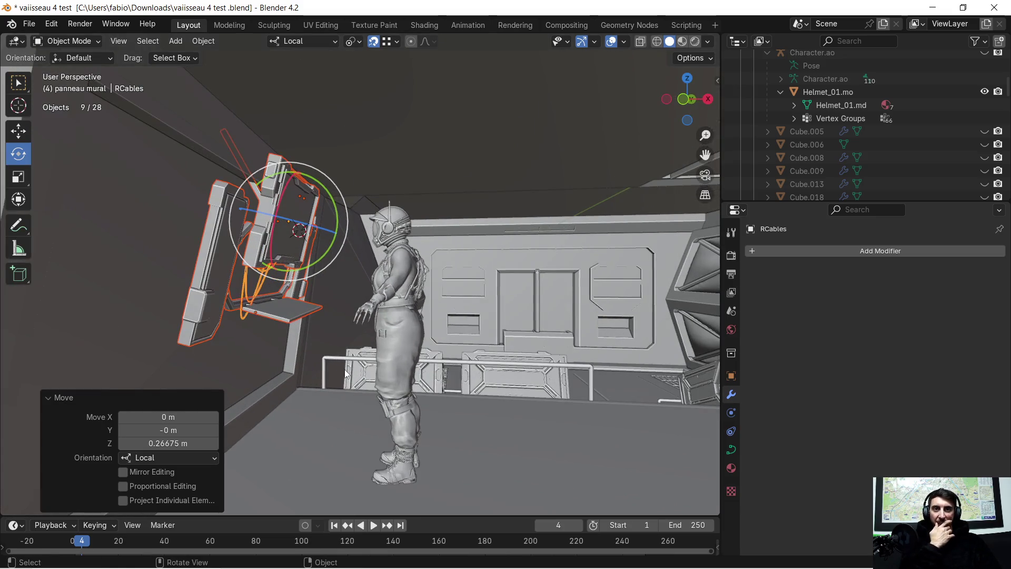
mouse_move(405, 365)
middle_mouse_down()
mouse_move(260, 353)
mouse_move(279, 367)
mouse_move(340, 363)
middle_mouse_up()
Isolate the console in Local View, deselect all, and select the screen panel.
key("KP_Divide")
mouse_move(402, 356)
middle_mouse_down()
mouse_move(384, 352)
mouse_move(397, 340)
mouse_move(357, 338)
mouse_move(406, 324)
mouse_move(390, 352)
mouse_move(355, 357)
mouse_move(427, 395)
mouse_move(479, 397)
mouse_move(451, 411)
mouse_move(413, 406)
mouse_move(354, 380)
mouse_move(364, 339)
mouse_move(396, 330)
mouse_move(383, 315)
mouse_move(390, 297)
mouse_move(376, 254)
middle_mouse_up()
left_click(395, 336)
left_click(376, 251)
Edit the screen panel mesh, deselecting its triangle face and inspecting the lower edge.
scroll(348, 244, "up", 3)
key("Tab")
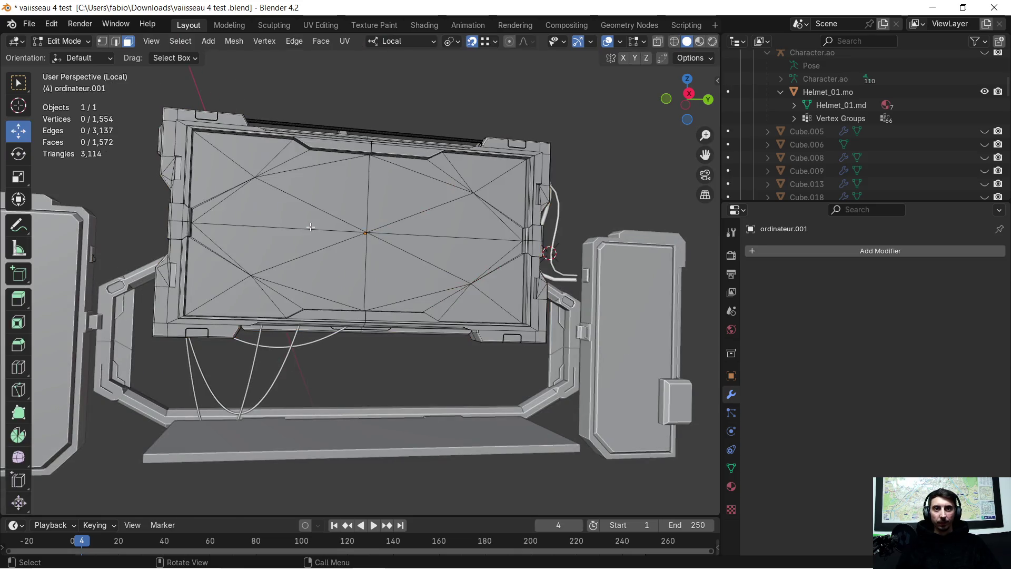
mouse_move(342, 222)
middle_mouse_down()
mouse_move(443, 278)
mouse_move(443, 300)
mouse_move(476, 289)
mouse_move(470, 271)
mouse_move(481, 293)
mouse_move(500, 289)
mouse_move(441, 303)
mouse_move(461, 323)
mouse_move(413, 318)
mouse_move(410, 334)
mouse_move(451, 318)
mouse_move(418, 318)
mouse_move(438, 314)
mouse_move(424, 342)
middle_mouse_up()
left_click(458, 330)
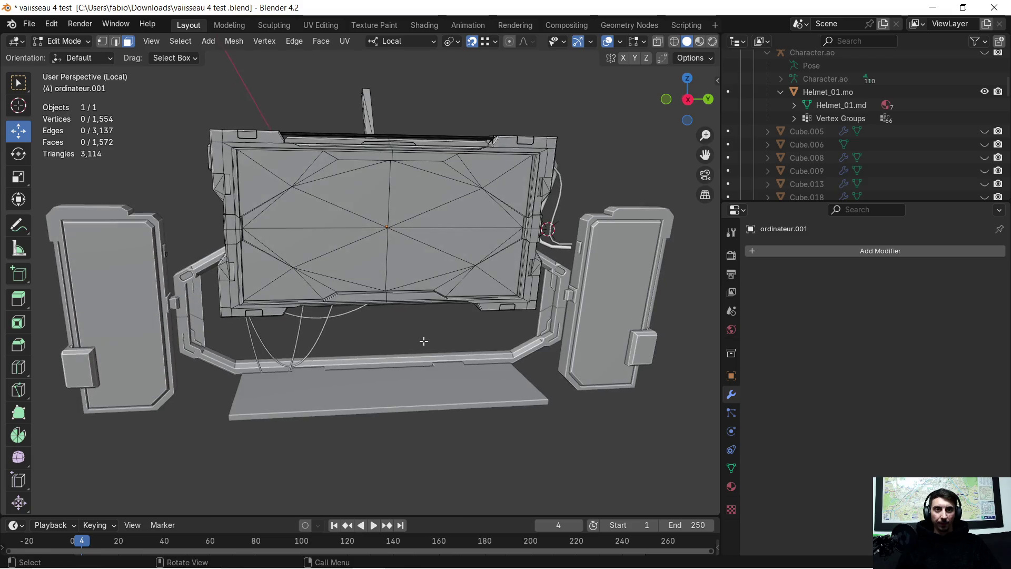
scroll(413, 317, "up", 5)
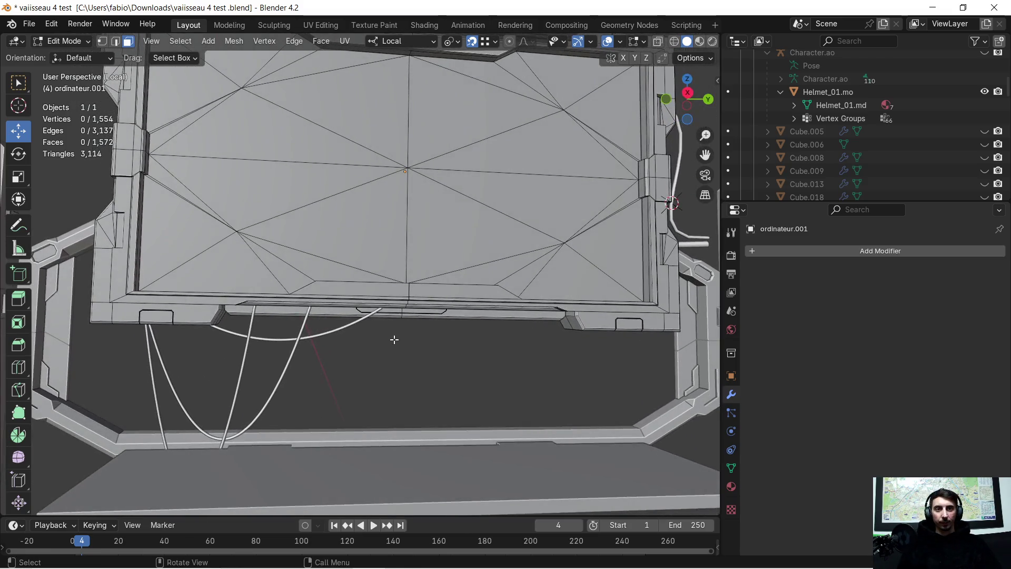
middle_click_drag(394, 340, 385, 355)
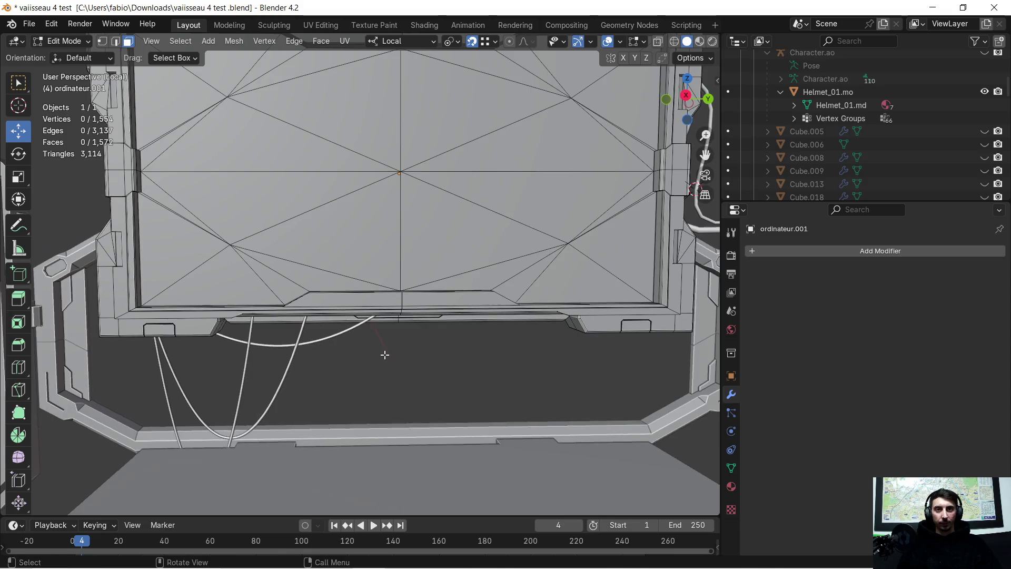
mouse_move(416, 402)
middle_mouse_down()
mouse_move(402, 355)
mouse_move(469, 397)
mouse_move(399, 324)
middle_mouse_up()
scroll(452, 355, "up", 3)
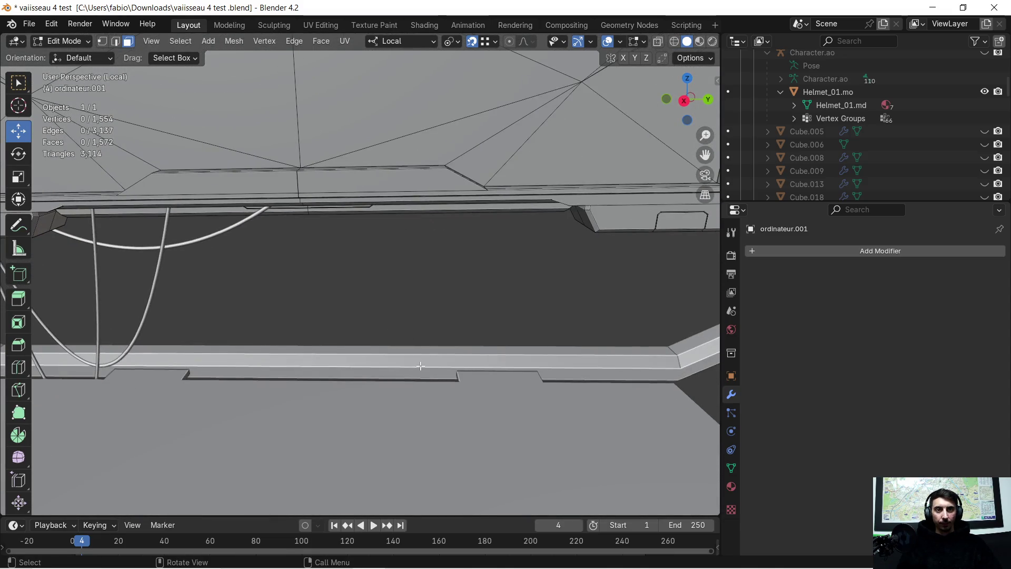
Leave the screen panel and enter Edit Mode on the ordinateur.005 rail.
key("Tab")
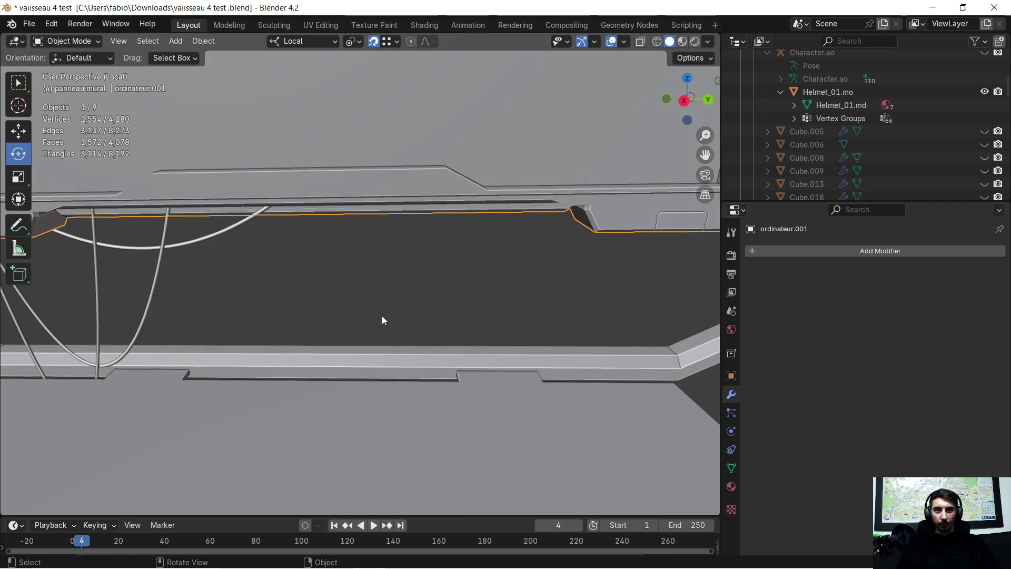
left_click(384, 353)
key("Tab")
mouse_move(392, 352)
middle_mouse_down()
mouse_move(370, 384)
mouse_move(464, 368)
mouse_move(362, 411)
mouse_move(344, 347)
mouse_move(474, 334)
mouse_move(179, 309)
mouse_move(386, 340)
mouse_move(413, 328)
mouse_move(413, 343)
mouse_move(535, 331)
mouse_move(499, 352)
mouse_move(442, 354)
mouse_move(320, 299)
middle_mouse_up()
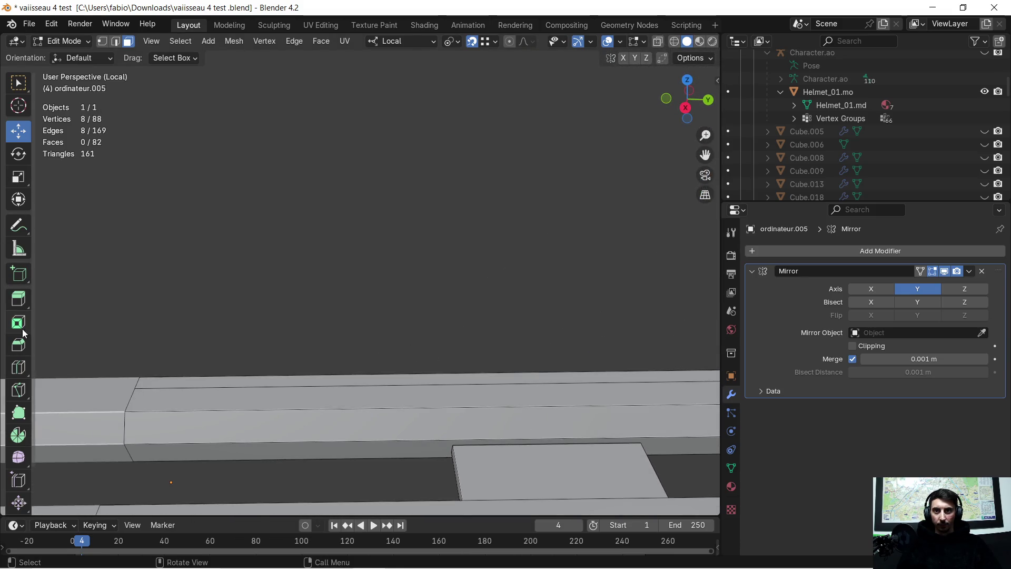
Knife a cut along the rail's top face, bringing it to 91 vertices and 83 faces.
left_click(18, 390)
middle_click_drag(413, 373, 372, 369, "shift")
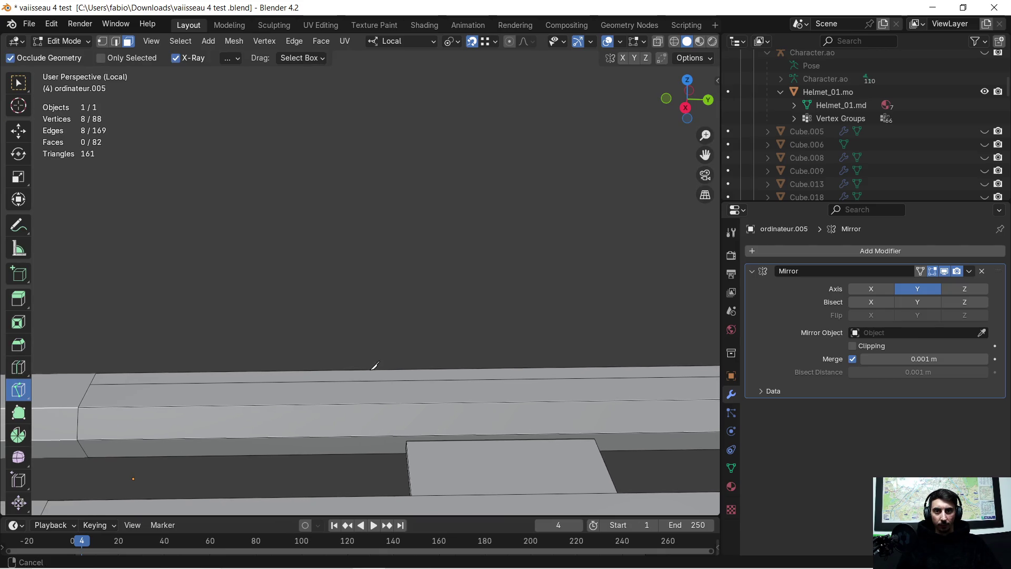
left_click(93, 379)
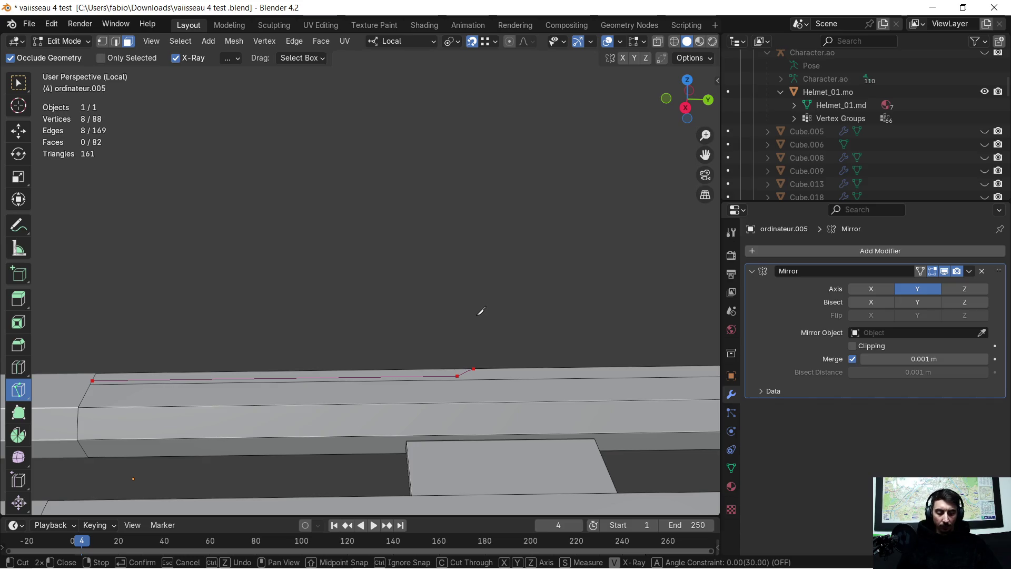
key("Return")
left_click(17, 134)
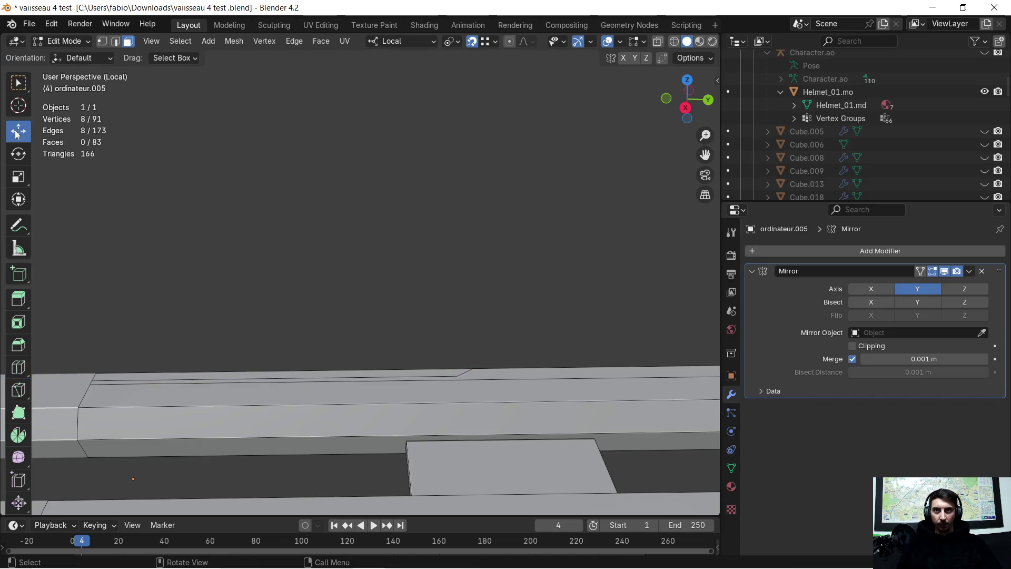
Extrude the thin strip face about 0.05 m upward into a ledge.
left_click(275, 373)
scroll(278, 366, "down", 3)
mouse_move(314, 329)
middle_mouse_down()
mouse_move(323, 320)
mouse_move(300, 316)
mouse_move(301, 280)
middle_mouse_up()
key("e")
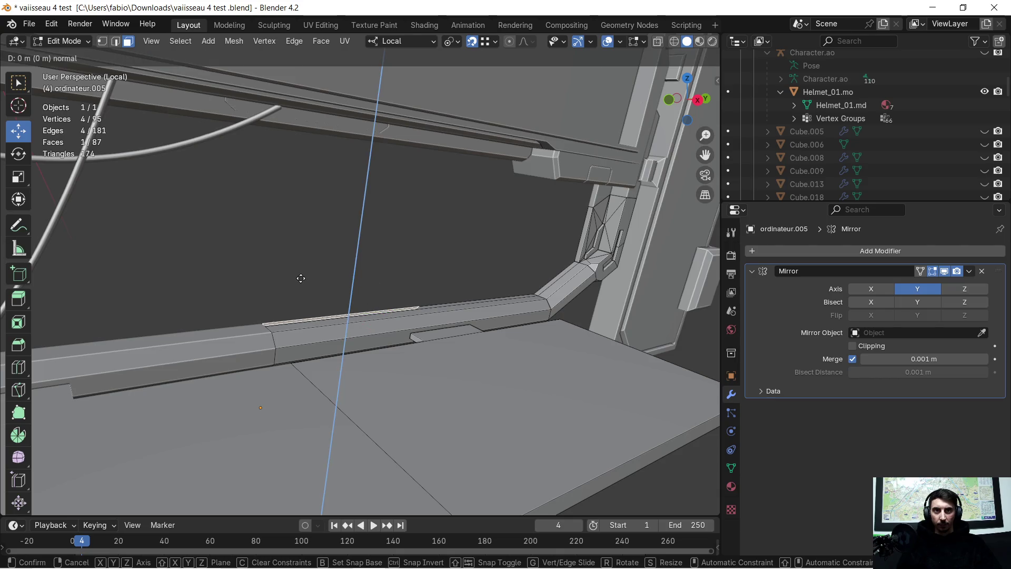
left_click(310, 248)
mouse_move(329, 247)
middle_mouse_down()
mouse_move(331, 269)
mouse_move(384, 269)
mouse_move(334, 290)
mouse_move(291, 284)
mouse_move(401, 311)
middle_mouse_up()
scroll(331, 270, "up", 3)
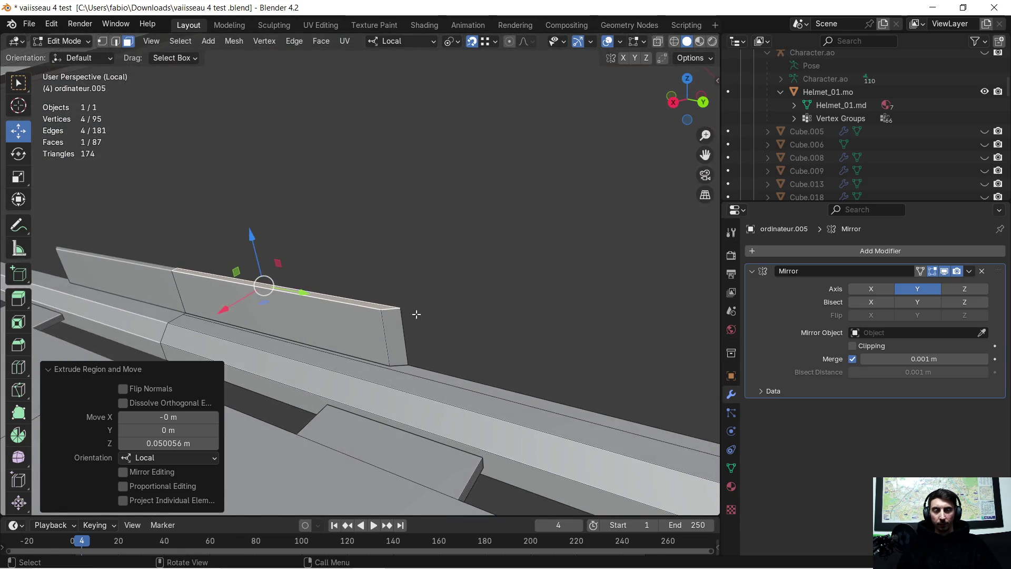
scroll(402, 311, "up", 2)
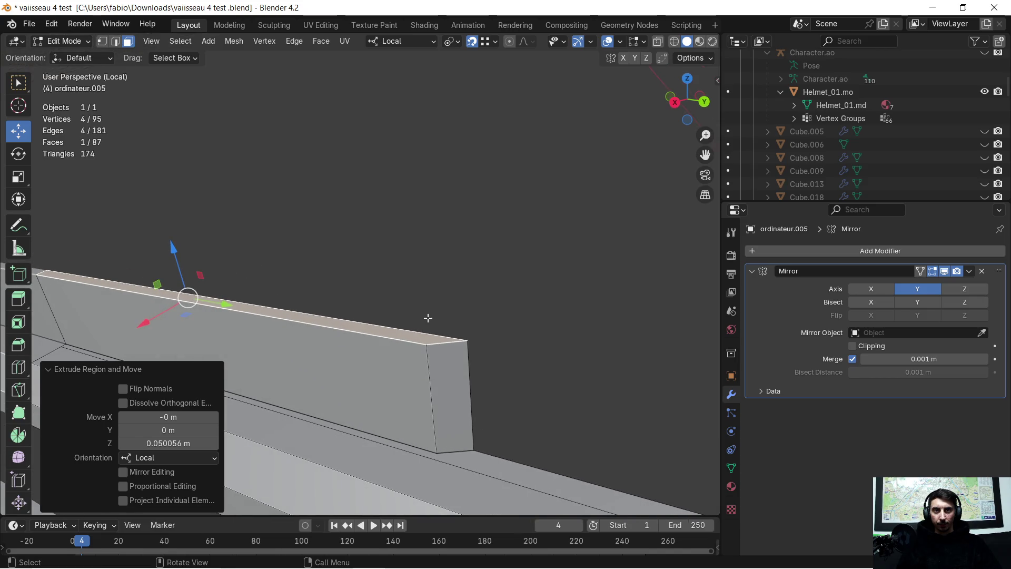
In edge select mode, select the ledge's short end edge.
left_click(119, 44)
left_click(472, 344)
mouse_move(477, 347)
middle_mouse_down()
mouse_move(492, 358)
mouse_move(532, 346)
middle_mouse_up()
Bevel the ledge's end edge, inspect it, then undo the bevel.
key("ctrl+b")
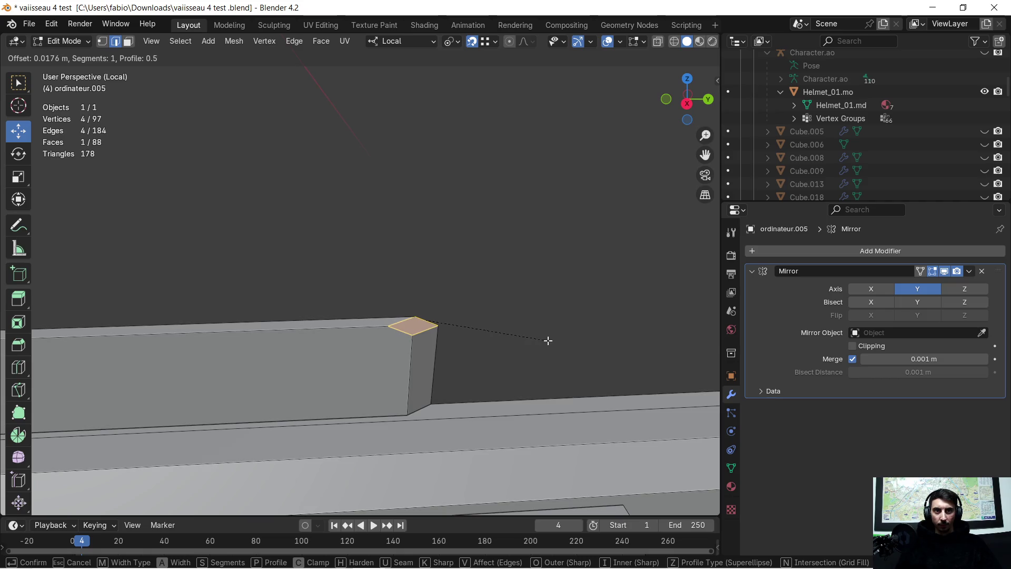
left_click(550, 338)
mouse_move(548, 338)
middle_mouse_down()
mouse_move(374, 286)
mouse_move(343, 310)
mouse_move(470, 321)
mouse_move(369, 295)
mouse_move(331, 299)
mouse_move(516, 328)
mouse_move(467, 296)
mouse_move(474, 294)
mouse_move(425, 301)
mouse_move(382, 279)
mouse_move(400, 278)
mouse_move(416, 293)
middle_mouse_up()
scroll(421, 294, "up", 1)
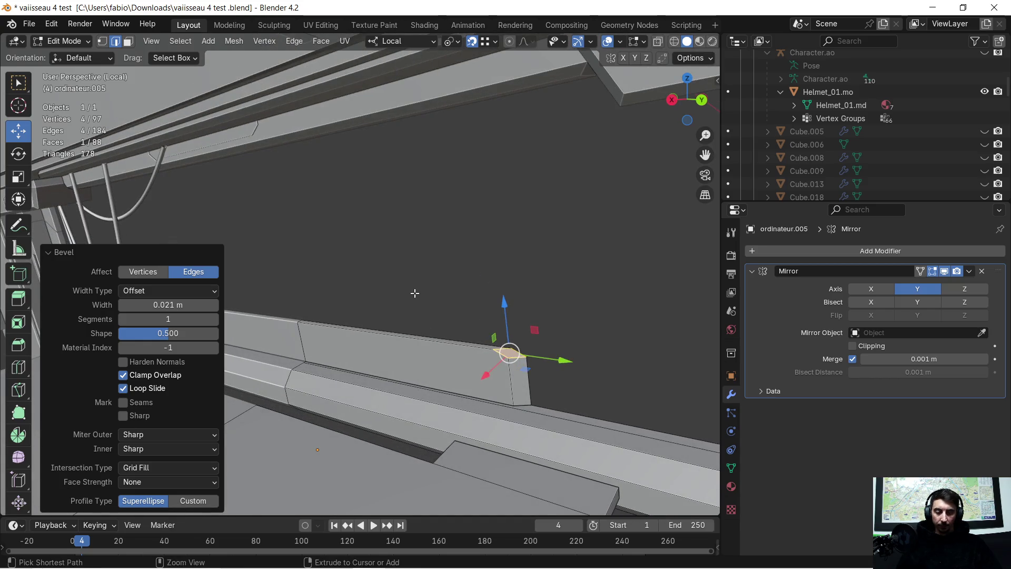
key("ctrl+z")
key("ctrl+z")
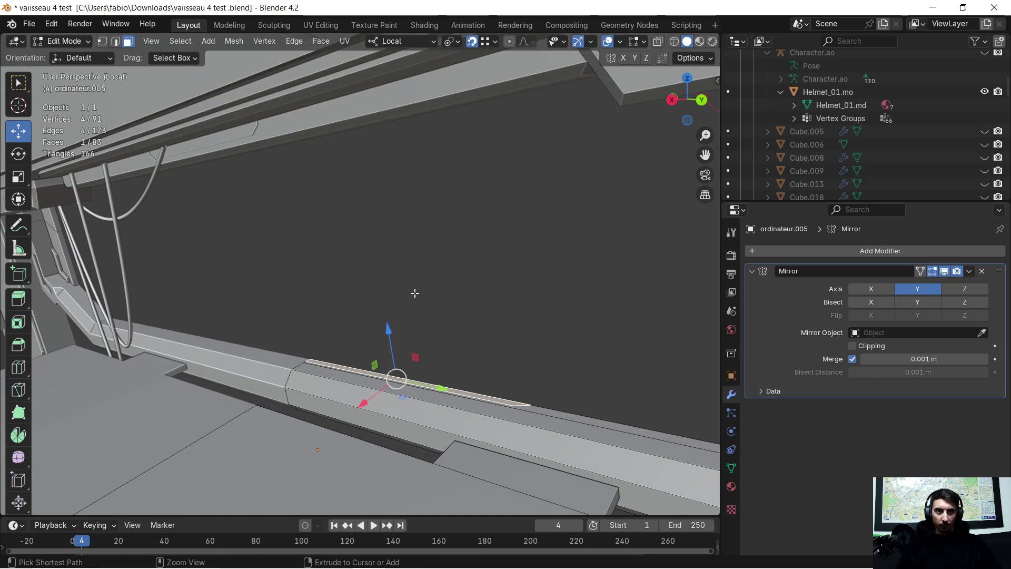
Extrude the top strip again into a new ledge.
mouse_move(415, 297)
middle_mouse_down()
mouse_move(458, 317)
mouse_move(532, 384)
mouse_move(471, 370)
middle_mouse_up()
scroll(471, 370, "up", 2)
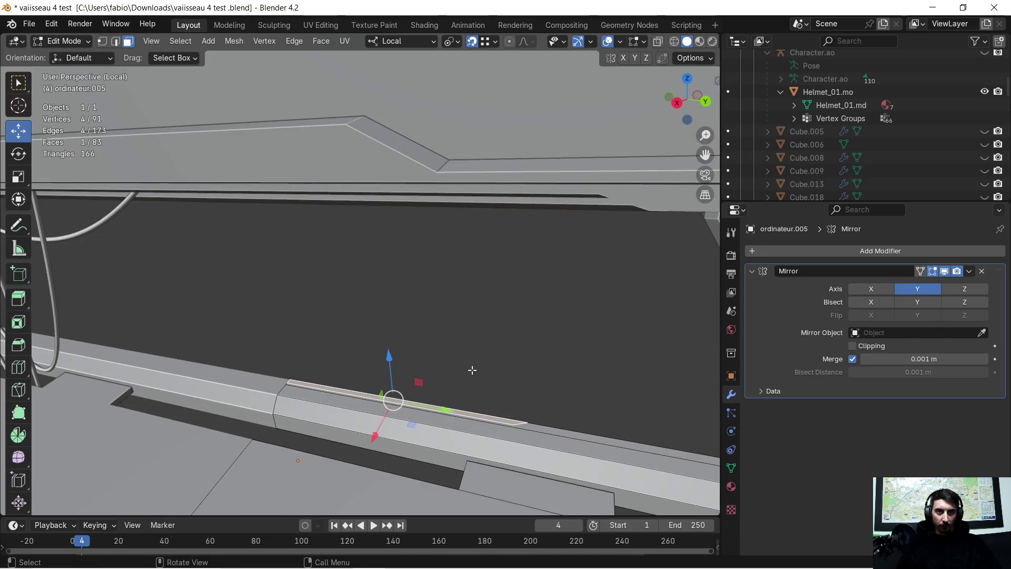
scroll(472, 371, "up", 1)
key("e")
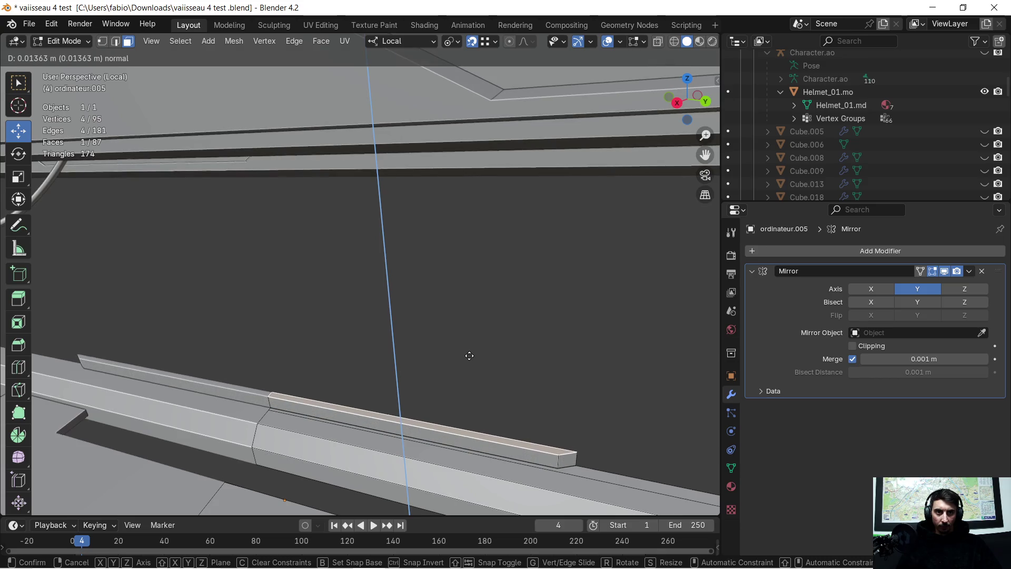
left_click(469, 352)
mouse_move(467, 350)
middle_mouse_down()
mouse_move(434, 373)
mouse_move(464, 354)
middle_mouse_up()
Bevel the ledge's front top edge by about 0.01 m and clear the selection.
left_click(115, 42)
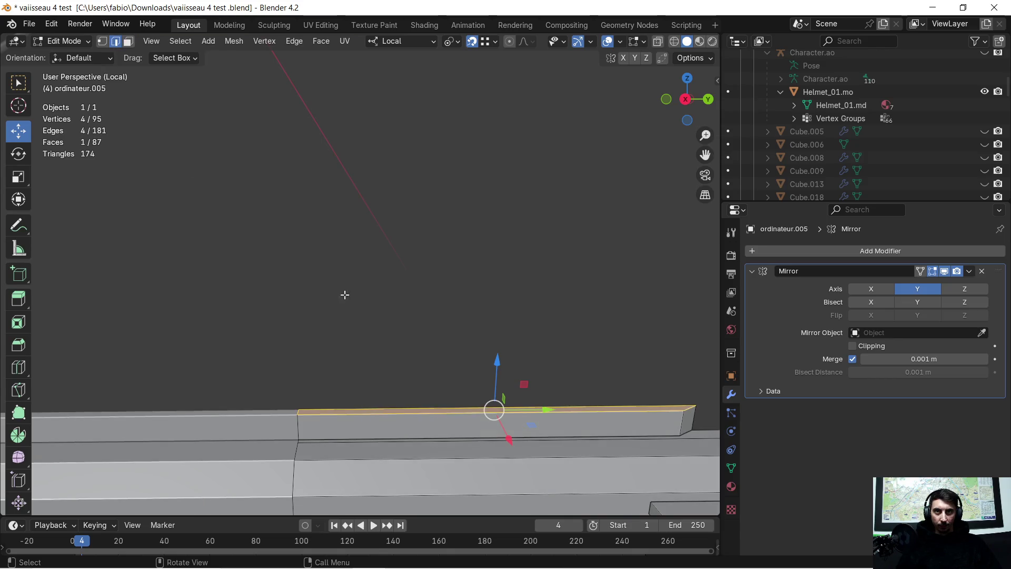
left_click(381, 414)
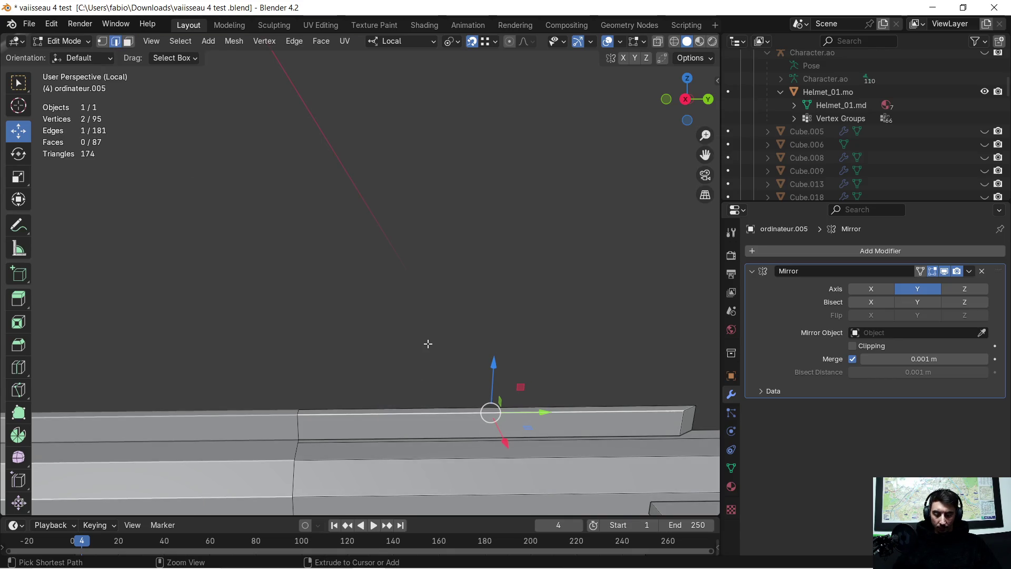
key("ctrl+b")
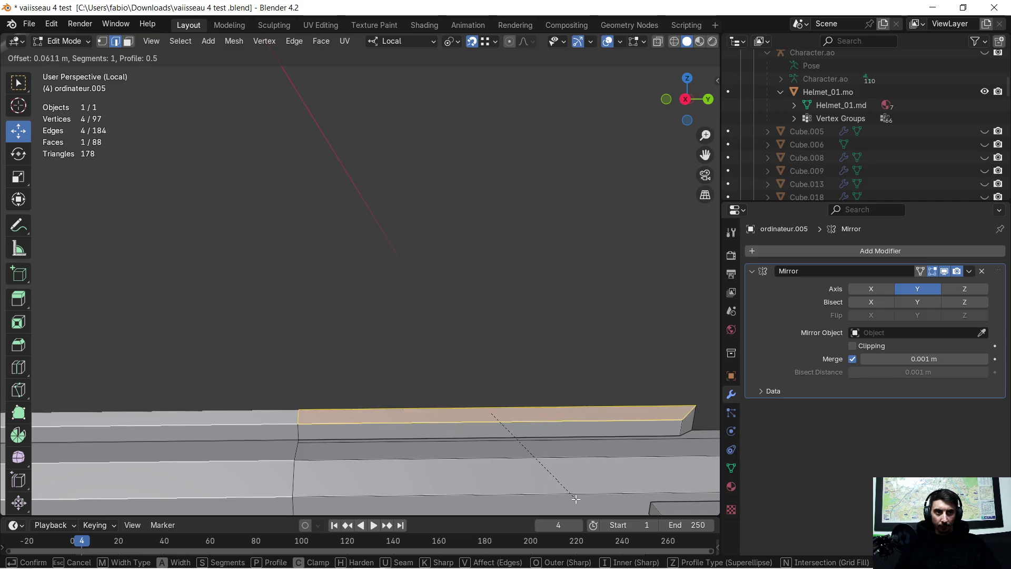
left_click(548, 495)
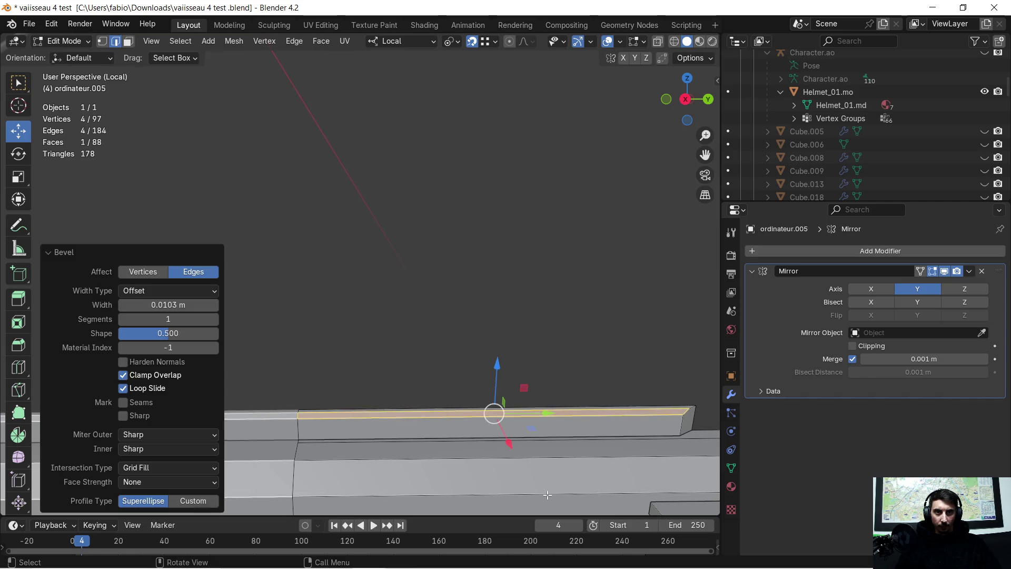
mouse_move(493, 348)
middle_mouse_down()
mouse_move(395, 343)
mouse_move(409, 289)
mouse_move(390, 281)
middle_mouse_up()
left_click(403, 276)
Undo back to the plain rail top with 88 vertices and 82 faces.
scroll(403, 275, "down", 2)
mouse_move(459, 293)
middle_mouse_down()
mouse_move(480, 305)
mouse_move(474, 362)
mouse_move(496, 411)
mouse_move(447, 280)
mouse_move(470, 343)
mouse_move(508, 379)
mouse_move(463, 336)
mouse_move(442, 337)
middle_mouse_up()
key("ctrl+z")
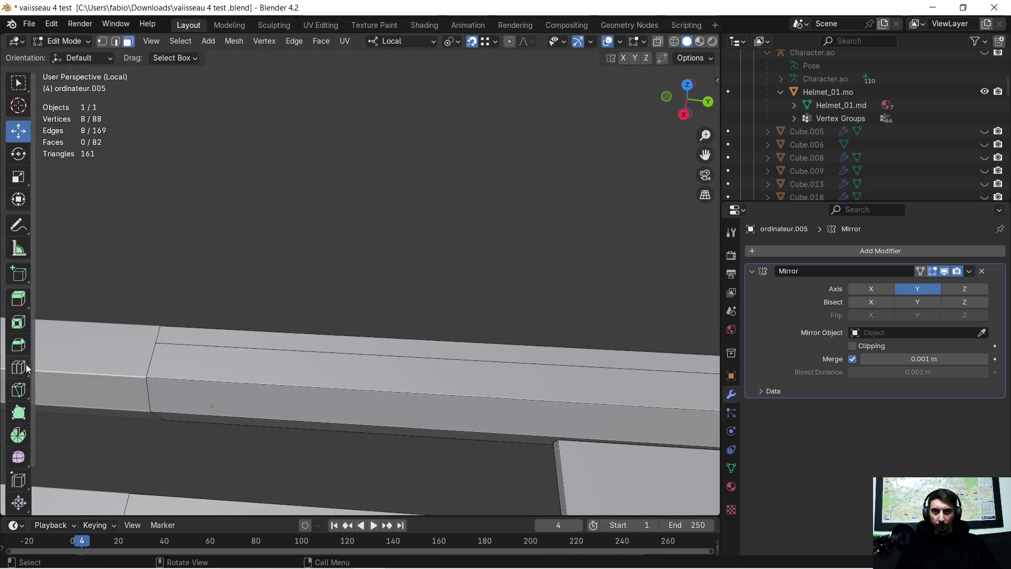
Start a knife cut on the rail, cancel it, and reselect the rail back in Edit Mode.
left_click(19, 390)
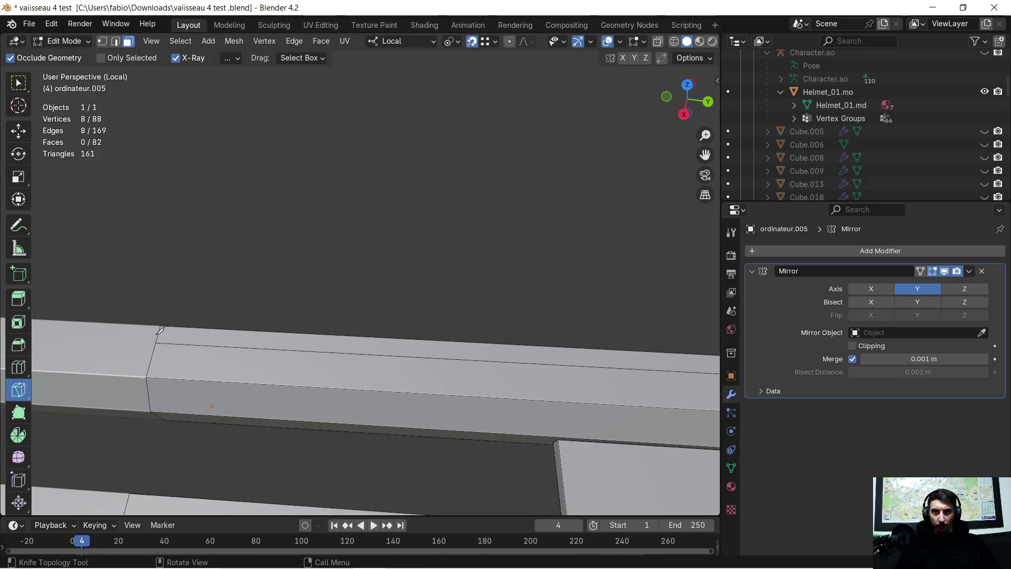
left_click(158, 332)
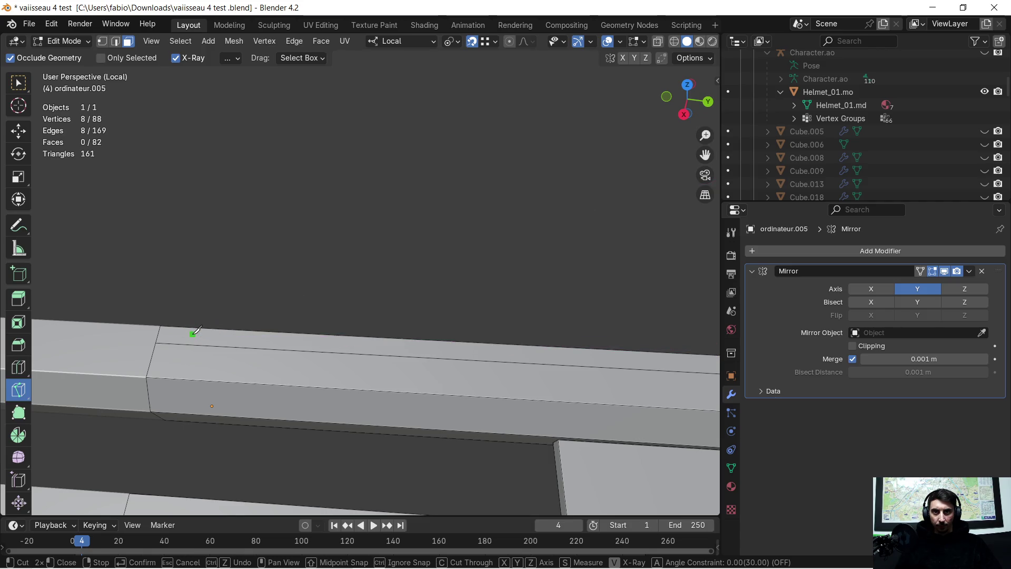
key("Return")
key("Tab")
left_click(210, 296)
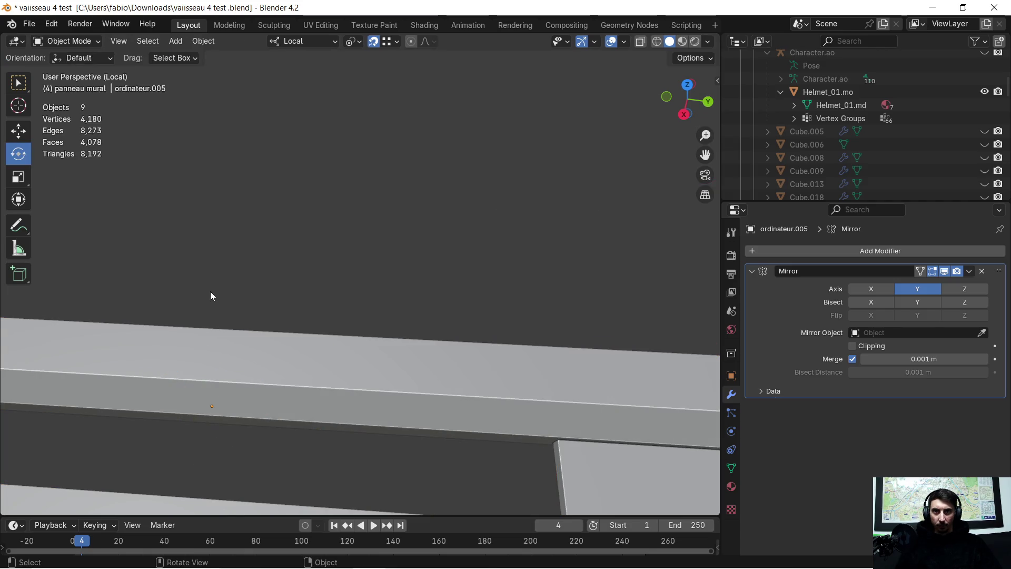
left_click(246, 342)
key("Tab")
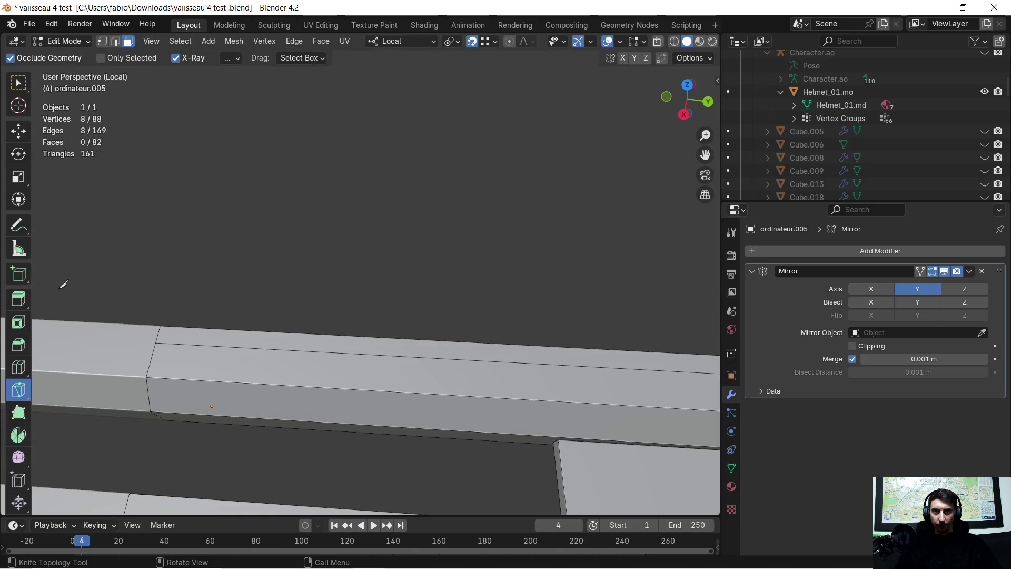
Knife-cut a diagonal from the rail top across the floor panel's right side and confirm it.
left_click(161, 330)
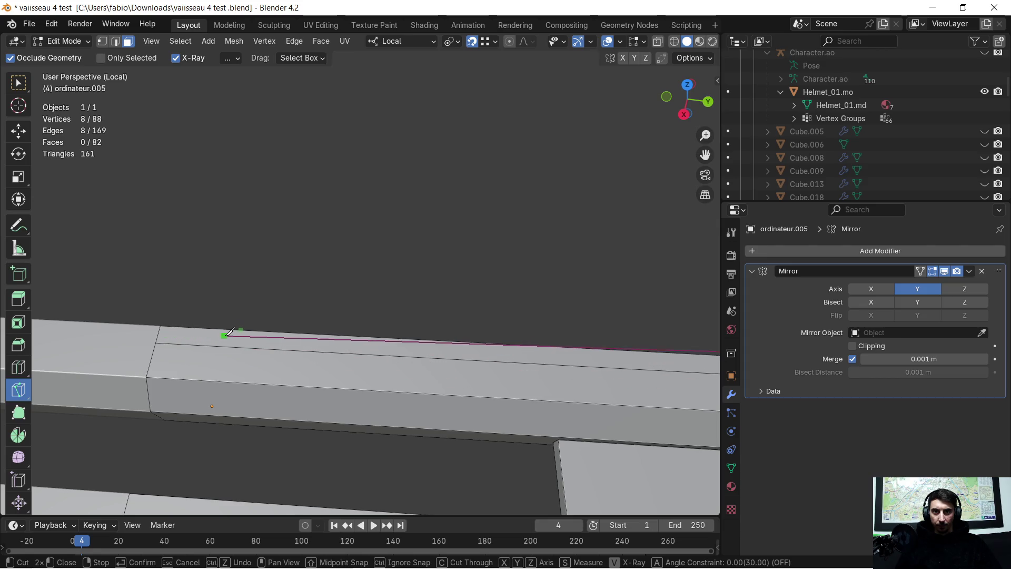
left_click(258, 339)
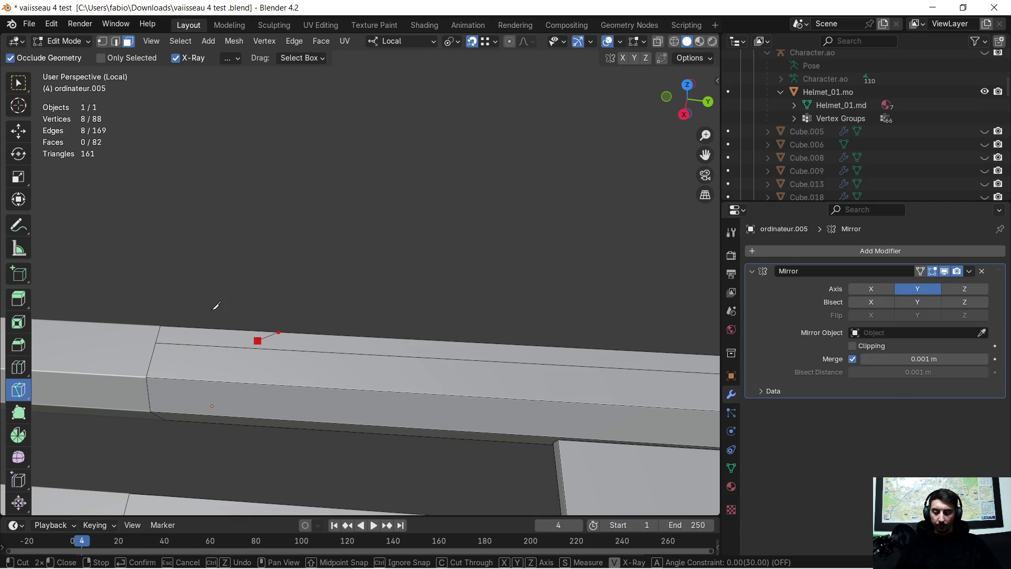
middle_click_drag(216, 306, 216, 311)
scroll(293, 309, "down", 3)
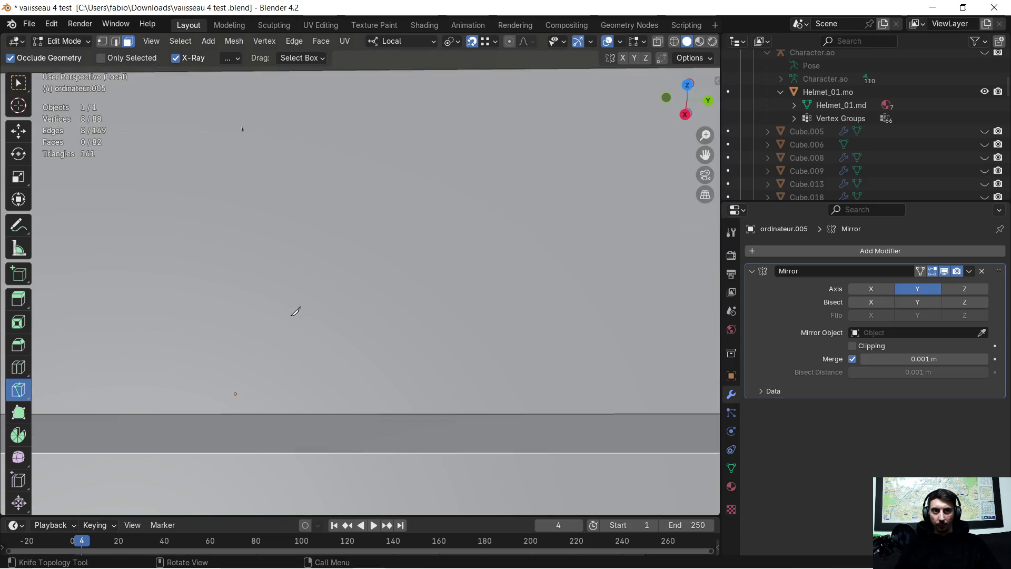
mouse_move(332, 379)
middle_mouse_down()
mouse_move(389, 331)
mouse_move(200, 233)
middle_mouse_up()
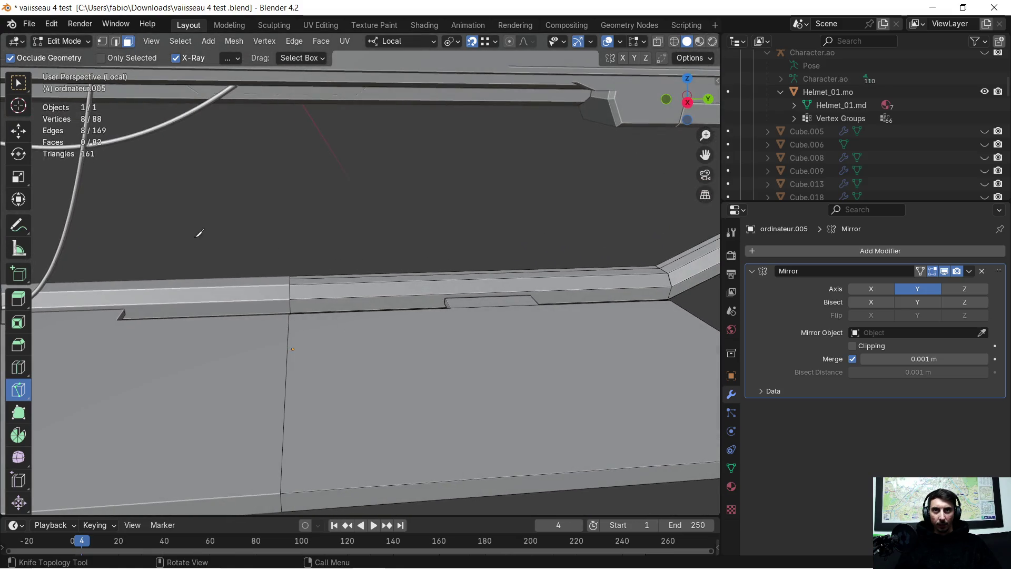
left_click(190, 196)
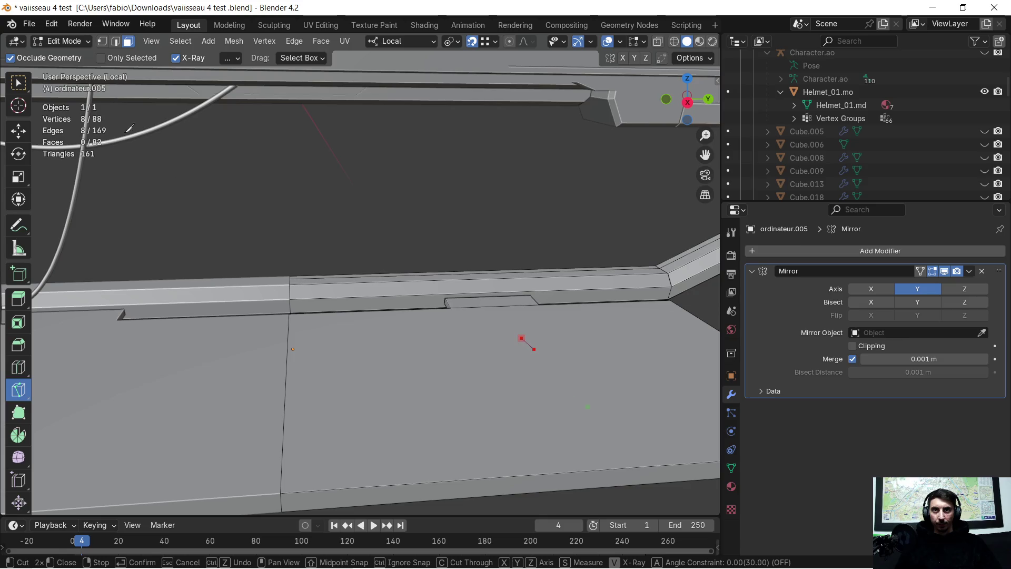
left_click(534, 348)
left_click(701, 458)
key("Return")
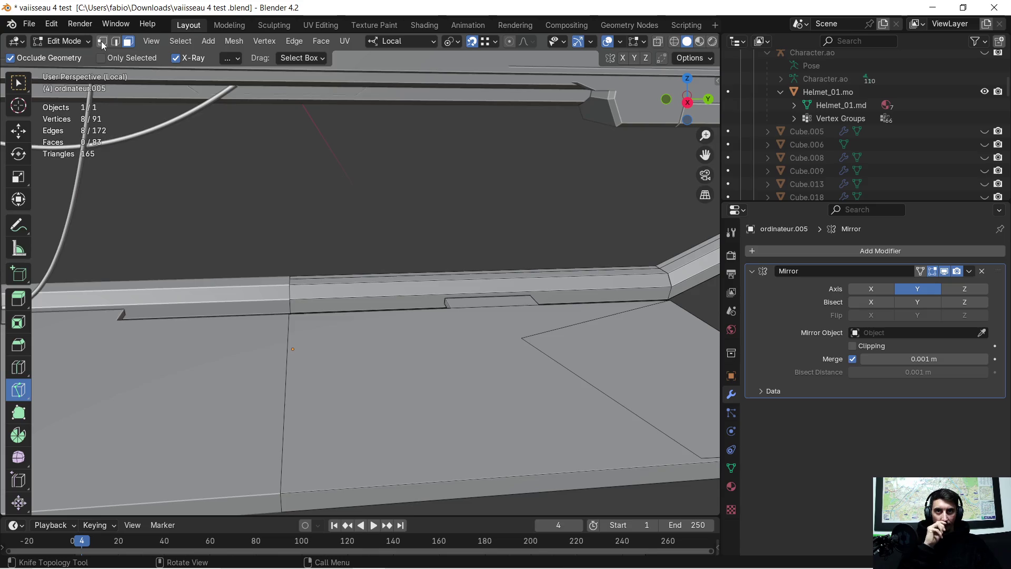
Start another knife cut, reframe the whole panel and frame, then stop the cut path.
left_click(318, 222)
scroll(314, 226, "up", 2)
mouse_move(314, 226)
middle_mouse_down()
mouse_move(316, 282)
mouse_move(305, 265)
mouse_move(278, 282)
mouse_move(331, 250)
middle_mouse_up()
scroll(331, 249, "down", 3)
middle_click_drag(369, 295, 416, 277)
right_click(348, 248)
Exit the knife, switch to Select Box, and pick the floor panel's long edge in face select.
right_click(347, 247)
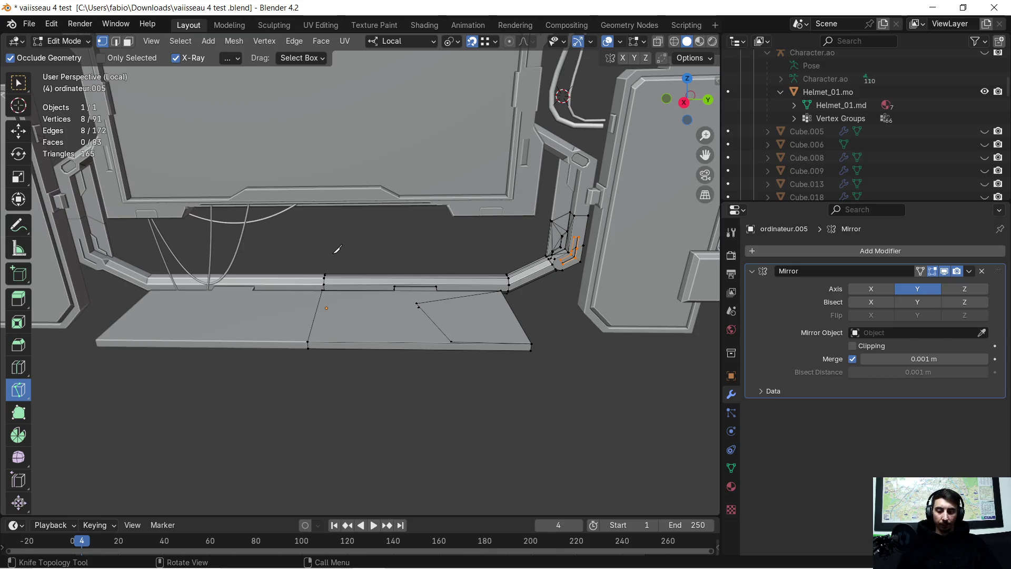
right_click(335, 253)
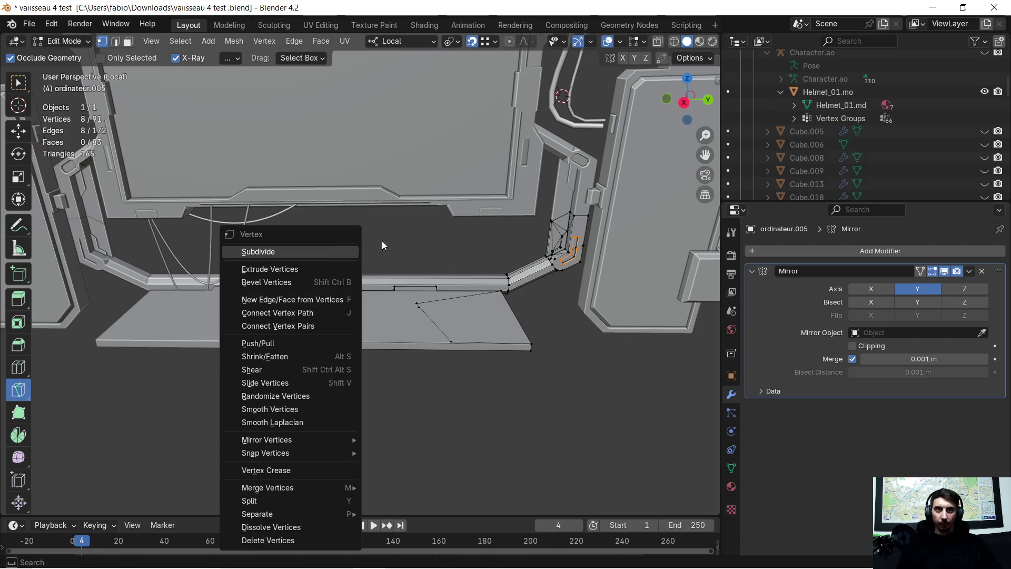
left_click(398, 244)
right_click(399, 241)
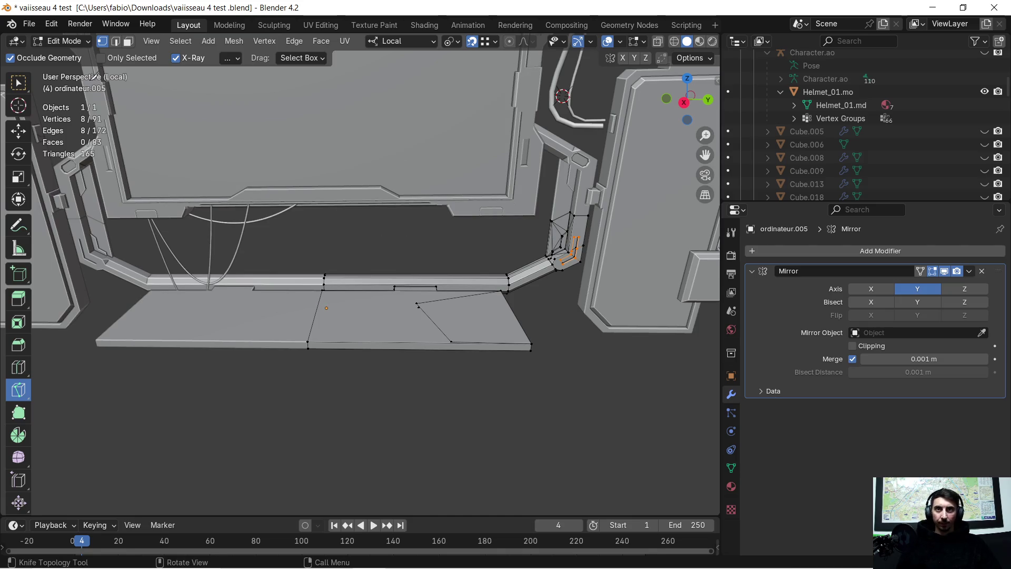
key("w")
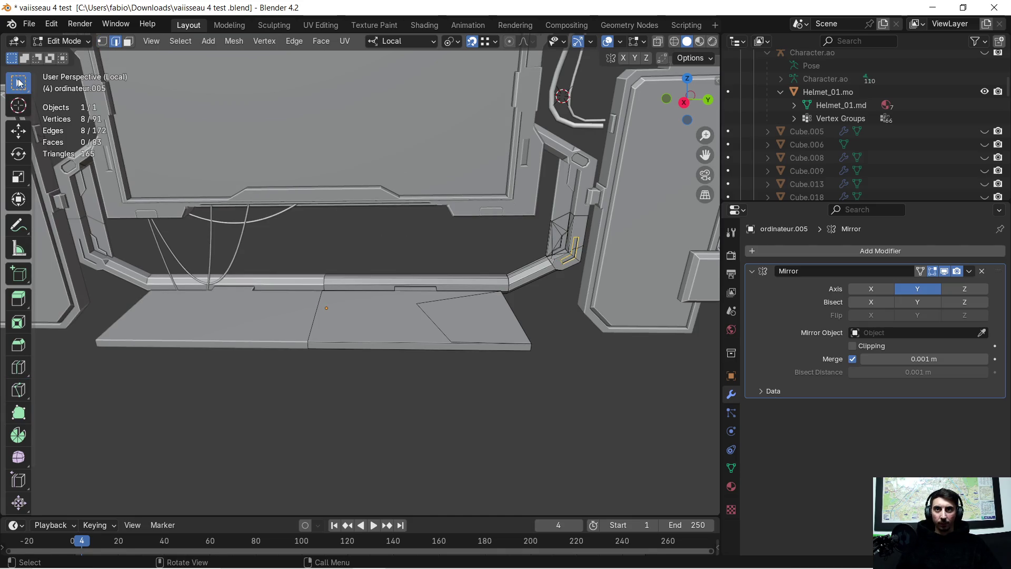
left_click(353, 239)
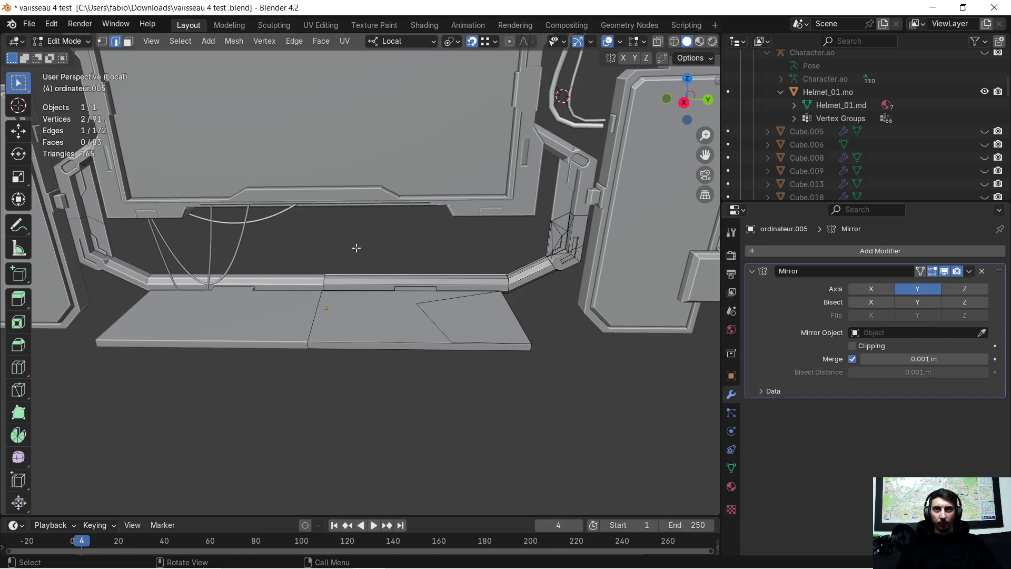
left_click(130, 43)
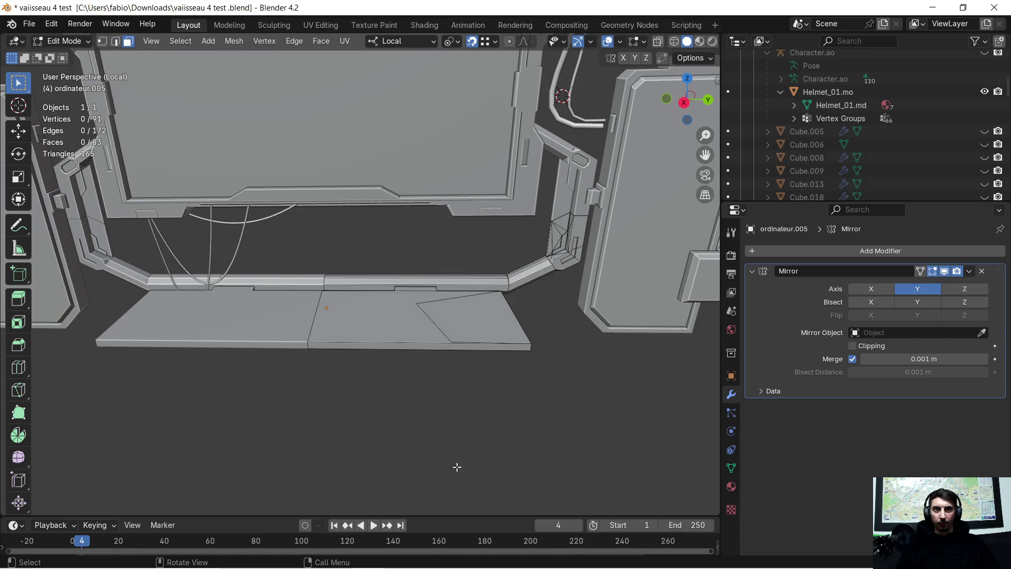
Undo the diagonal knife cut, then toggle to Object Mode and back into Edit Mode.
scroll(495, 390, "up", 2)
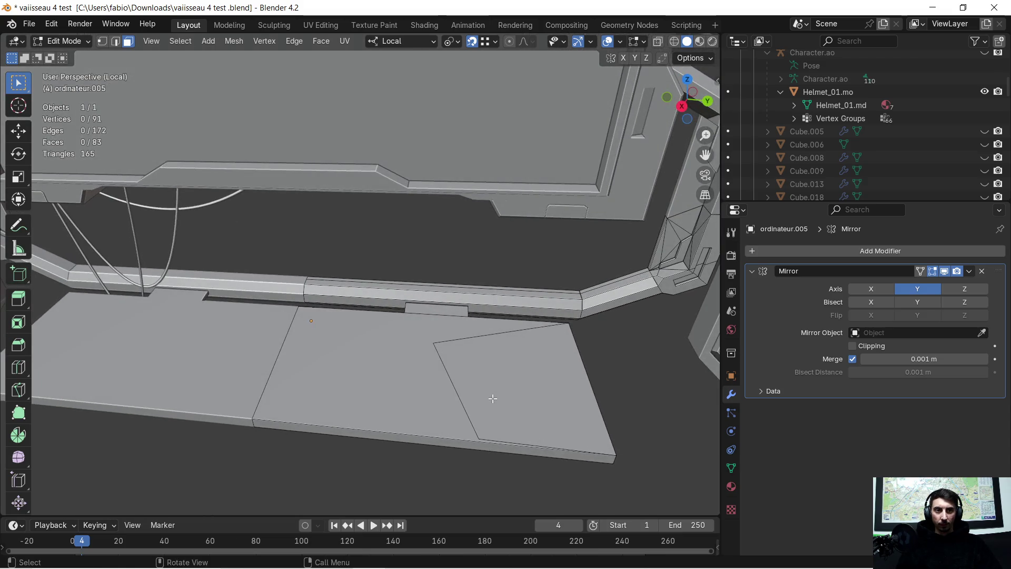
key("ctrl+z")
key("ctrl+z")
key("3")
key("Tab")
mouse_move(454, 278)
middle_mouse_down()
mouse_move(408, 235)
mouse_move(397, 250)
mouse_move(419, 259)
mouse_move(408, 288)
middle_mouse_up()
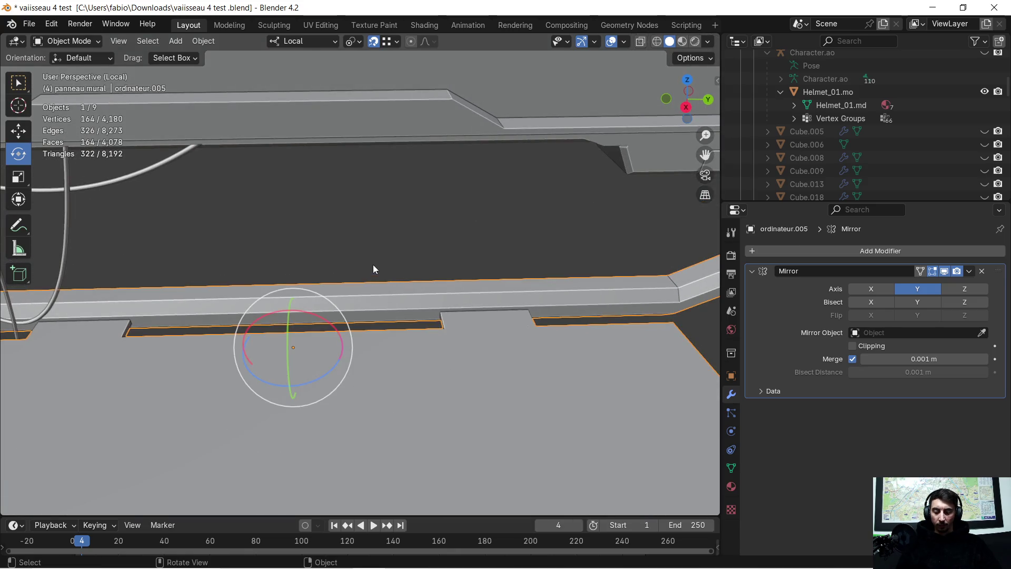
key("Tab")
scroll(310, 262, "down", 3)
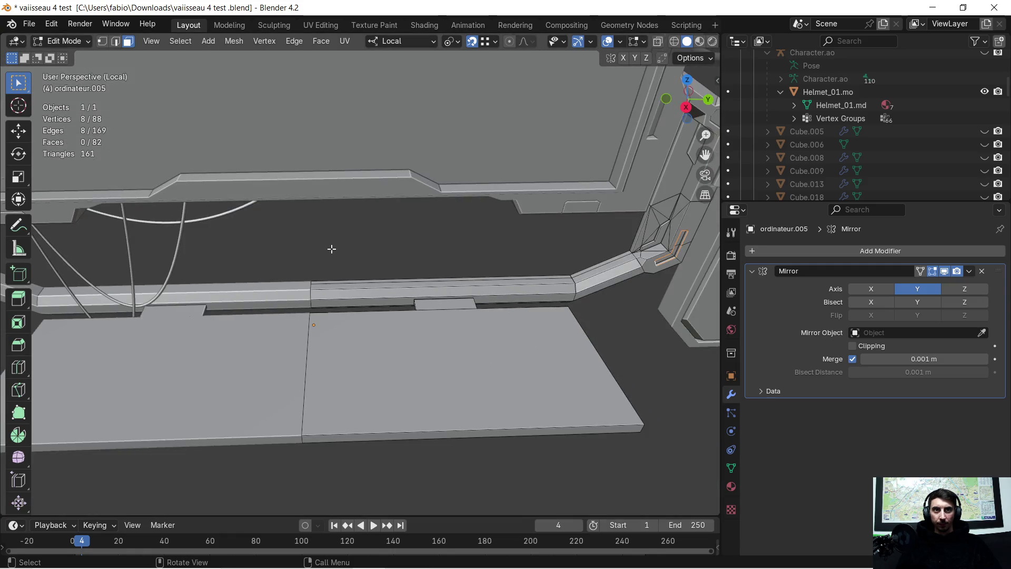
Deselect all, switch to vertex select, and try a knife cut at the strip corner before cancelling.
key("alt+a")
scroll(343, 264, "up", 3)
mouse_move(343, 262)
middle_mouse_down()
mouse_move(338, 322)
mouse_move(374, 253)
mouse_move(352, 246)
mouse_move(334, 260)
middle_mouse_up()
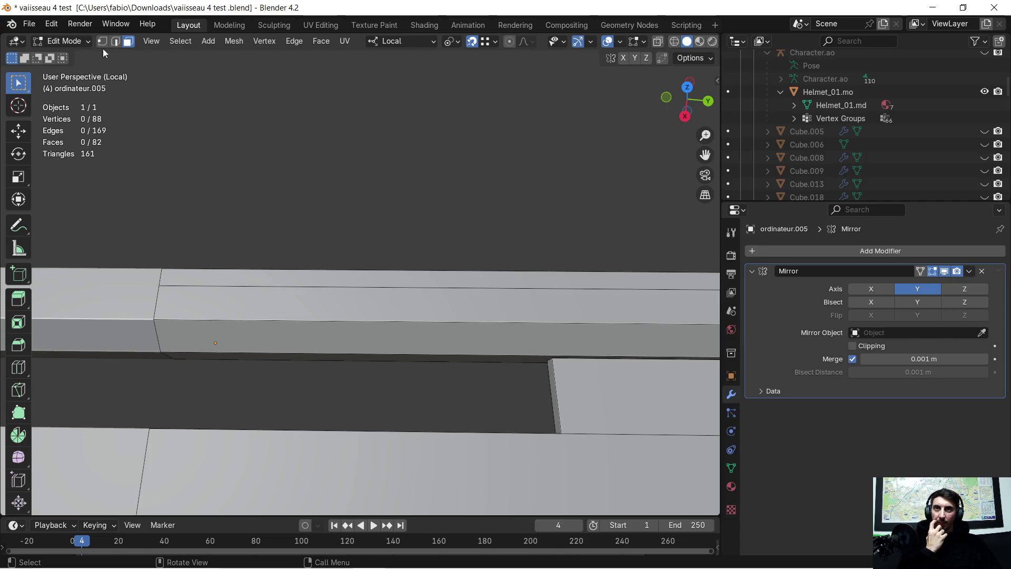
left_click(103, 45)
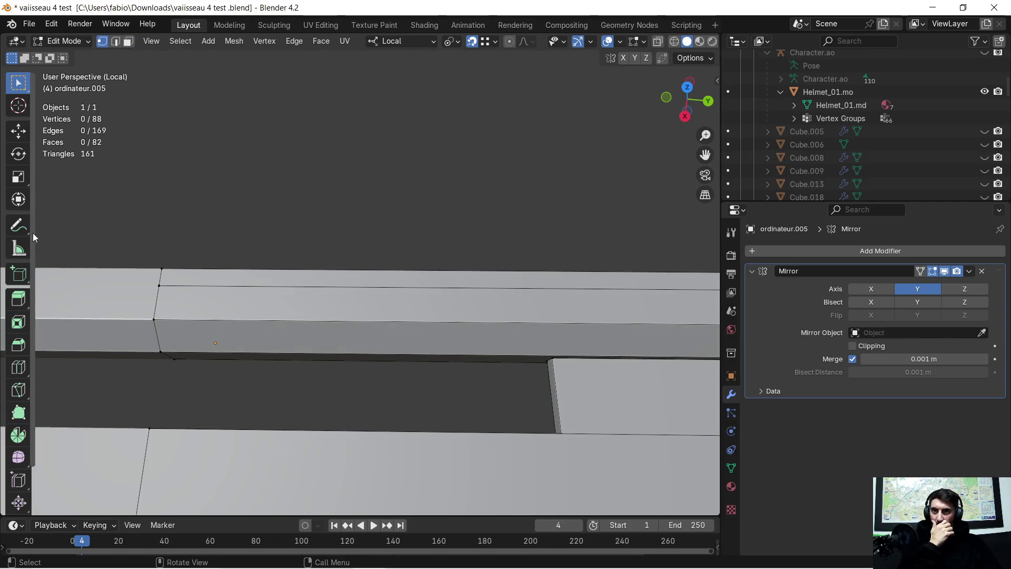
left_click(25, 395)
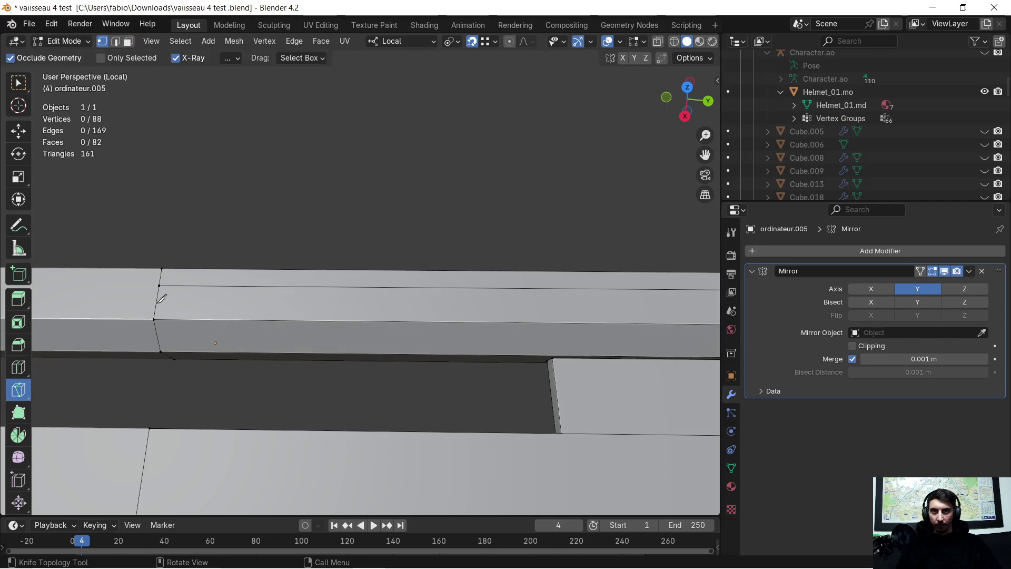
left_click(163, 271)
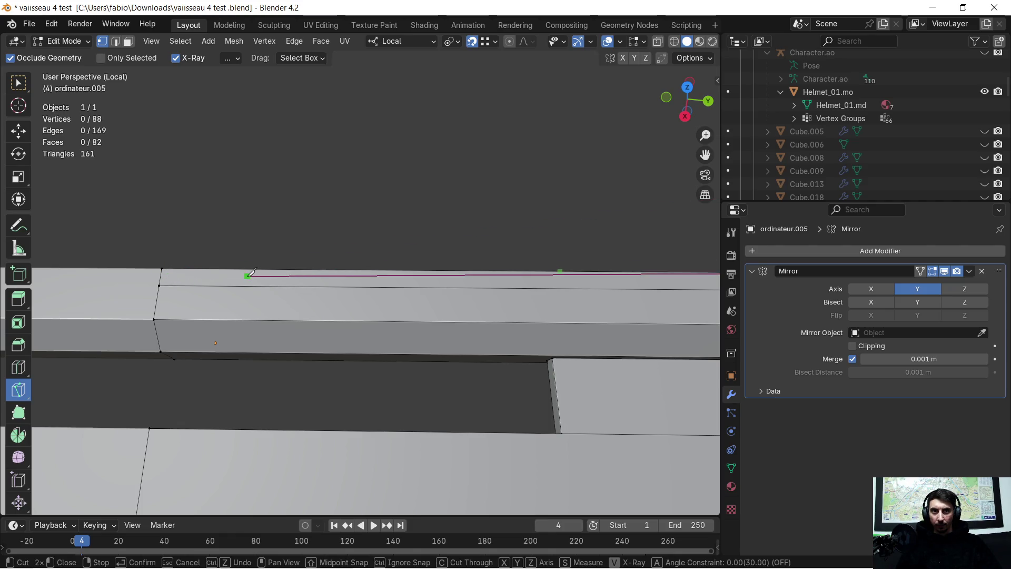
scroll(252, 272, "down", 5)
middle_click_drag(303, 232, 325, 225)
middle_click_drag(436, 368, 440, 316)
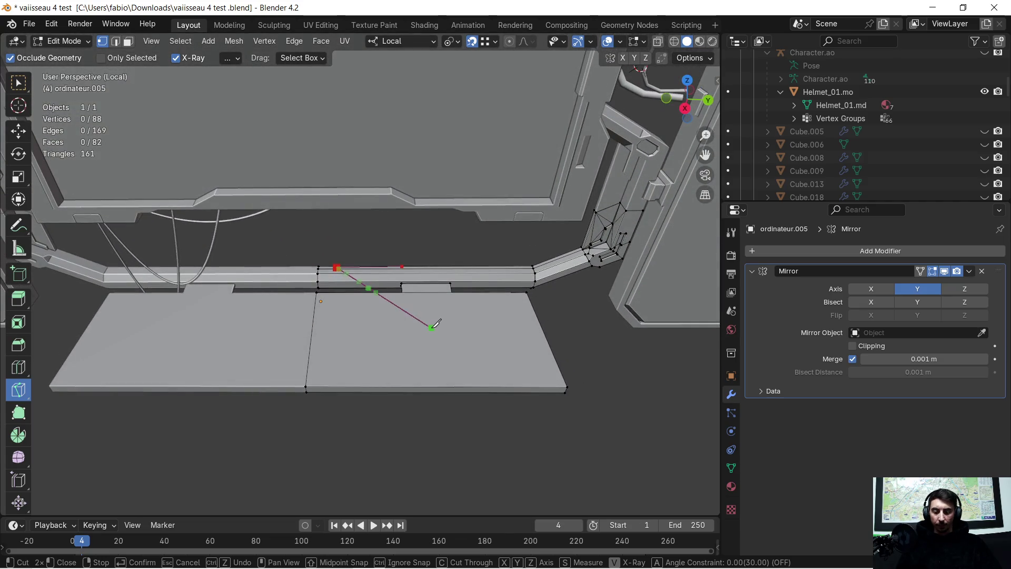
key("Return")
Switch to face select and start another knife cut with K, then escape without cutting.
key("3")
scroll(566, 359, "down", 8)
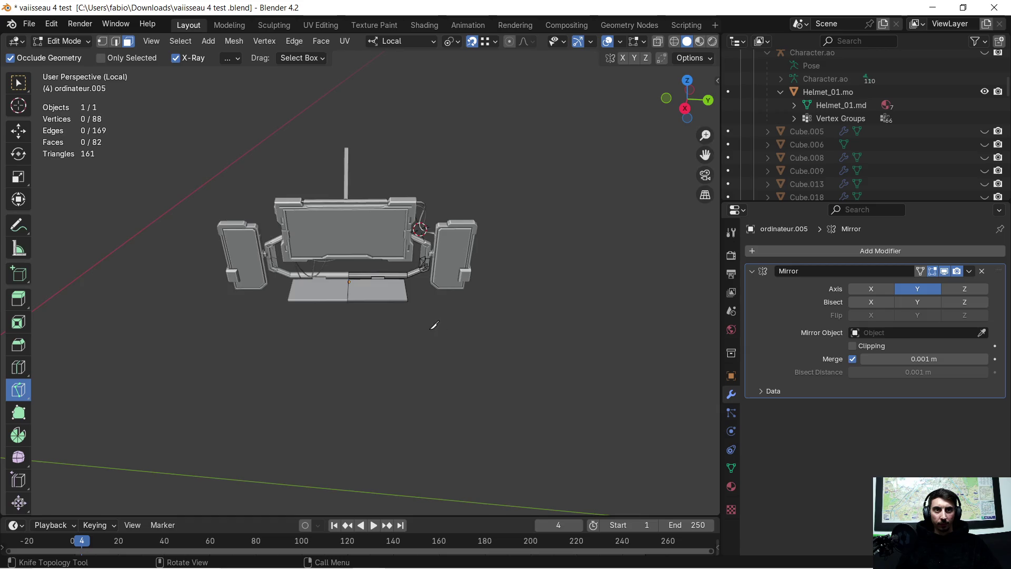
scroll(435, 325, "up", 6)
key("k")
mouse_move(538, 362)
middle_mouse_down()
mouse_move(538, 335)
mouse_move(537, 358)
middle_mouse_up()
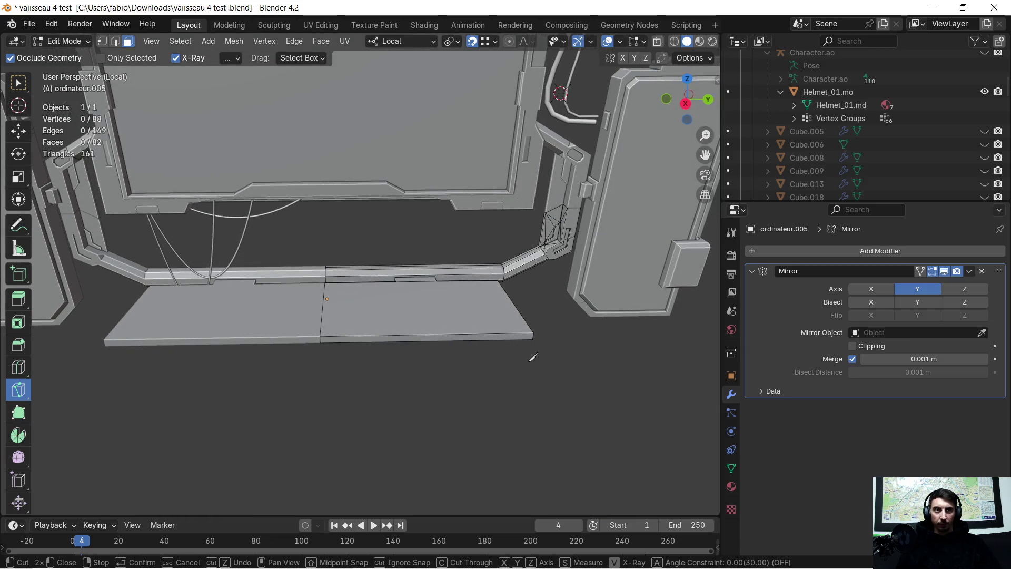
key("Escape")
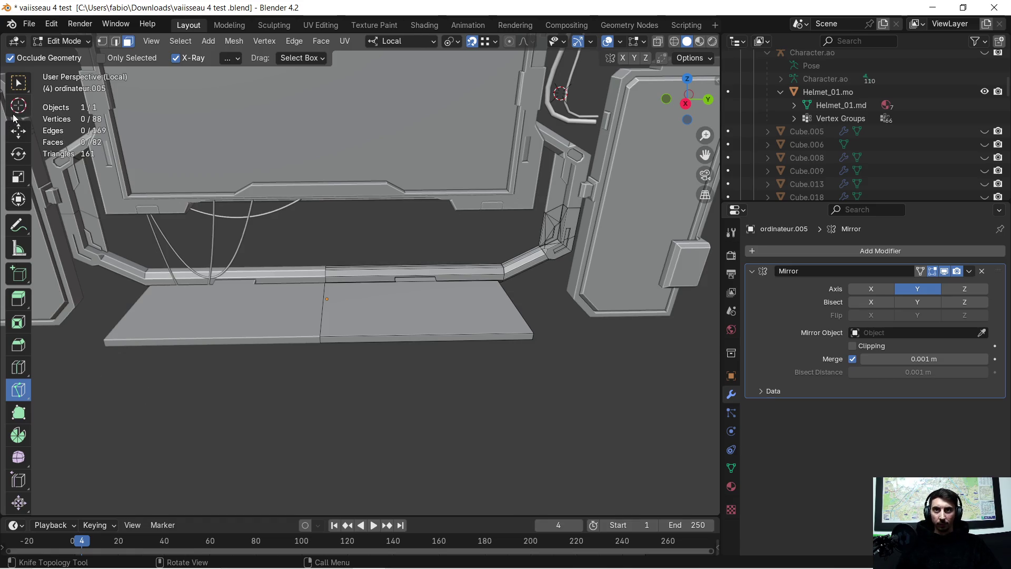
Select the thin top face strip using Select Box.
left_click(17, 82)
mouse_move(326, 324)
middle_mouse_down()
mouse_move(413, 366)
mouse_move(400, 393)
mouse_move(406, 411)
middle_mouse_up()
scroll(337, 263, "up", 5)
mouse_move(340, 269)
middle_mouse_down()
mouse_move(343, 282)
mouse_move(247, 295)
mouse_move(221, 311)
middle_mouse_up()
left_click(321, 269)
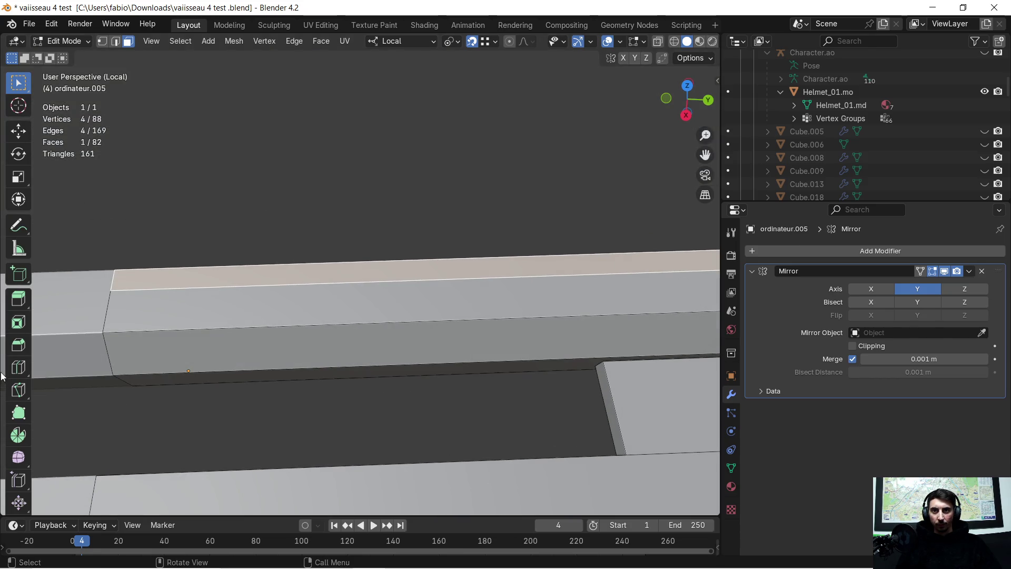
Trace a knife line from the strip's left end to the panel's right edge, then discard it.
left_click(18, 389)
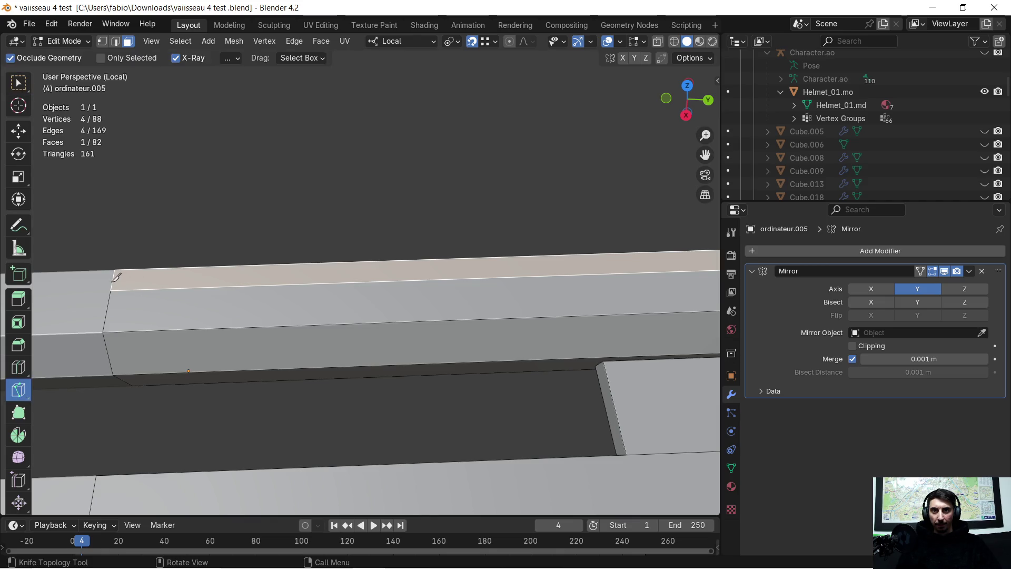
left_click(115, 278)
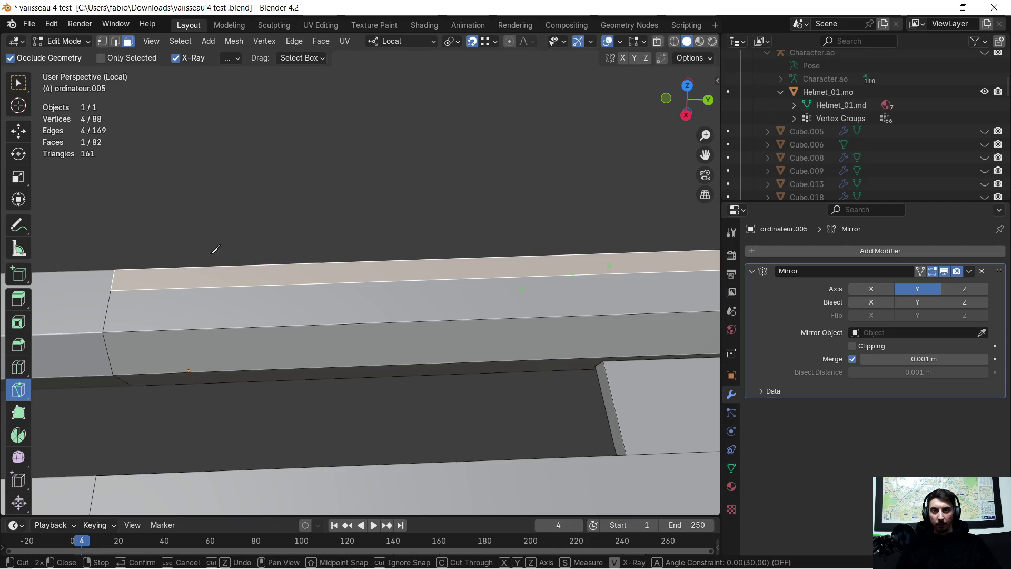
mouse_move(281, 286)
middle_mouse_down()
mouse_move(598, 261)
mouse_move(574, 260)
middle_mouse_up()
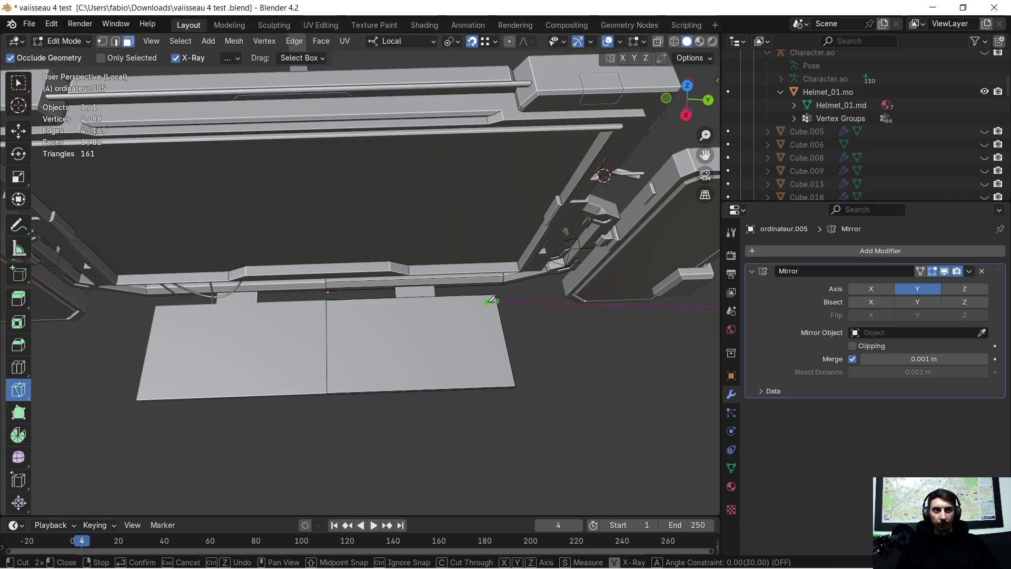
left_click(510, 360)
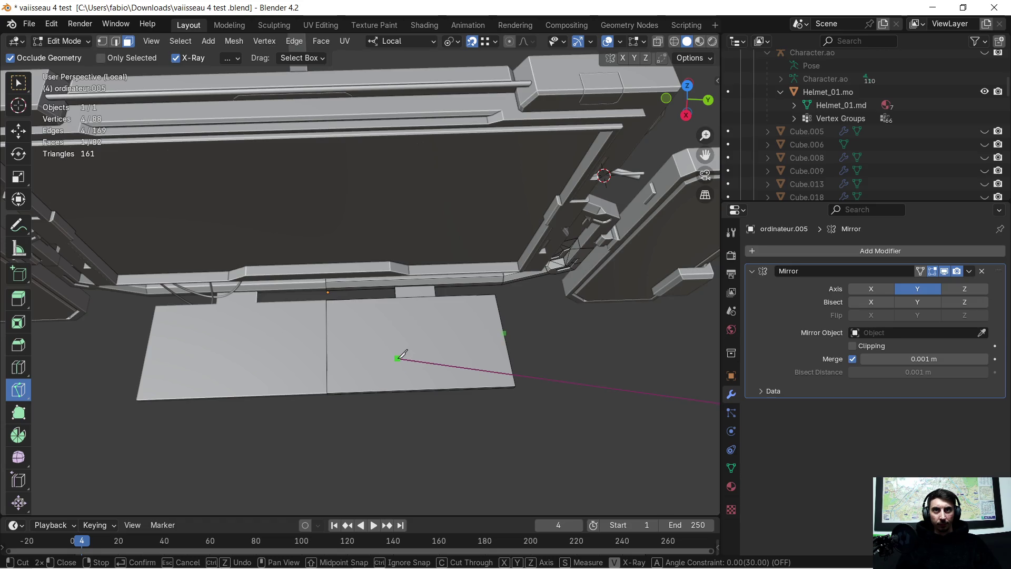
scroll(400, 356, "up", 1)
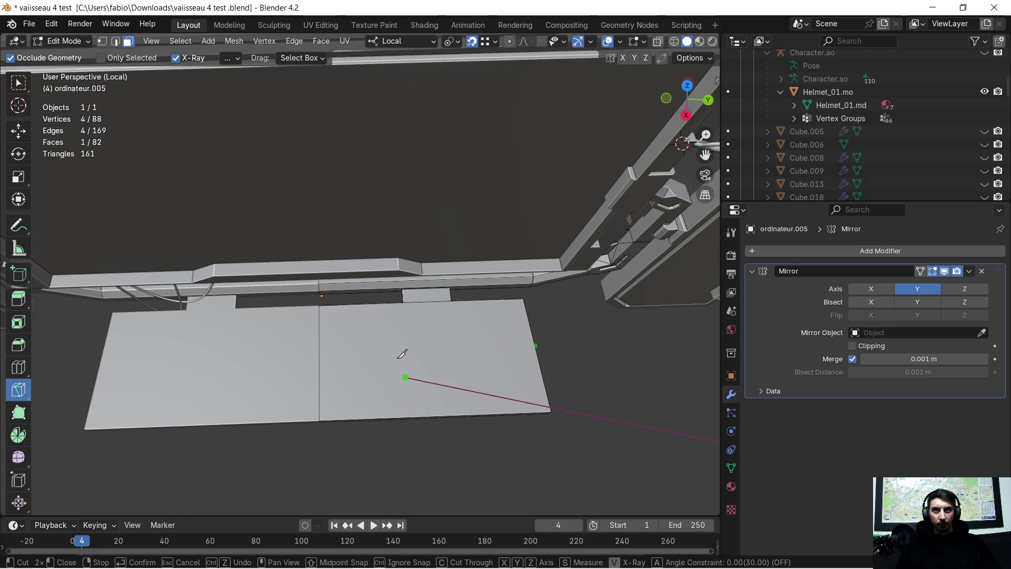
right_click(402, 354)
Look down on the floor panel, begin a knife cut on its front edge, and cancel it.
scroll(565, 386, "down", 3)
mouse_move(553, 418)
middle_mouse_down()
mouse_move(537, 362)
mouse_move(549, 332)
middle_mouse_up()
scroll(466, 312, "up", 3)
scroll(465, 312, "up", 1)
mouse_move(459, 316)
middle_mouse_down()
mouse_move(464, 363)
mouse_move(485, 368)
mouse_move(421, 401)
middle_mouse_up()
left_click(395, 417)
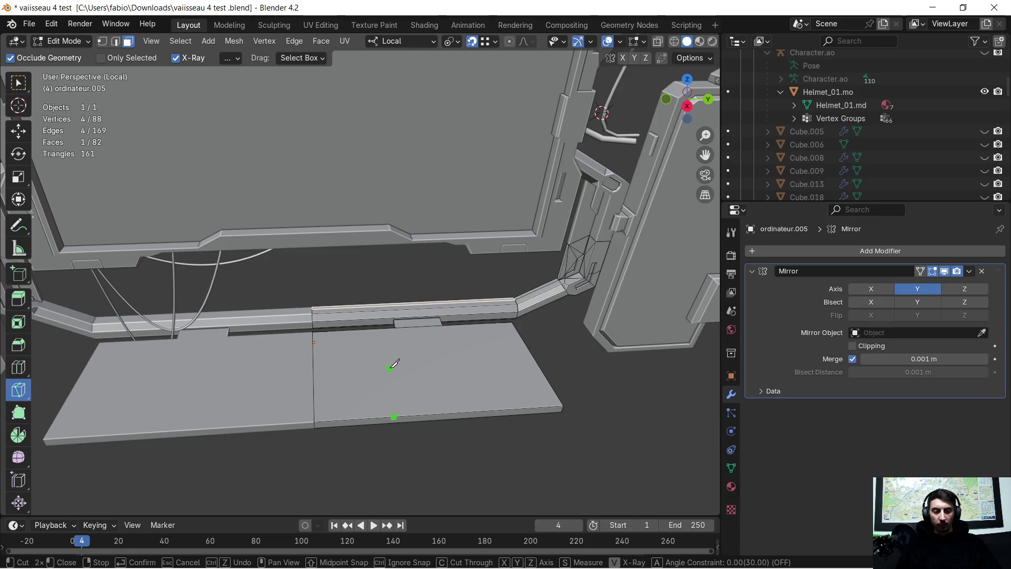
key("Escape")
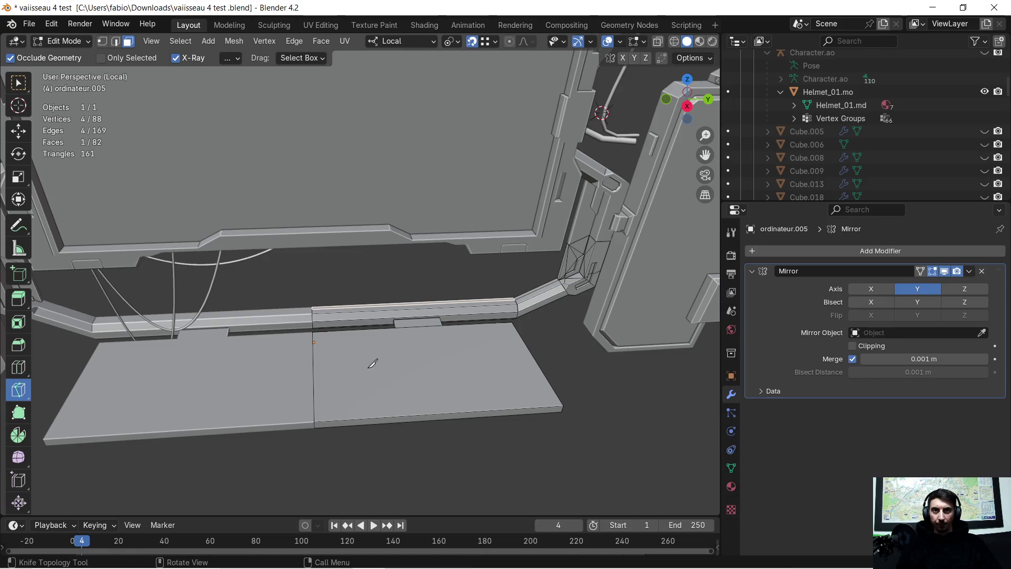
Return to Select Box, clear the face selection, and view the frame at an angle.
left_click(13, 84)
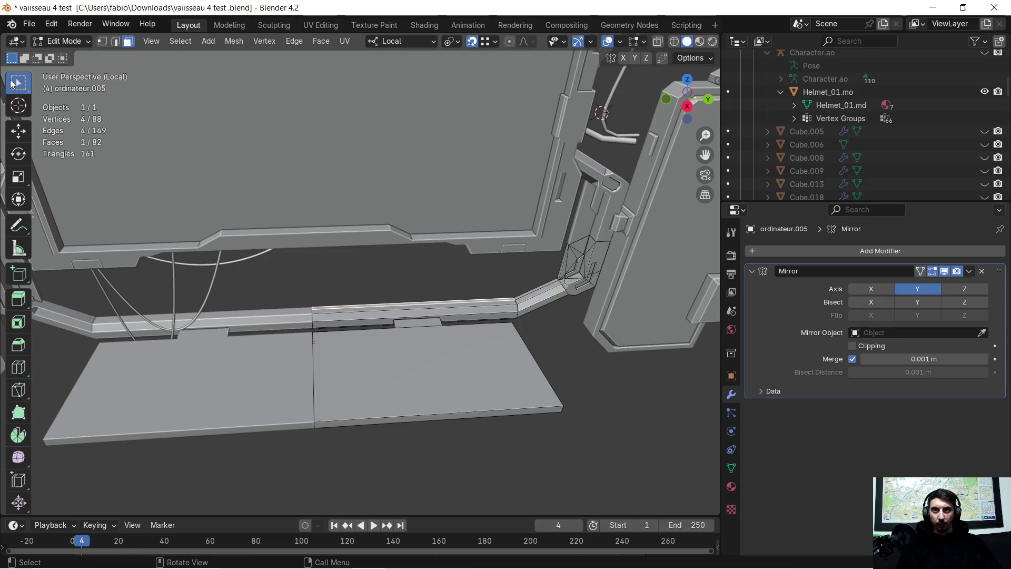
left_click(341, 274)
scroll(357, 300, "up", 6)
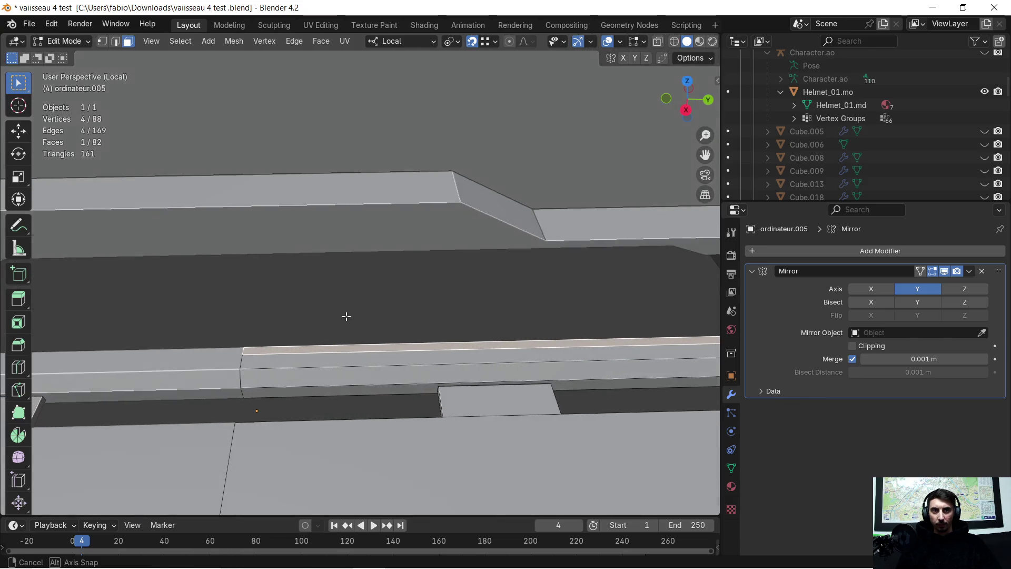
mouse_move(346, 316)
middle_mouse_down()
mouse_move(357, 327)
mouse_move(402, 294)
middle_mouse_up()
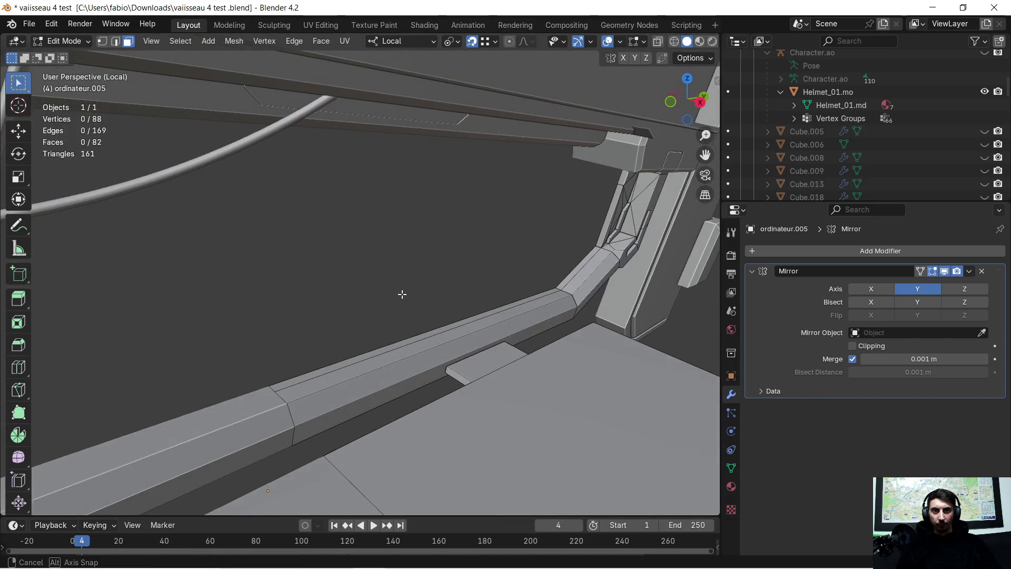
Enable the Face Orientation viewport overlay.
left_click(623, 43)
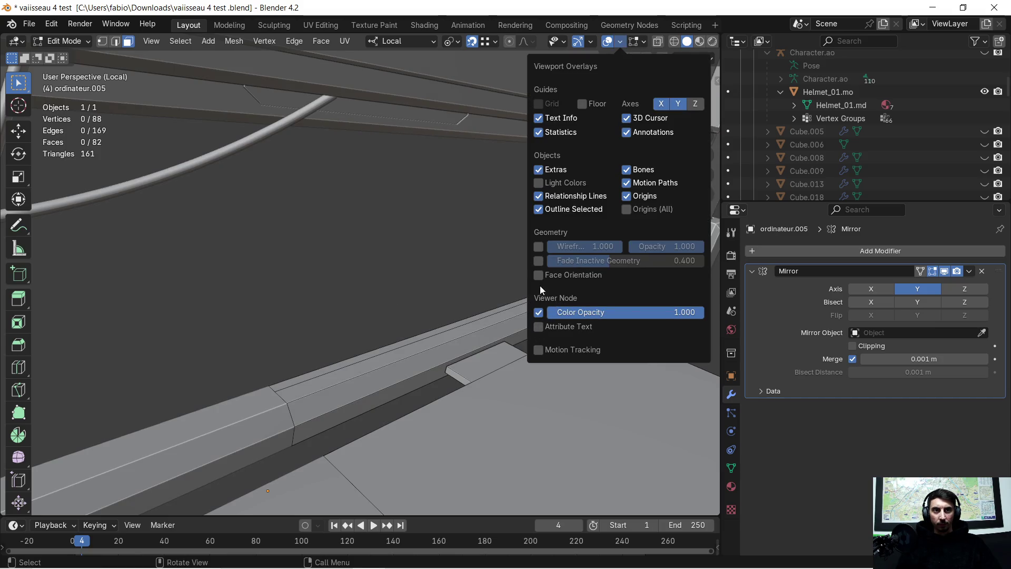
left_click(539, 275)
mouse_move(366, 308)
middle_mouse_down()
mouse_move(363, 268)
mouse_move(350, 319)
mouse_move(314, 348)
mouse_move(375, 242)
mouse_move(380, 262)
mouse_move(381, 242)
middle_mouse_up()
Select all and merge duplicate vertices By Distance.
key("a")
key("m")
left_click(367, 268)
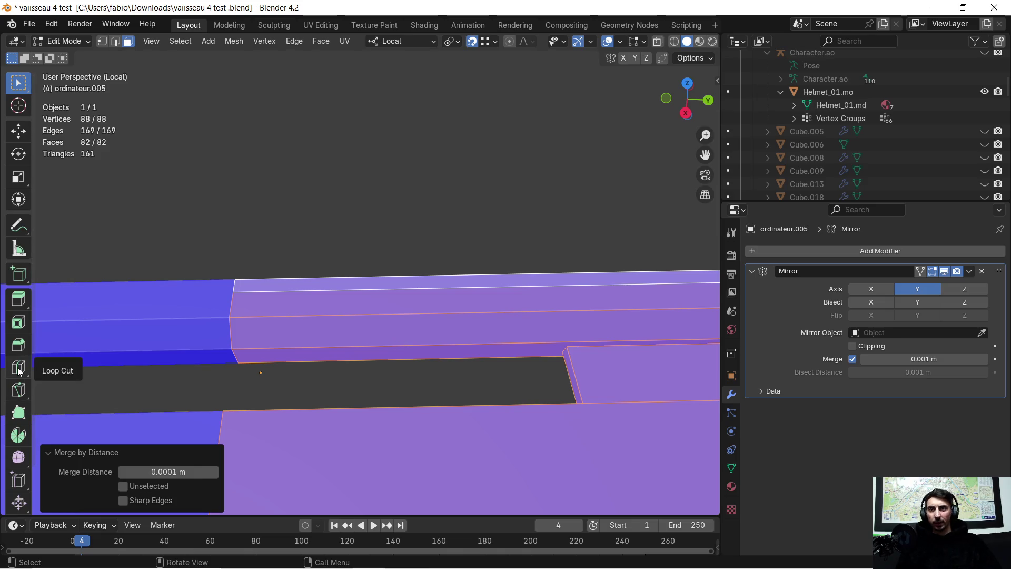
Knife-cut along the rail's top edge from the corner vertex, locked to X, and confirm.
left_click(15, 394)
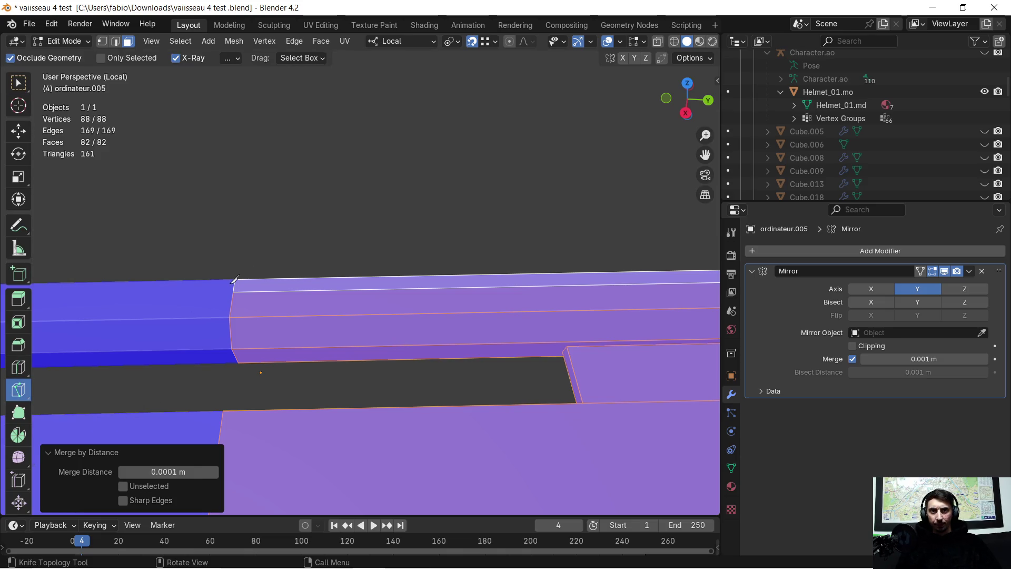
left_click(236, 280)
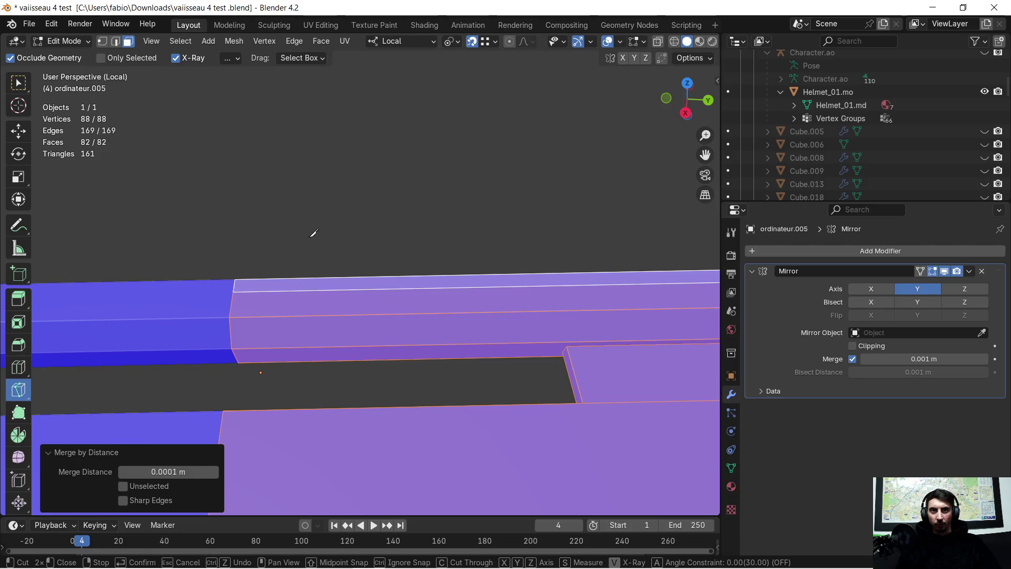
scroll(313, 233, "down", 5)
scroll(293, 260, "up", 4)
left_click(243, 284)
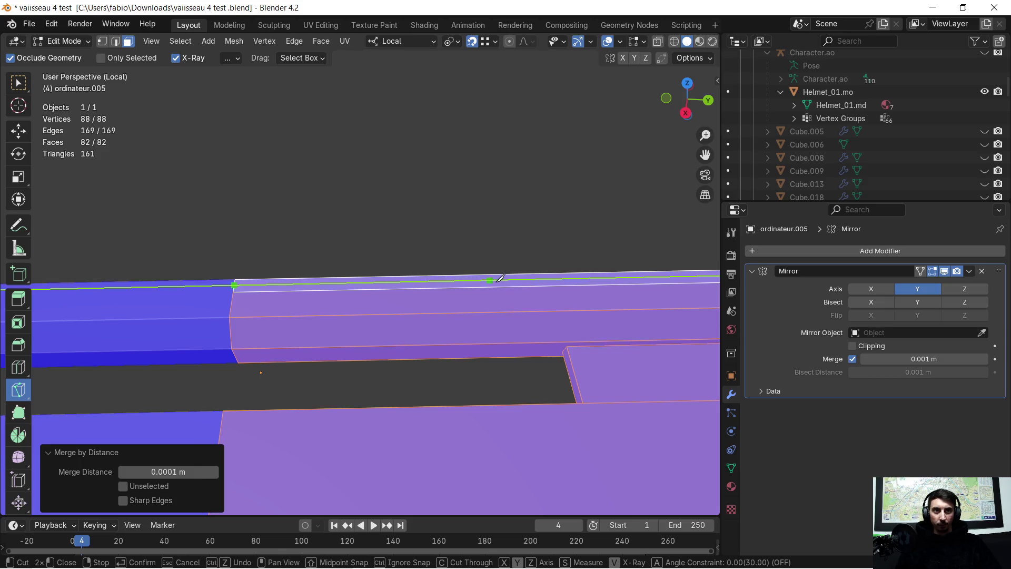
left_click(604, 278)
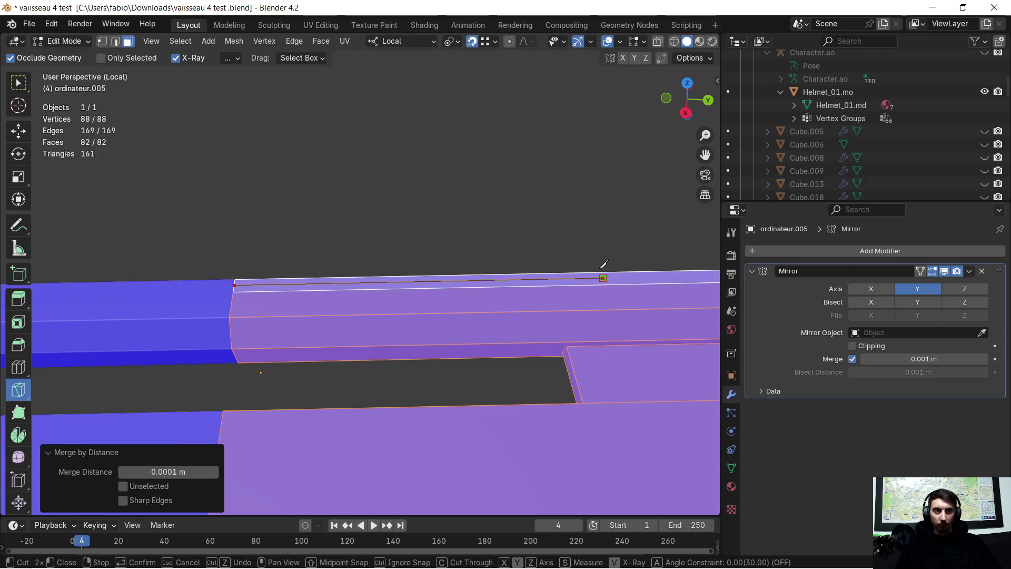
key("x")
key("x")
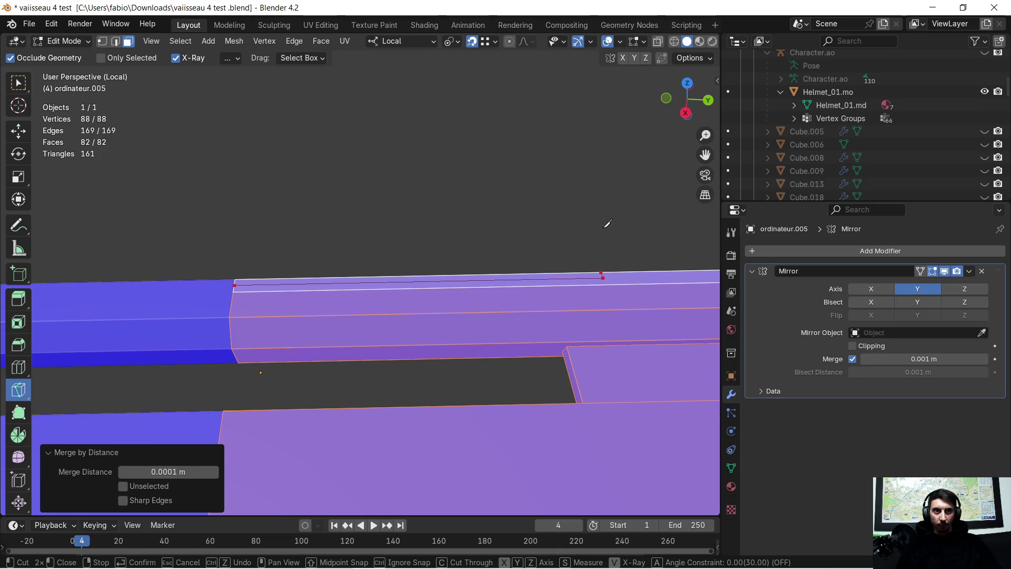
scroll(607, 224, "up", 5)
scroll(601, 237, "down", 4)
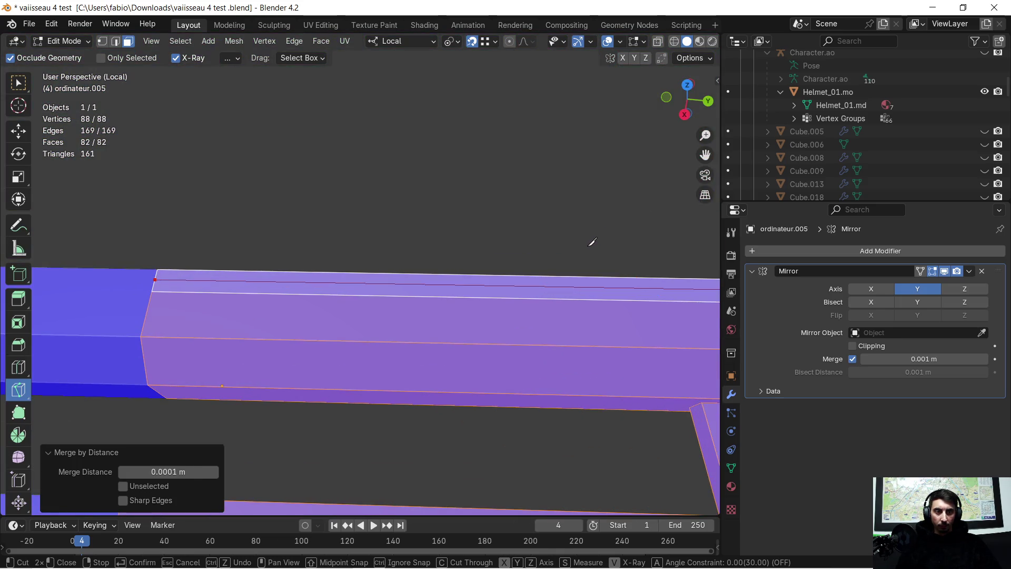
scroll(575, 230, "down", 1)
key("Return")
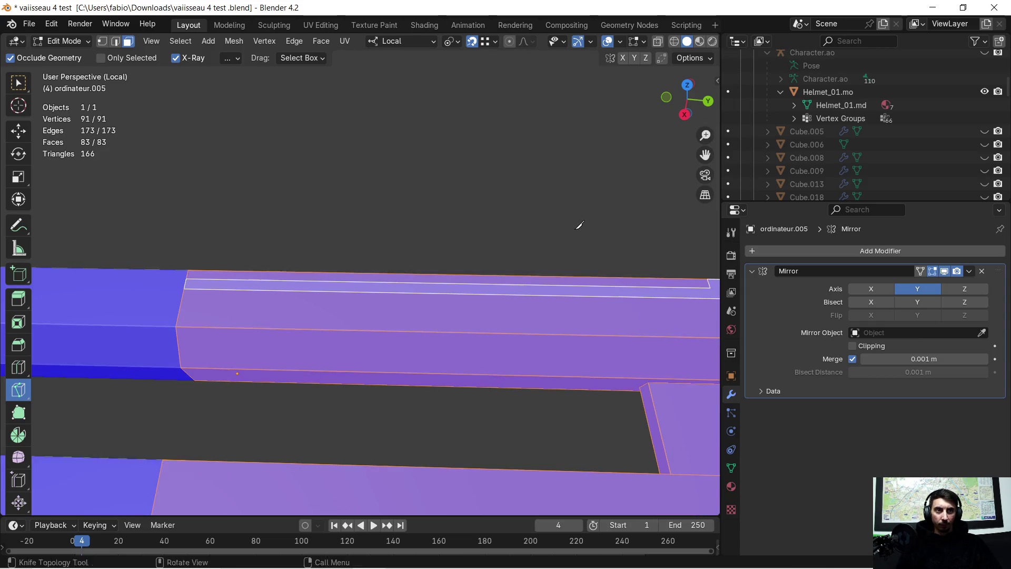
middle_click_drag(579, 224, 485, 230, "shift")
Select the thin strip face on the rail top and begin extruding it.
left_click(25, 90)
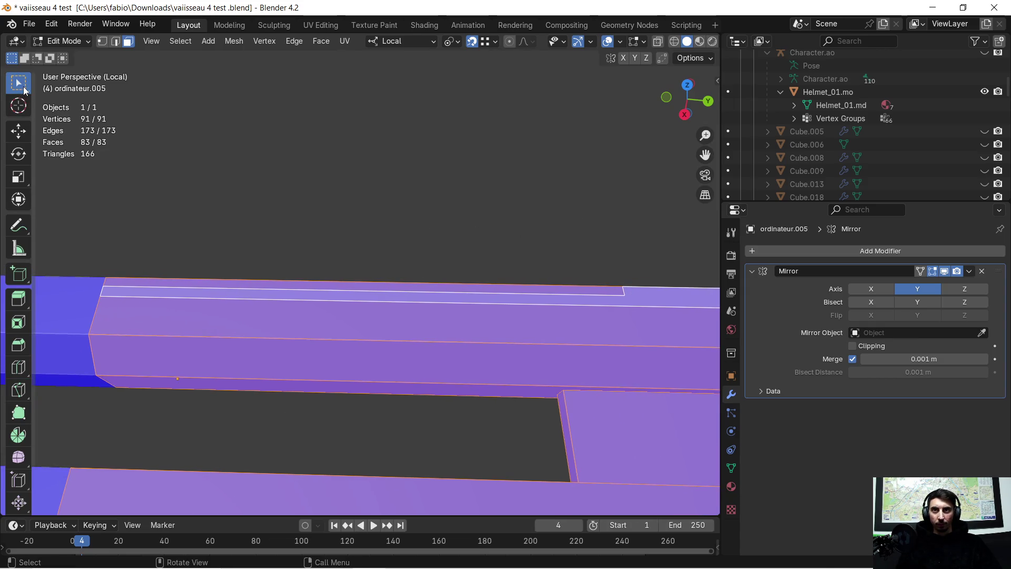
middle_click_drag(103, 125, 186, 249)
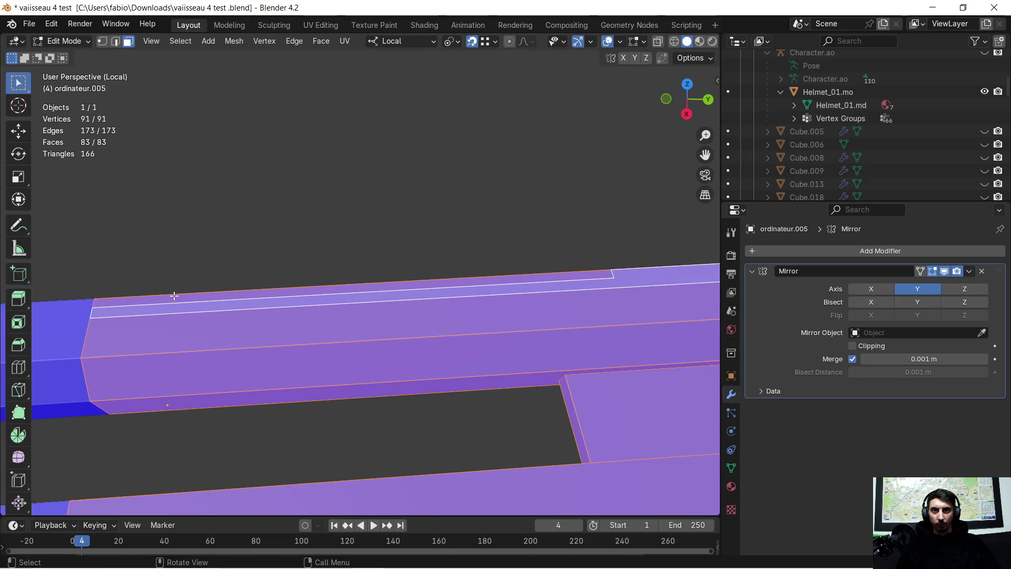
left_click(175, 296)
mouse_move(176, 296)
middle_mouse_down()
mouse_move(226, 210)
mouse_move(262, 233)
mouse_move(310, 242)
mouse_move(300, 227)
middle_mouse_up()
key("e")
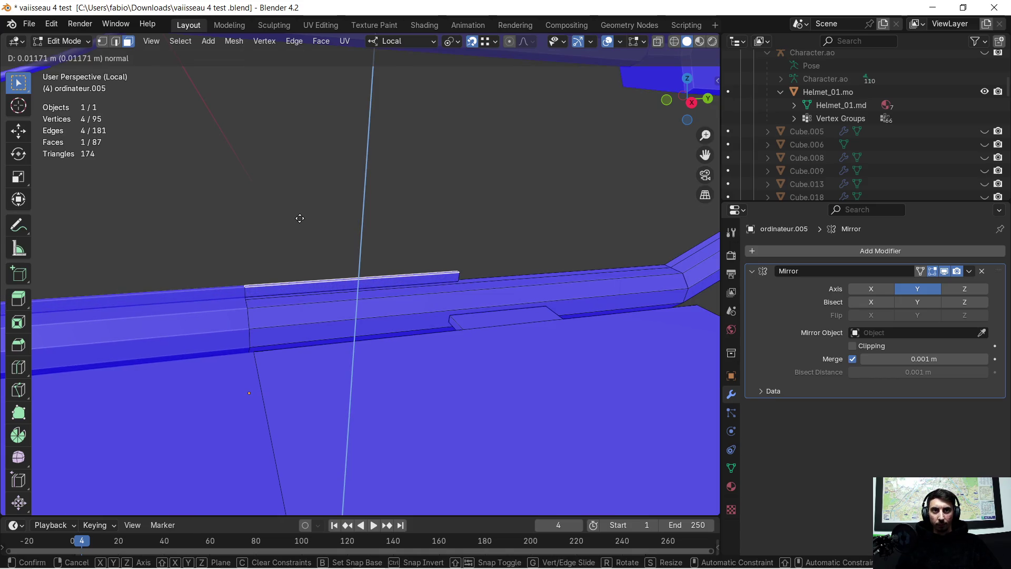
Extrude the rail-top strip upward into a ridge and inspect it from several sides.
left_click(299, 218)
mouse_move(330, 219)
middle_mouse_down()
mouse_move(286, 228)
mouse_move(254, 219)
middle_mouse_up()
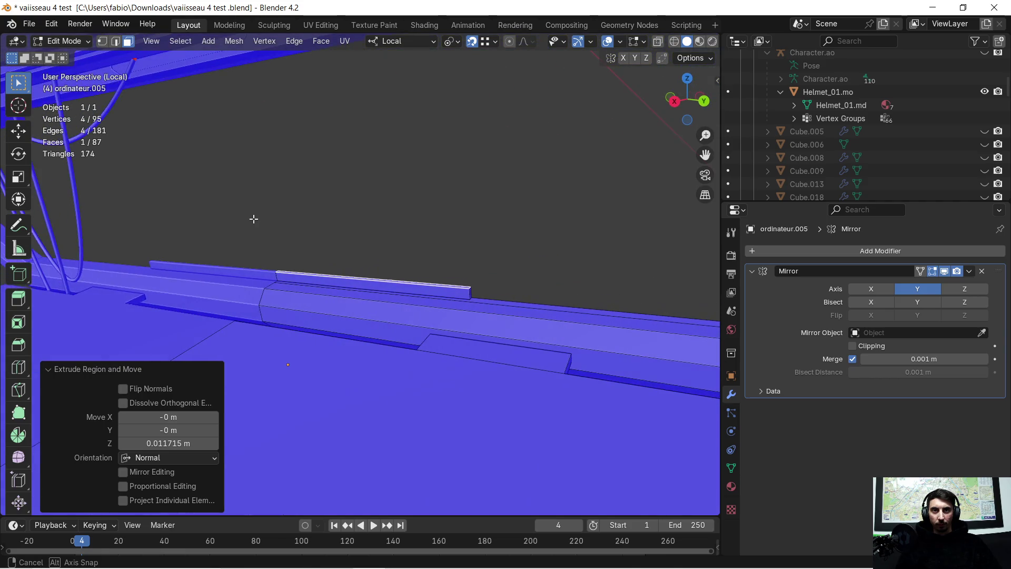
middle_click_drag(417, 253, 455, 250)
mouse_move(517, 249)
middle_mouse_down()
mouse_move(440, 287)
mouse_move(488, 283)
mouse_move(501, 289)
mouse_move(496, 301)
mouse_move(447, 290)
mouse_move(472, 279)
middle_mouse_up()
scroll(496, 300, "up", 3)
scroll(493, 297, "down", 1)
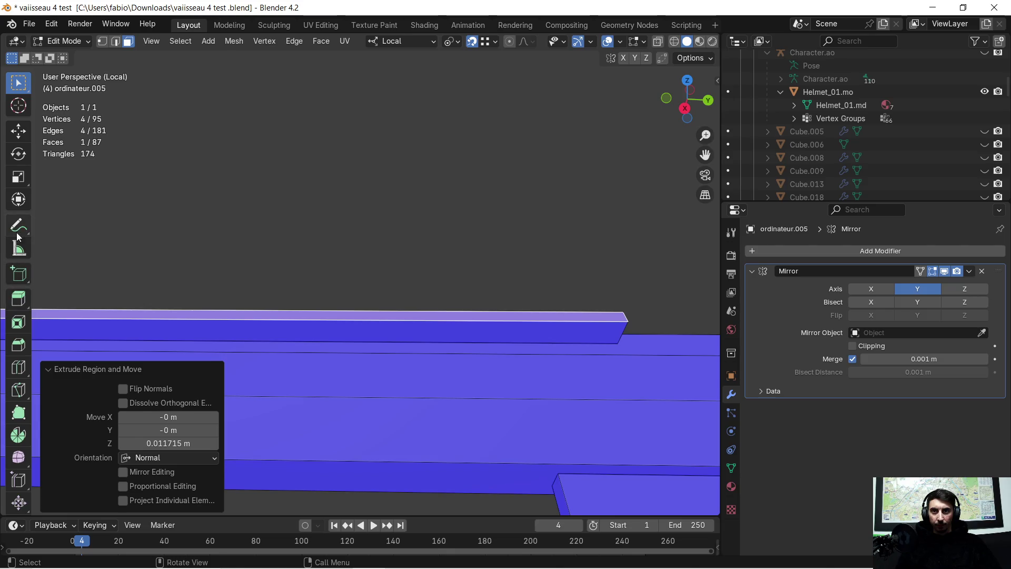
Knife-cut across the ridge's top to split it.
left_click(17, 391)
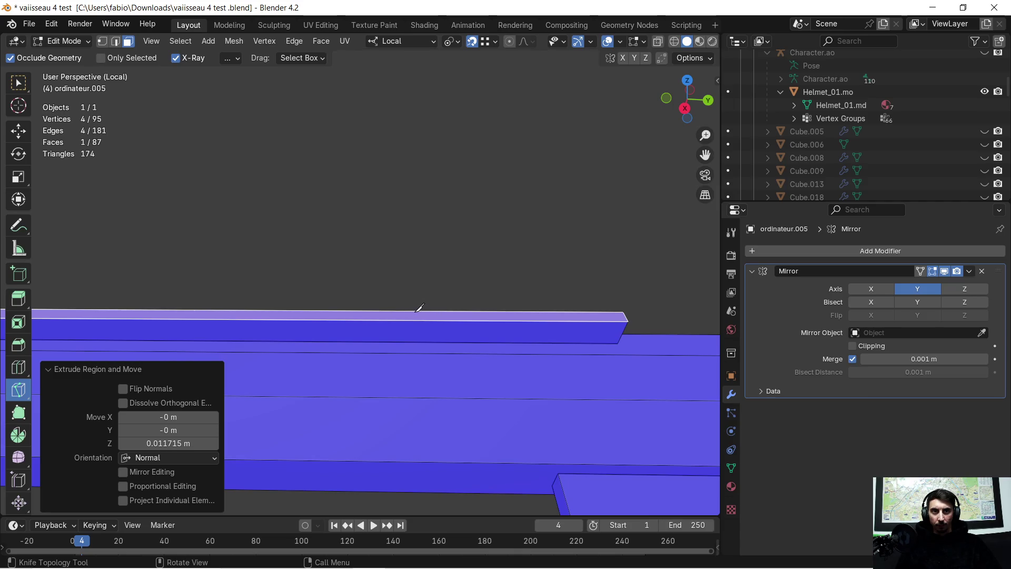
left_click(381, 315)
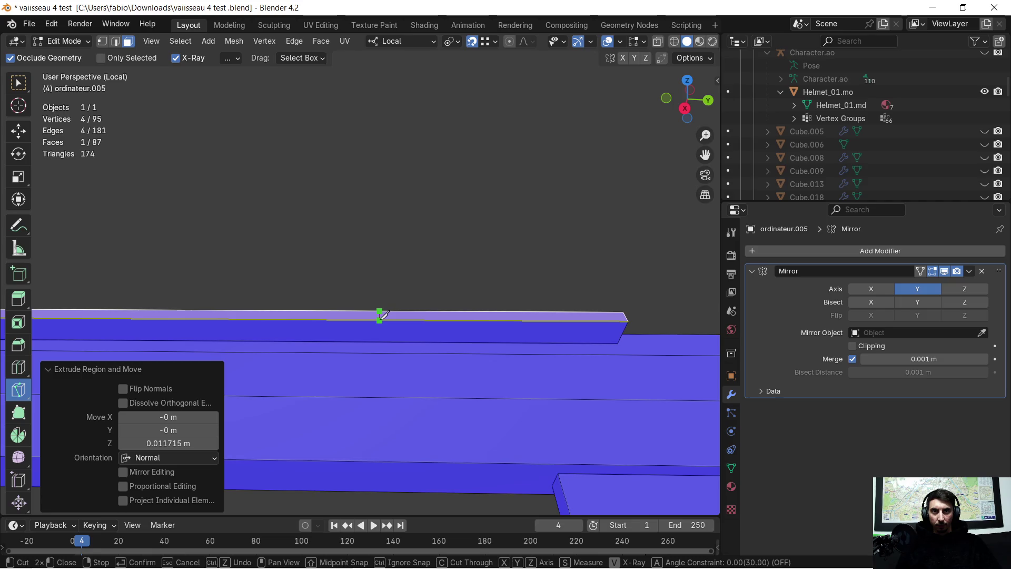
key("Return")
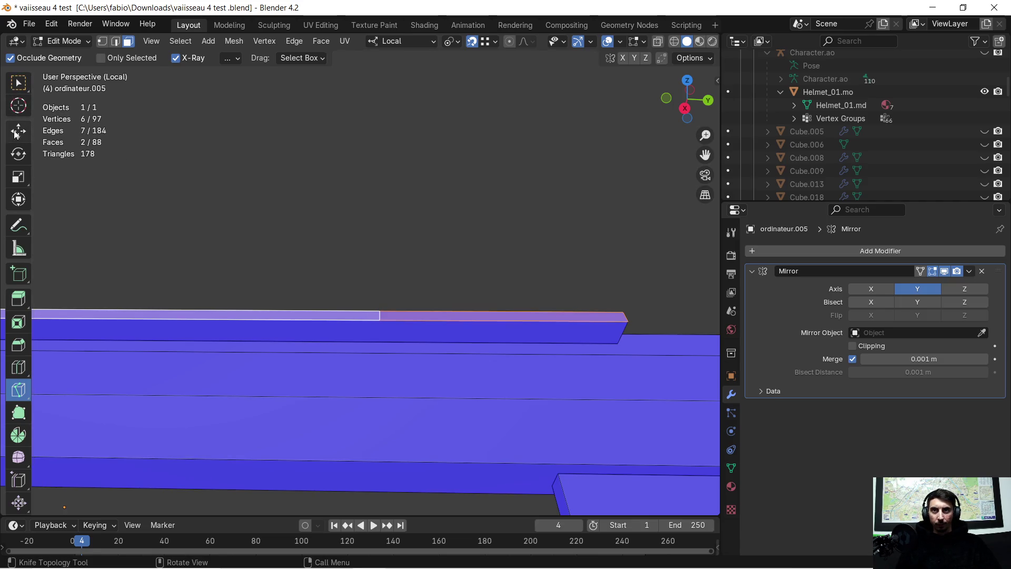
Raise one section of the split ridge top along Z into a slope.
left_click(15, 135)
left_click(235, 314)
mouse_move(235, 314)
middle_mouse_down()
mouse_move(248, 295)
mouse_move(217, 295)
mouse_move(219, 286)
middle_mouse_up()
key("g")
key("z")
key("z")
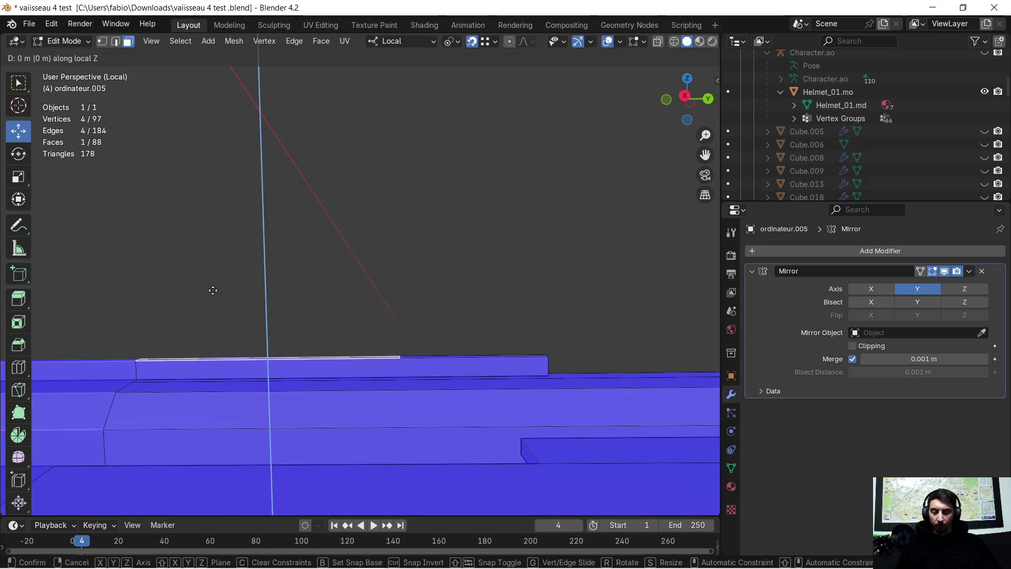
left_click(210, 268)
mouse_move(210, 267)
middle_mouse_down()
mouse_move(198, 271)
mouse_move(209, 283)
mouse_move(235, 280)
mouse_move(212, 268)
mouse_move(238, 262)
mouse_move(300, 300)
mouse_move(367, 310)
mouse_move(350, 310)
mouse_move(331, 287)
middle_mouse_up()
scroll(396, 286, "up", 5)
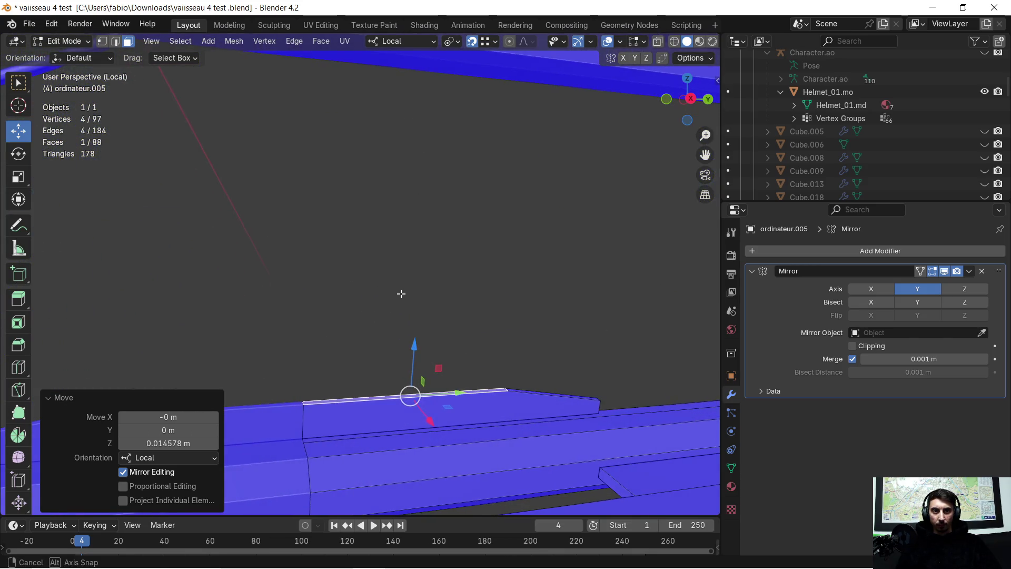
Undo the move and extrude the ridge section straight up along Z into a step.
key("ctrl+z")
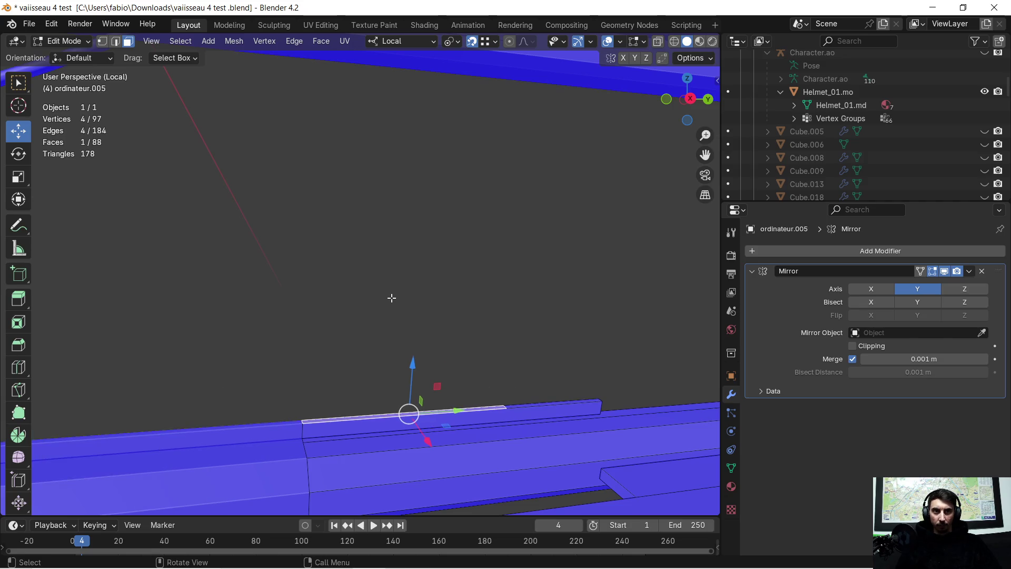
key("e")
key("z")
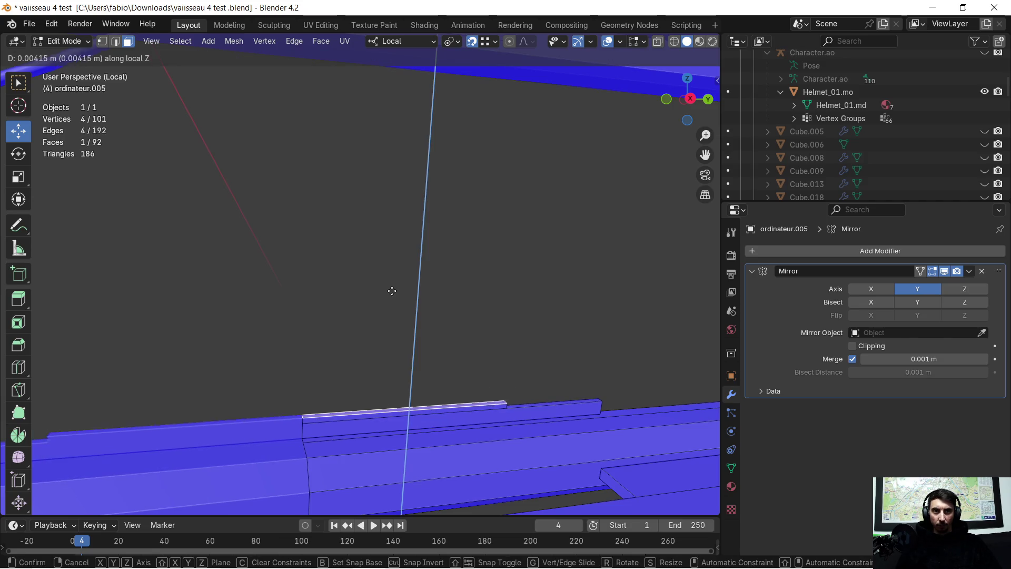
left_click(390, 278)
mouse_move(428, 279)
middle_mouse_down()
mouse_move(490, 294)
mouse_move(429, 318)
mouse_move(524, 439)
mouse_move(399, 297)
middle_mouse_up()
In edge select, bevel the step's end corner edge with Ctrl+B.
left_click(115, 44)
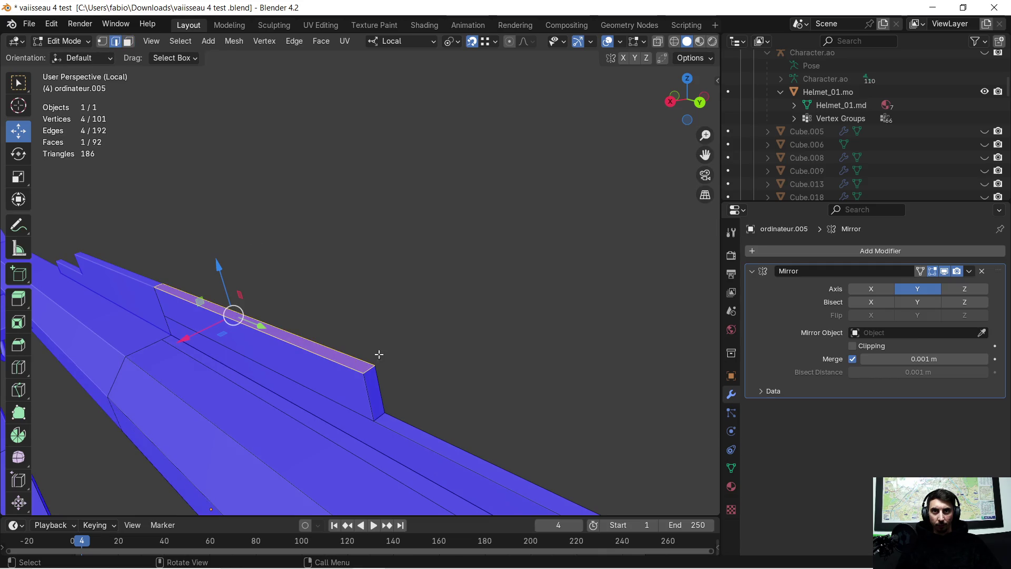
left_click(373, 370)
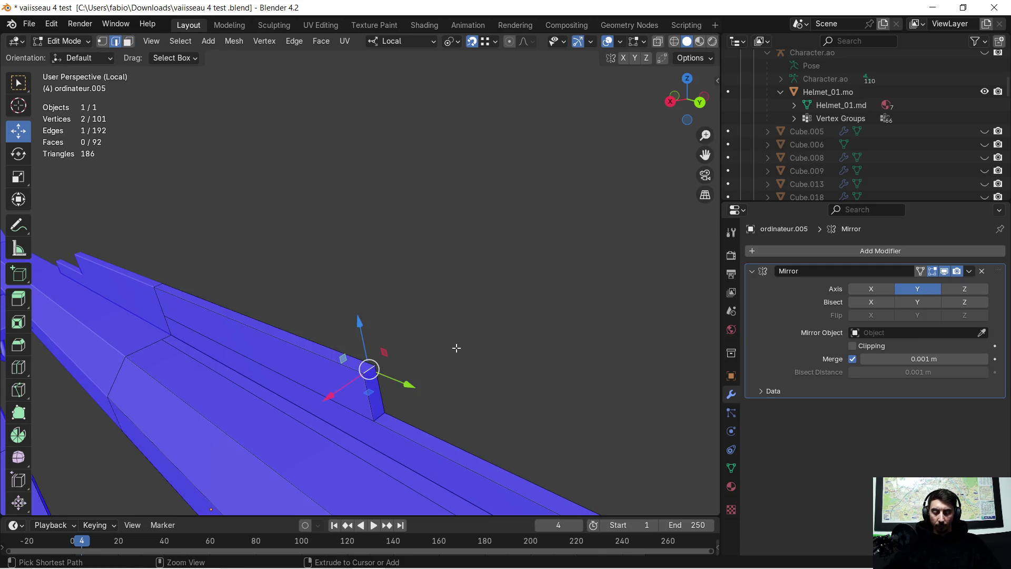
key("ctrl+b")
left_click(487, 369)
mouse_move(488, 369)
middle_mouse_down()
mouse_move(429, 361)
mouse_move(459, 337)
middle_mouse_up()
left_click(363, 253)
mouse_move(350, 226)
middle_mouse_down()
mouse_move(334, 232)
mouse_move(400, 238)
mouse_move(438, 260)
mouse_move(414, 260)
middle_mouse_up()
Redo the end-corner bevel, settling on a 0.13 m single-segment width.
key("ctrl+z")
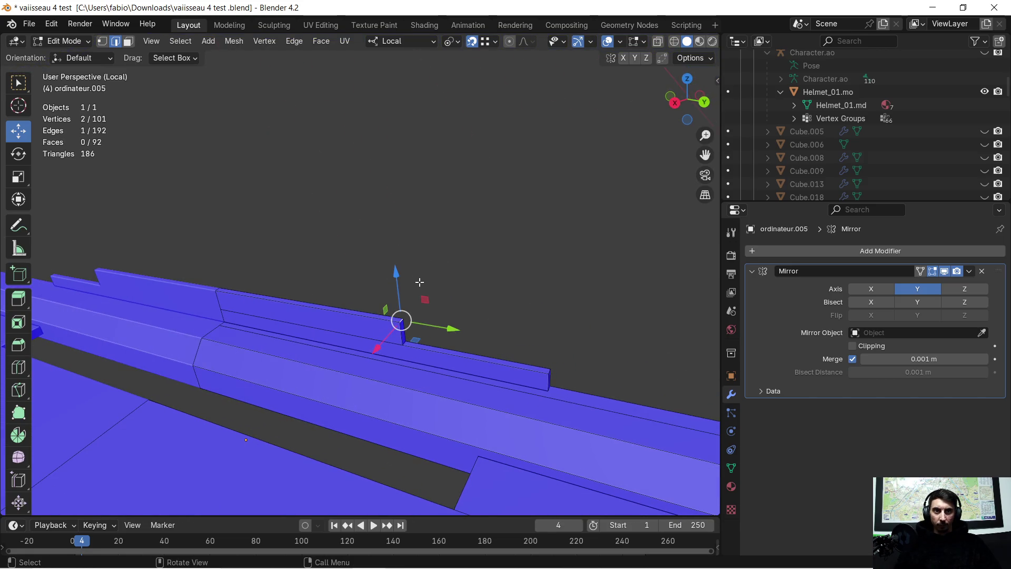
key("ctrl+b")
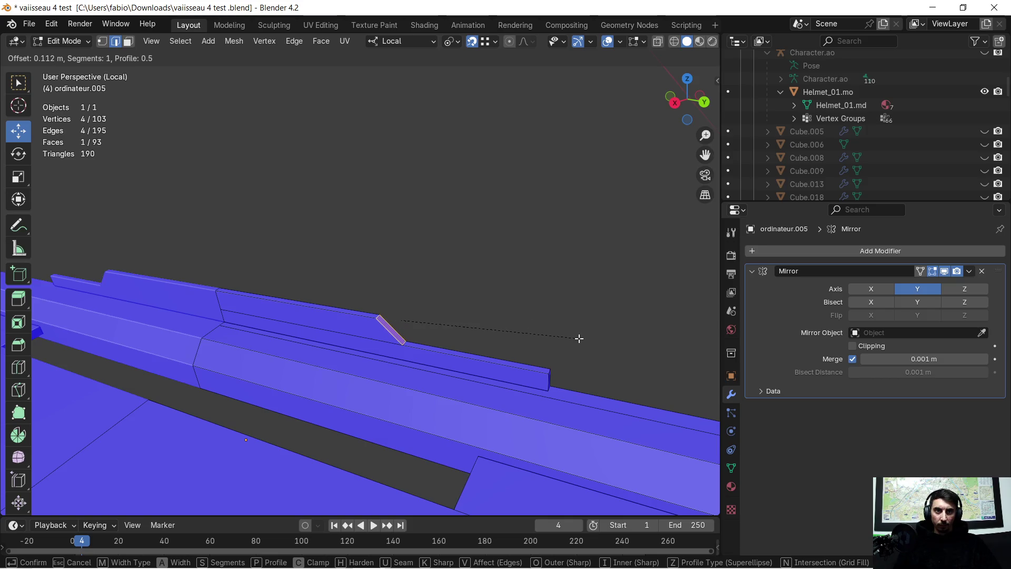
left_click(580, 338)
mouse_move(533, 292)
middle_mouse_down()
mouse_move(495, 300)
mouse_move(552, 263)
mouse_move(395, 249)
middle_mouse_up()
left_click(386, 230)
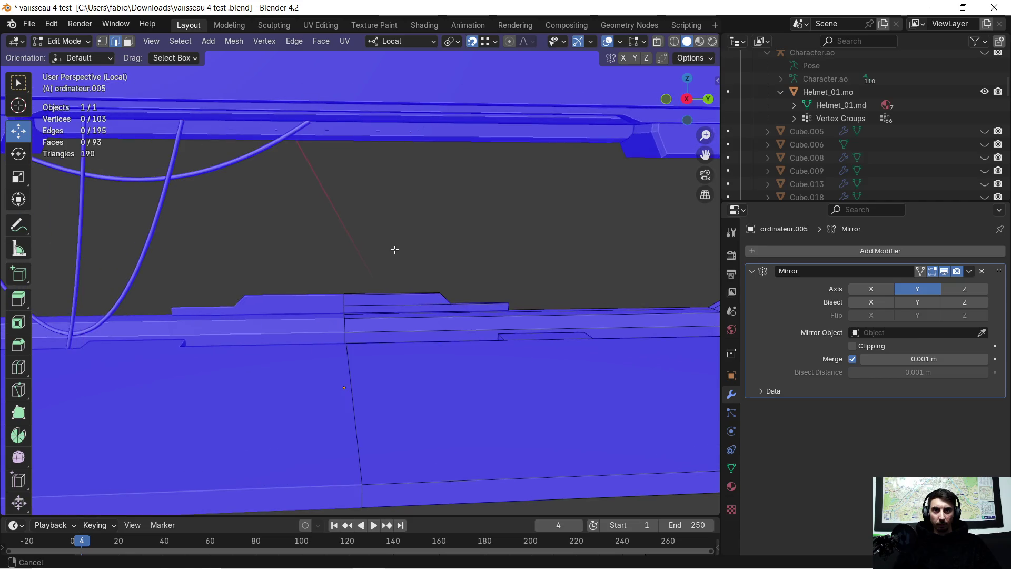
Bevel the edge at the step's other end and return to Object Mode.
mouse_move(607, 283)
middle_mouse_down()
mouse_move(544, 323)
mouse_move(623, 389)
mouse_move(447, 206)
mouse_move(436, 235)
mouse_move(356, 264)
mouse_move(294, 226)
mouse_move(322, 269)
mouse_move(332, 257)
middle_mouse_up()
key("ctrl+b")
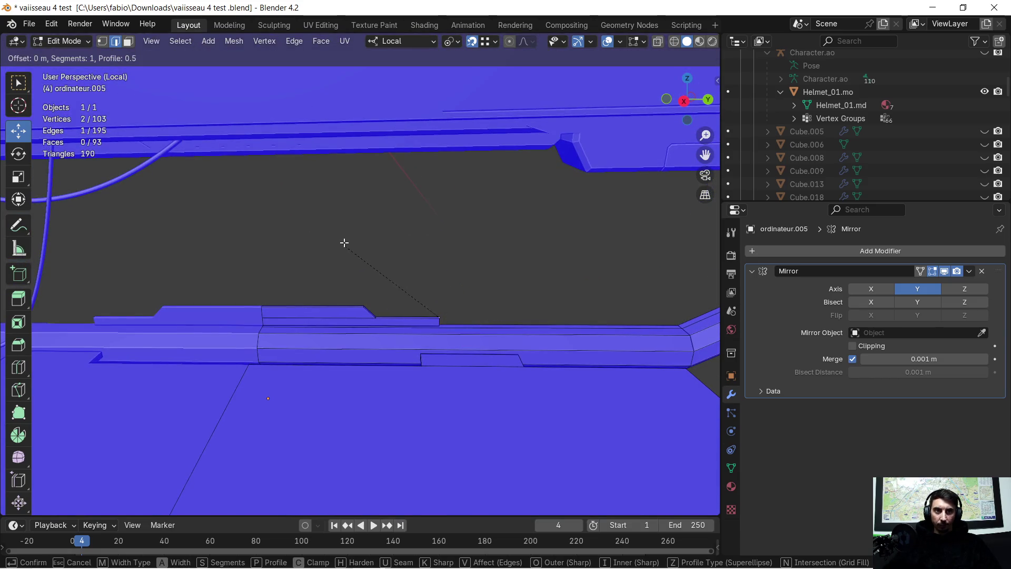
left_click(561, 221)
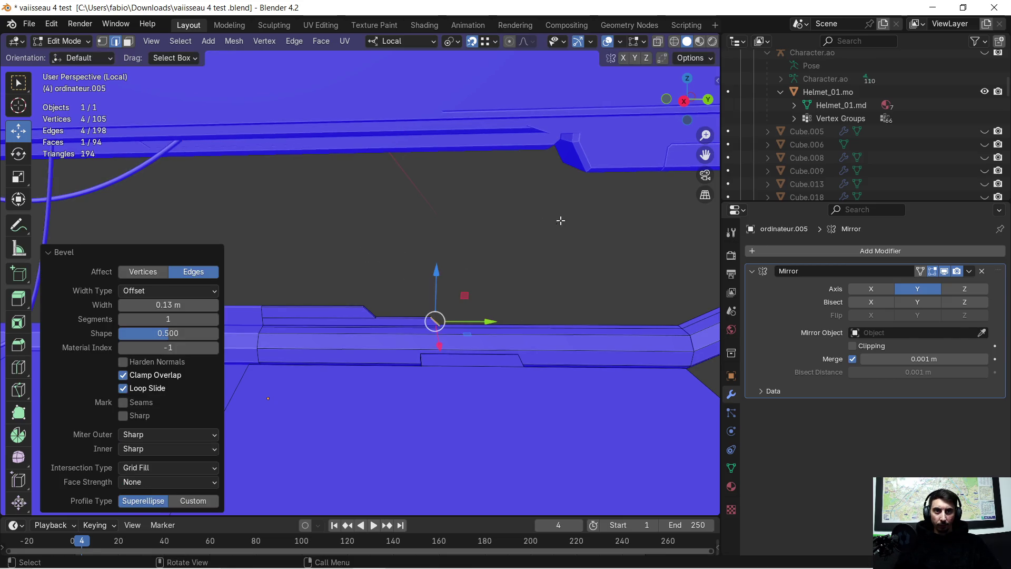
left_click(415, 242)
mouse_move(415, 241)
middle_mouse_down()
mouse_move(386, 235)
mouse_move(400, 228)
mouse_move(382, 237)
mouse_move(428, 327)
mouse_move(422, 305)
mouse_move(414, 388)
mouse_move(474, 397)
mouse_move(426, 372)
mouse_move(462, 364)
mouse_move(436, 361)
middle_mouse_up()
scroll(381, 237, "down", 5)
key("Tab")
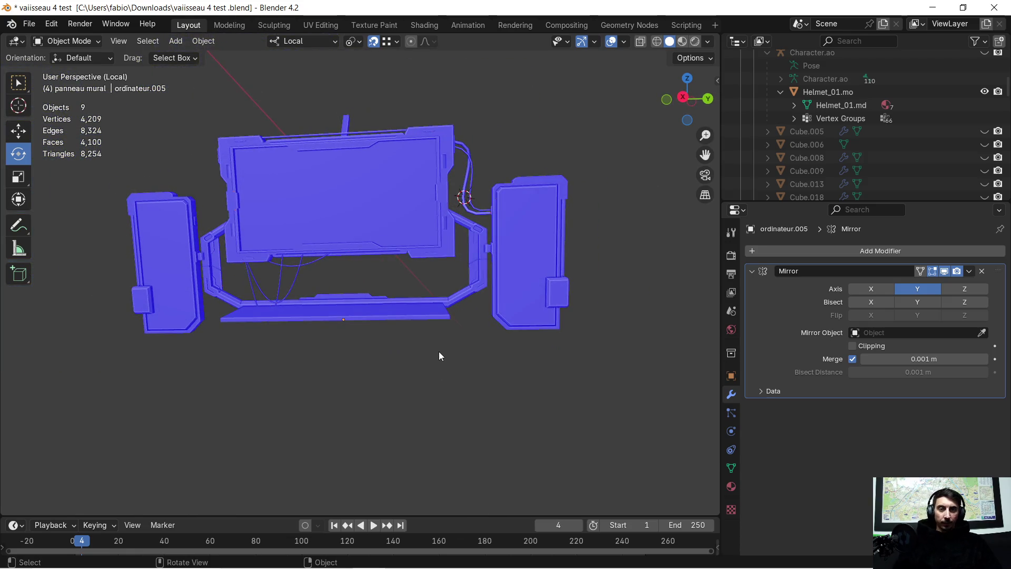
Zoom in on the console frame's lower ledge and enter Edit Mode on its mesh.
scroll(434, 363, "up", 2)
mouse_move(355, 383)
middle_mouse_down()
mouse_move(473, 391)
mouse_move(440, 396)
mouse_move(371, 372)
mouse_move(435, 413)
mouse_move(523, 413)
mouse_move(558, 430)
middle_mouse_up()
scroll(414, 282, "up", 3)
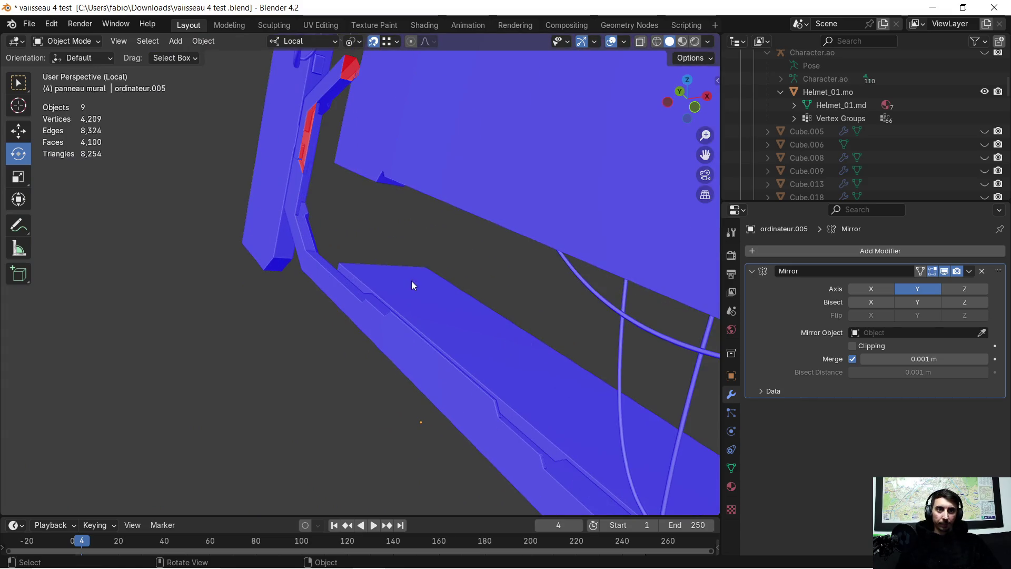
mouse_move(388, 290)
middle_mouse_down()
mouse_move(463, 308)
mouse_move(474, 293)
mouse_move(273, 279)
mouse_move(365, 280)
mouse_move(389, 254)
mouse_move(251, 285)
mouse_move(413, 292)
mouse_move(339, 306)
mouse_move(378, 289)
middle_mouse_up()
key("Tab")
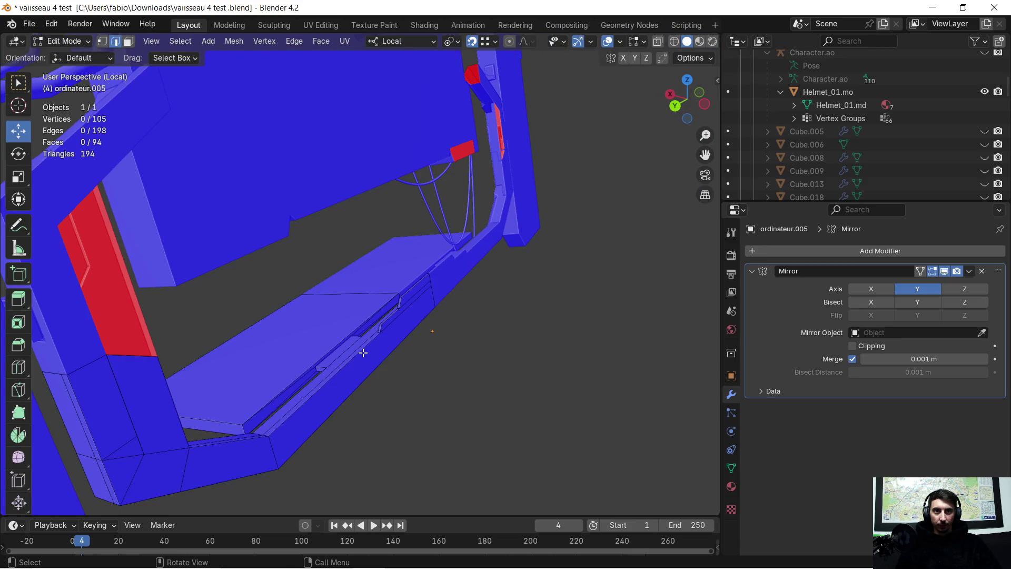
Select the inner edges running along the bottom ledge of the frame.
middle_click_drag(366, 353, 514, 333)
mouse_move(272, 355)
middle_mouse_down()
mouse_move(253, 390)
mouse_move(417, 311)
mouse_move(501, 323)
mouse_move(470, 358)
mouse_move(612, 377)
mouse_move(443, 293)
mouse_move(472, 382)
middle_mouse_up()
left_click(445, 343, "shift")
left_click(350, 246, "shift")
left_click(312, 197, "shift")
mouse_move(311, 197)
middle_mouse_down()
mouse_move(295, 324)
mouse_move(356, 274)
mouse_move(370, 277)
mouse_move(355, 286)
mouse_move(366, 274)
mouse_move(501, 270)
mouse_move(551, 289)
mouse_move(594, 258)
mouse_move(474, 280)
mouse_move(448, 253)
mouse_move(458, 234)
mouse_move(278, 189)
mouse_move(327, 271)
mouse_move(354, 286)
mouse_move(416, 262)
middle_mouse_up()
left_click(586, 259, "shift")
Extrude the ledge edges upward, snapped to the frame top at about 0.298 m.
key("e")
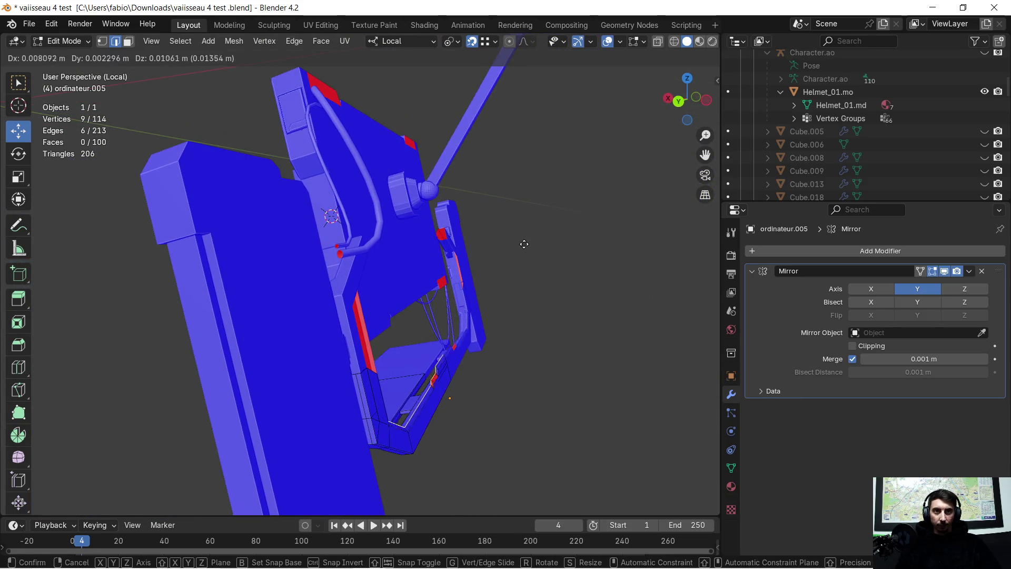
key("z")
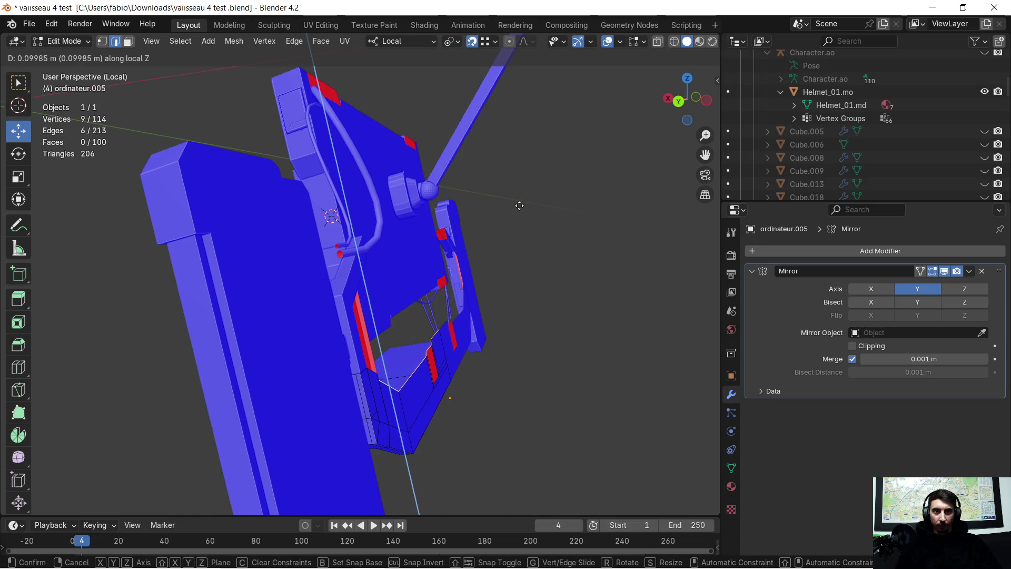
key("Escape")
key("ctrl+z")
mouse_move(519, 128)
middle_mouse_down()
mouse_move(429, 364)
mouse_move(446, 360)
middle_mouse_up()
key("e")
key("z")
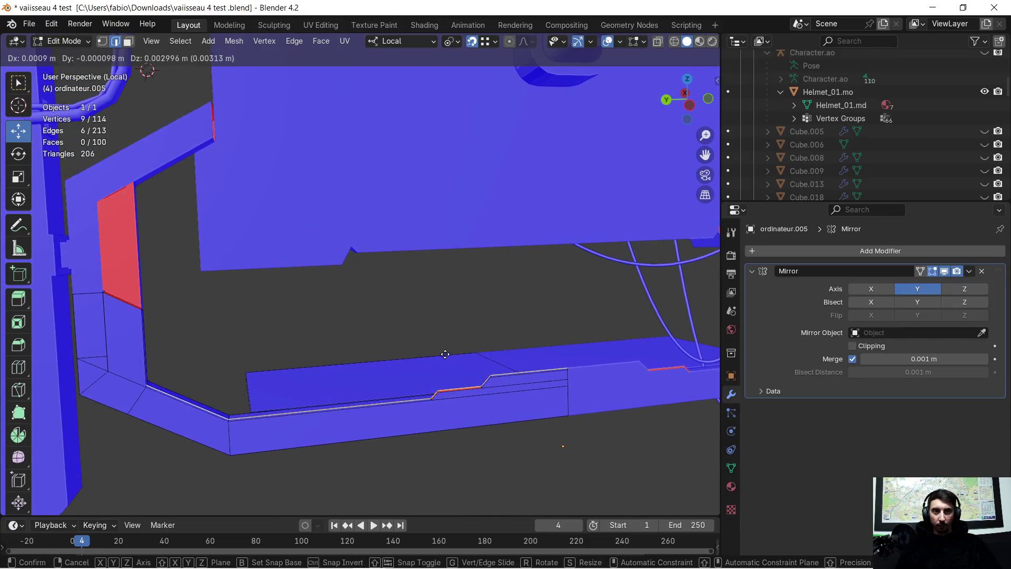
left_click(442, 188)
key("ctrl+z")
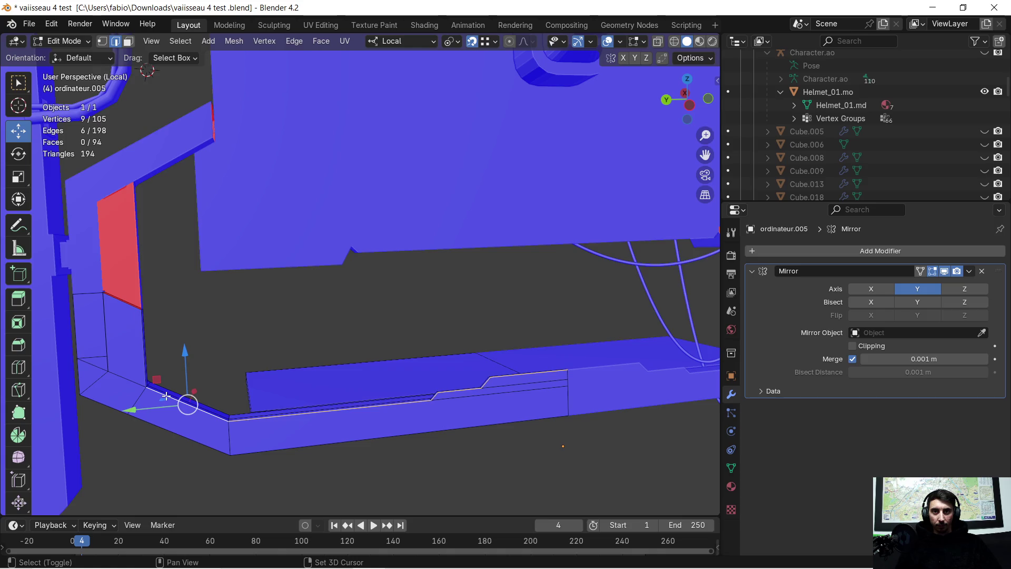
mouse_move(224, 374)
middle_mouse_down()
mouse_move(355, 334)
mouse_move(319, 348)
mouse_move(282, 345)
middle_mouse_up()
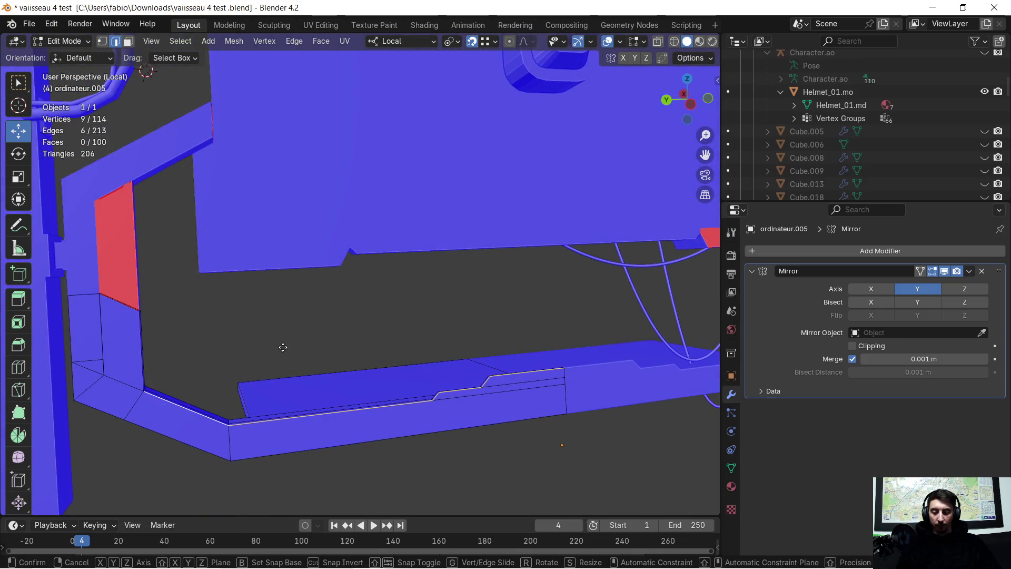
key("e")
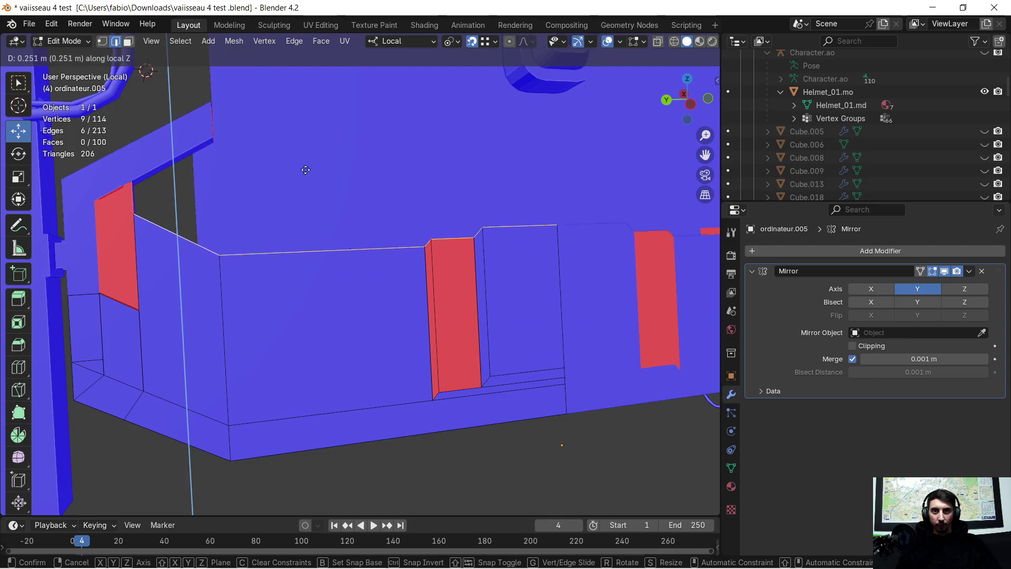
key("ctrl")
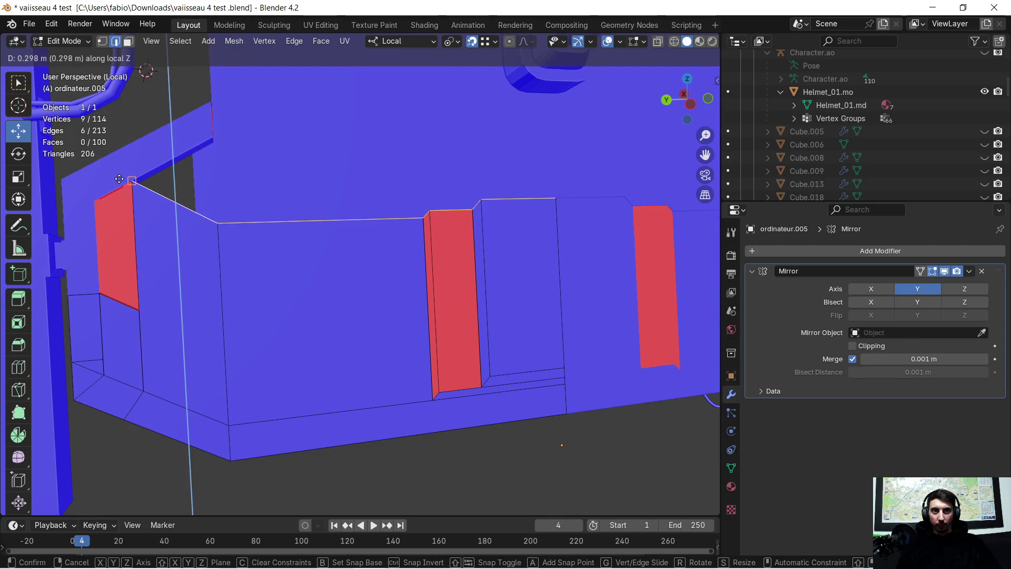
left_click(120, 179)
Delete the vertical edge and faces at the left end of the extruded wall.
mouse_move(174, 211)
middle_mouse_down()
mouse_move(256, 224)
mouse_move(235, 210)
middle_mouse_up()
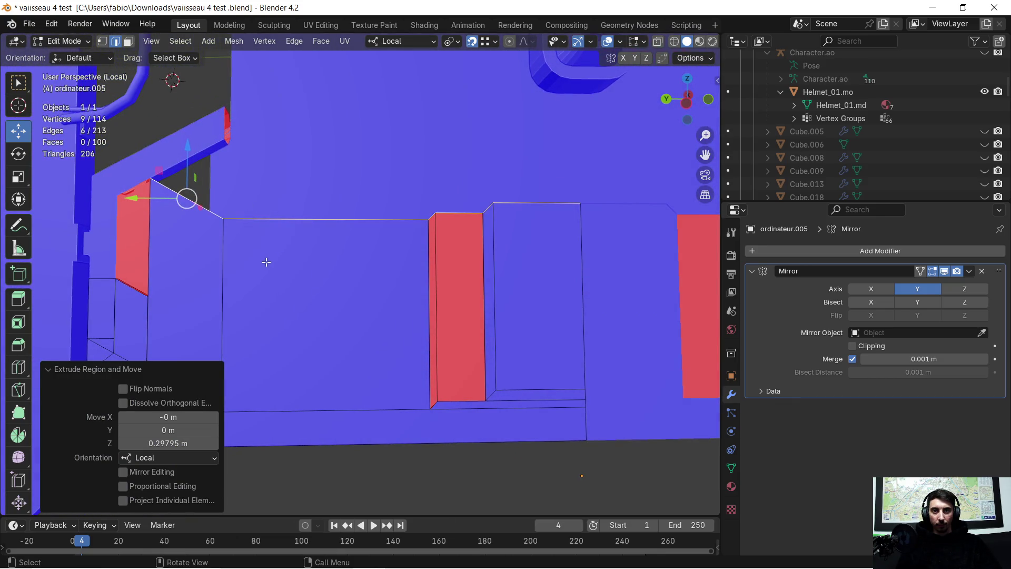
mouse_move(256, 295)
middle_mouse_down()
mouse_move(346, 310)
mouse_move(358, 288)
middle_mouse_up()
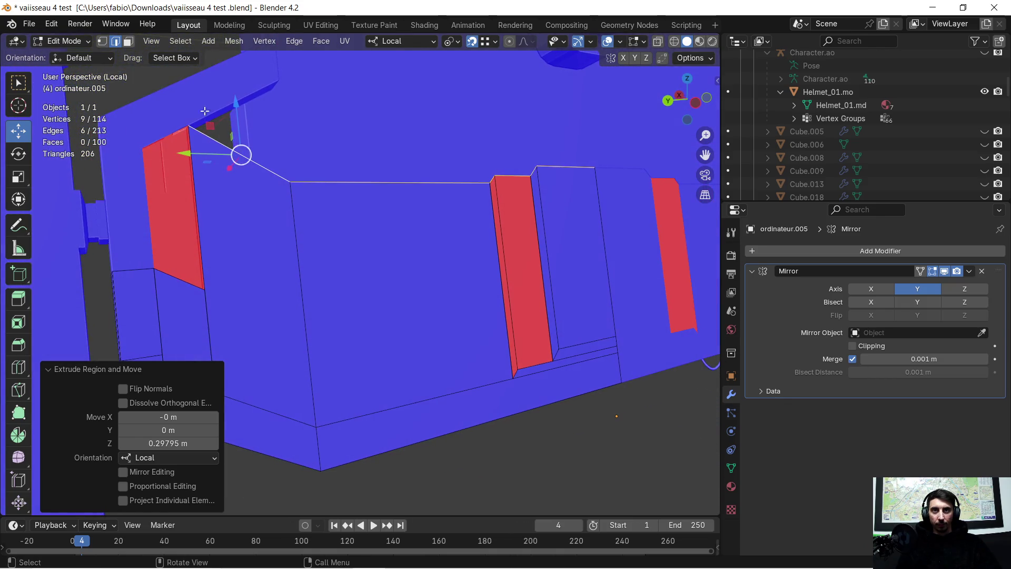
left_click(291, 270)
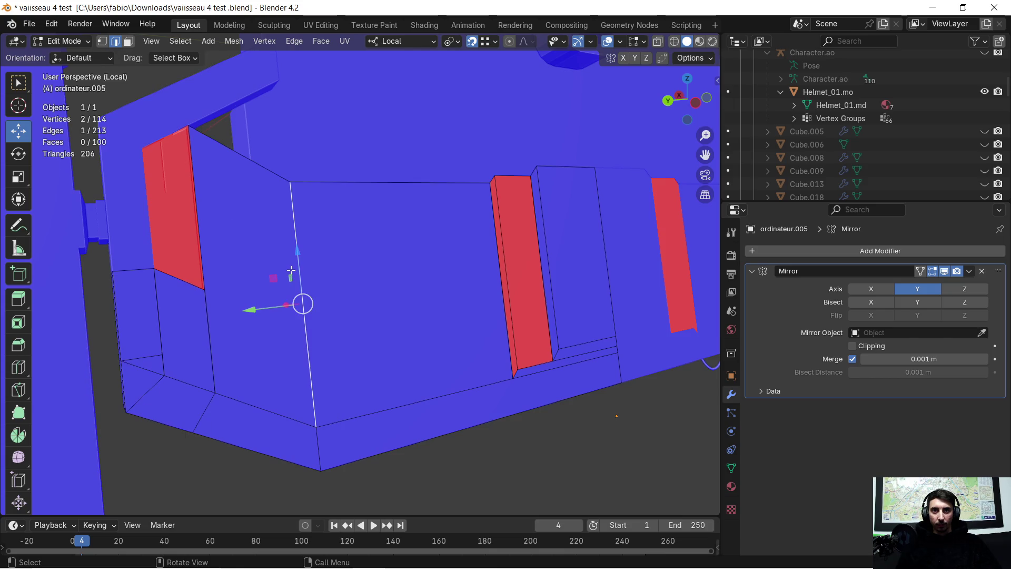
key("x")
left_click(292, 256)
Delete the remaining vertical edges so only the top and bottom outline remain.
mouse_move(294, 255)
middle_mouse_down()
mouse_move(511, 235)
mouse_move(336, 246)
middle_mouse_up()
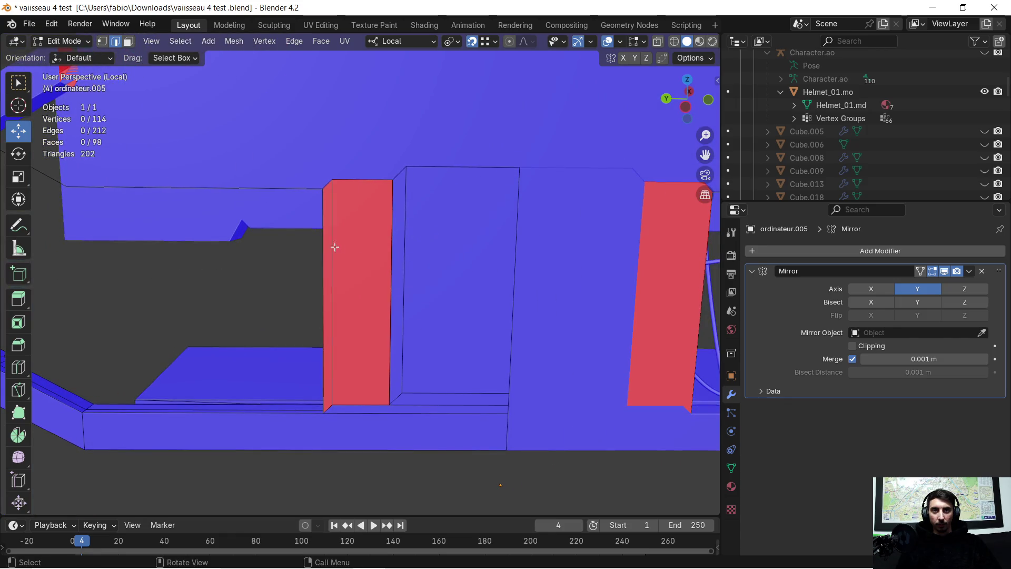
left_click(333, 242, "shift")
left_click(387, 229, "shift")
left_click(405, 219, "shift")
key("x")
left_click(410, 219)
middle_click_drag(406, 222, 402, 236)
left_click(327, 307, "shift")
key("x")
left_click(327, 254)
Select the long top outline edge together with the bottom ledge edges.
mouse_move(327, 253)
middle_mouse_down()
mouse_move(360, 243)
mouse_move(325, 223)
mouse_move(356, 226)
mouse_move(403, 203)
middle_mouse_up()
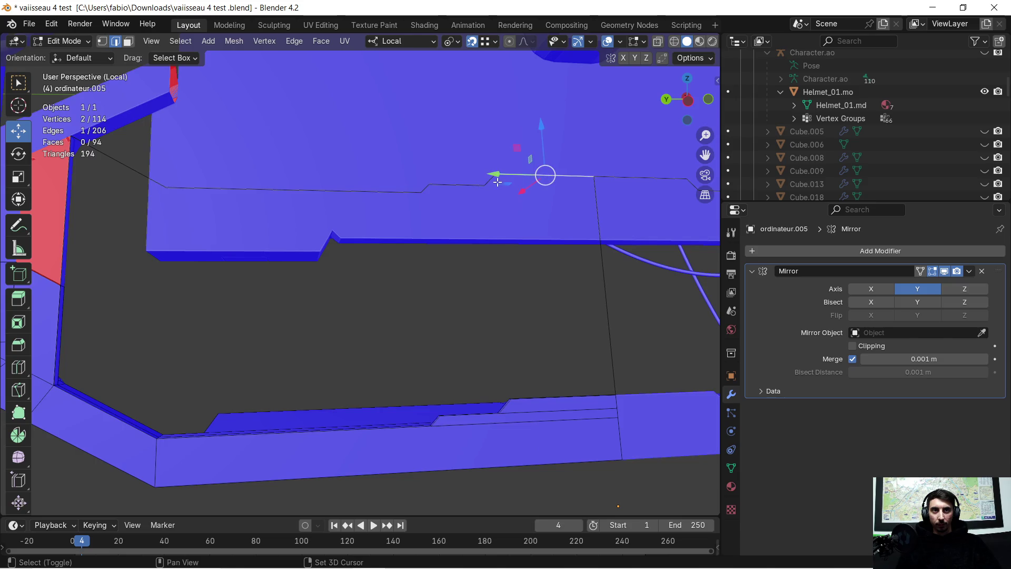
left_click(374, 195, "shift")
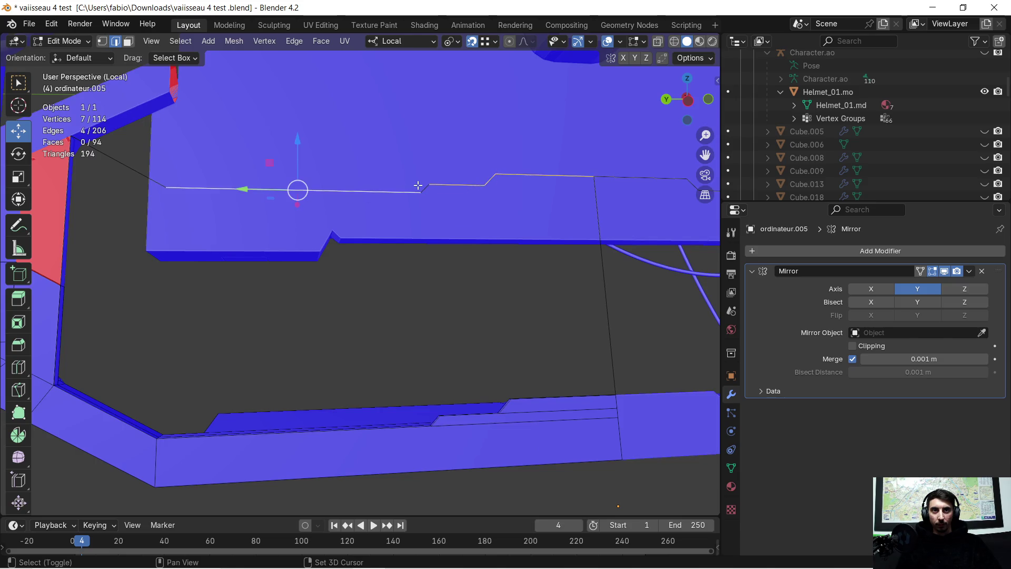
mouse_move(117, 170)
middle_mouse_down()
mouse_move(113, 343)
mouse_move(200, 289)
mouse_move(241, 336)
middle_mouse_up()
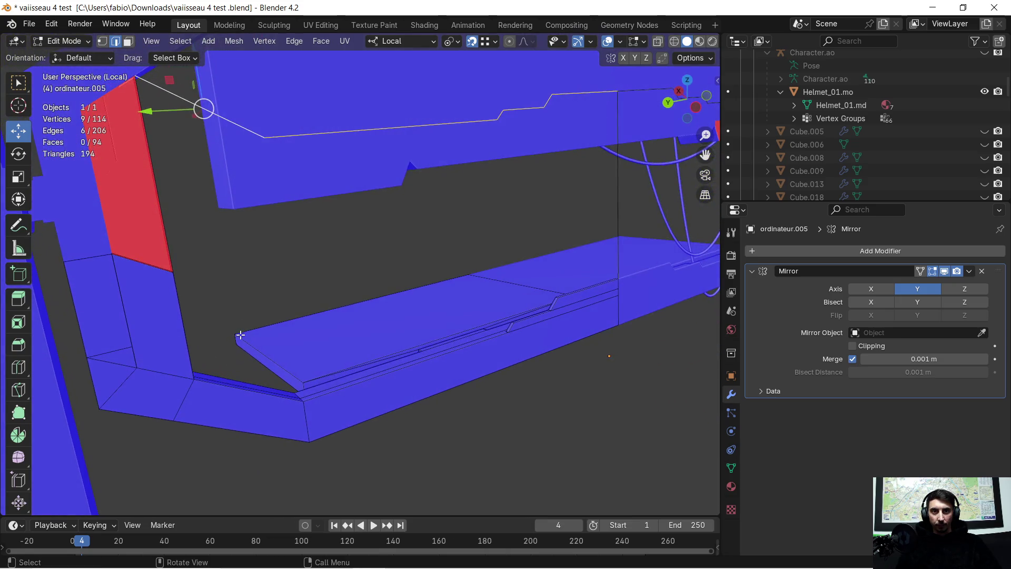
left_click(248, 398, "shift")
left_click(378, 383, "shift")
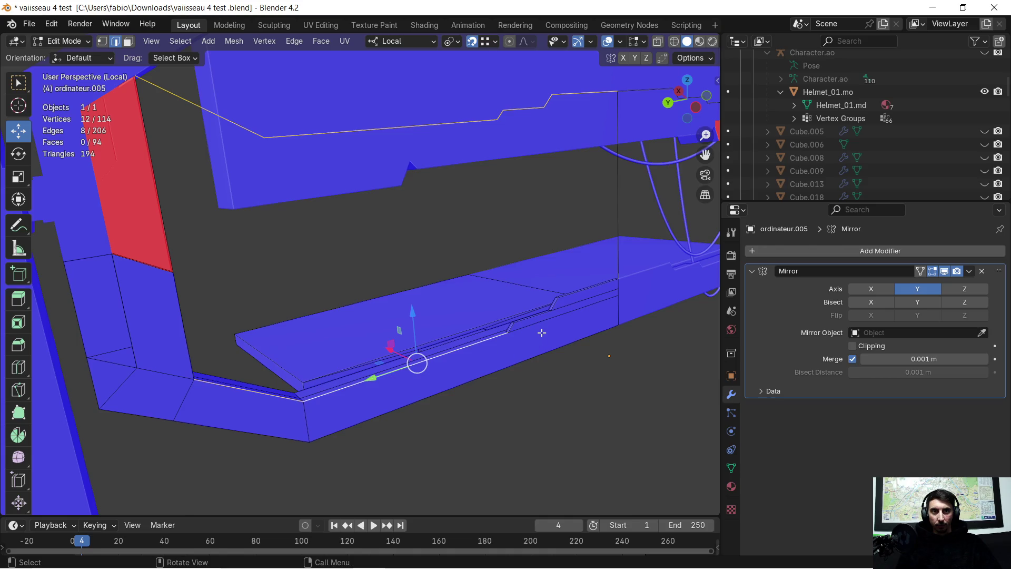
left_click(522, 325, "shift")
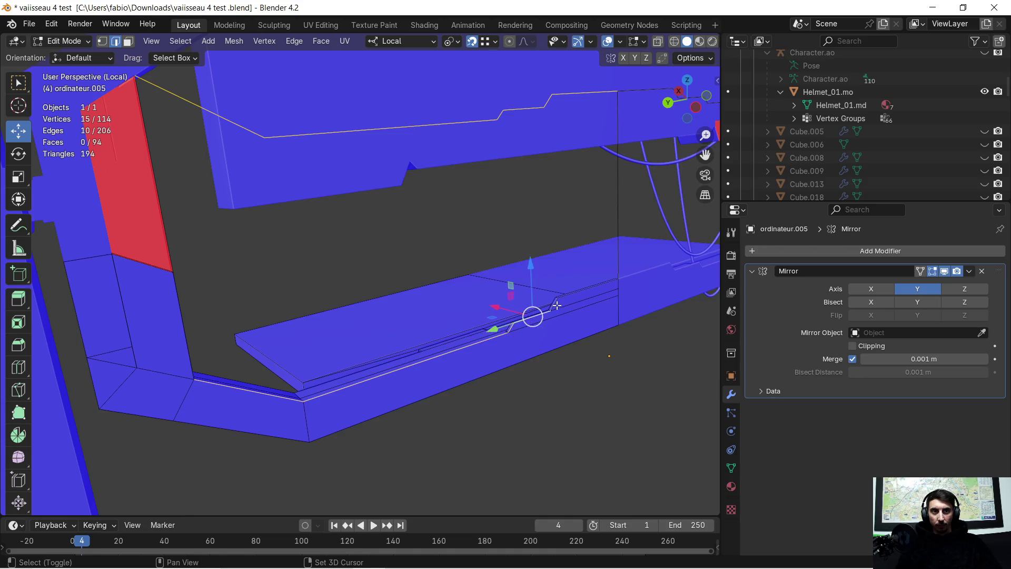
mouse_move(574, 297)
middle_mouse_down()
mouse_move(537, 250)
mouse_move(479, 253)
mouse_move(503, 261)
mouse_move(491, 263)
mouse_move(706, 260)
middle_mouse_up()
Add the strip's left boundary edge and fill the outline with a single face.
key("f")
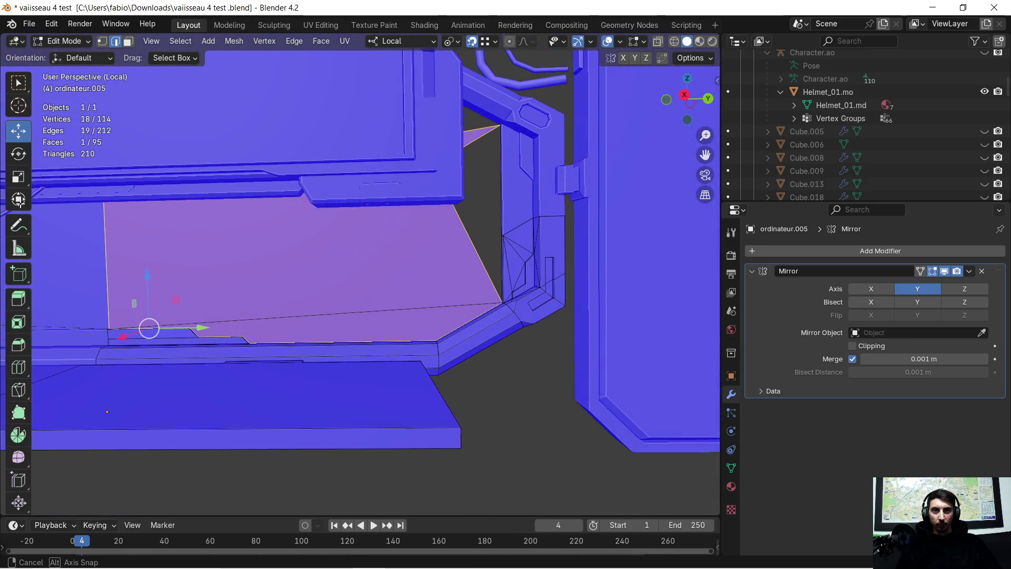
key("ctrl+z")
mouse_move(148, 252)
middle_mouse_down()
mouse_move(191, 289)
mouse_move(217, 283)
mouse_move(161, 269)
middle_mouse_up()
mouse_move(301, 241)
middle_mouse_down()
mouse_move(57, 277)
mouse_move(144, 262)
mouse_move(301, 276)
mouse_move(259, 284)
mouse_move(188, 271)
mouse_move(191, 255)
mouse_move(121, 163)
mouse_move(100, 210)
mouse_move(235, 226)
mouse_move(196, 204)
middle_mouse_up()
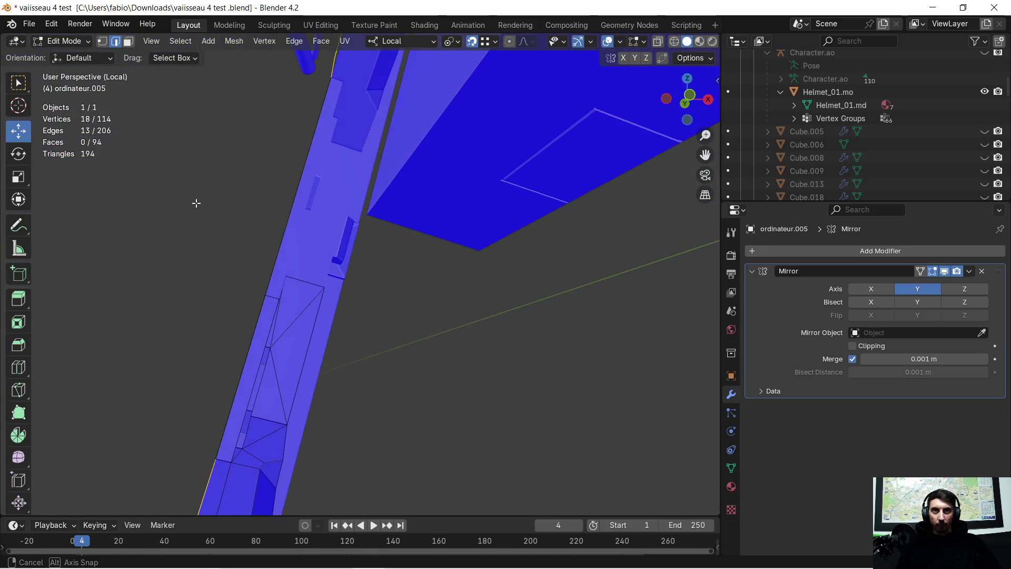
left_click(310, 146, "shift")
mouse_move(245, 265)
middle_mouse_down()
mouse_move(295, 279)
mouse_move(352, 278)
mouse_move(388, 303)
mouse_move(459, 279)
mouse_move(361, 316)
mouse_move(404, 302)
mouse_move(451, 318)
middle_mouse_up()
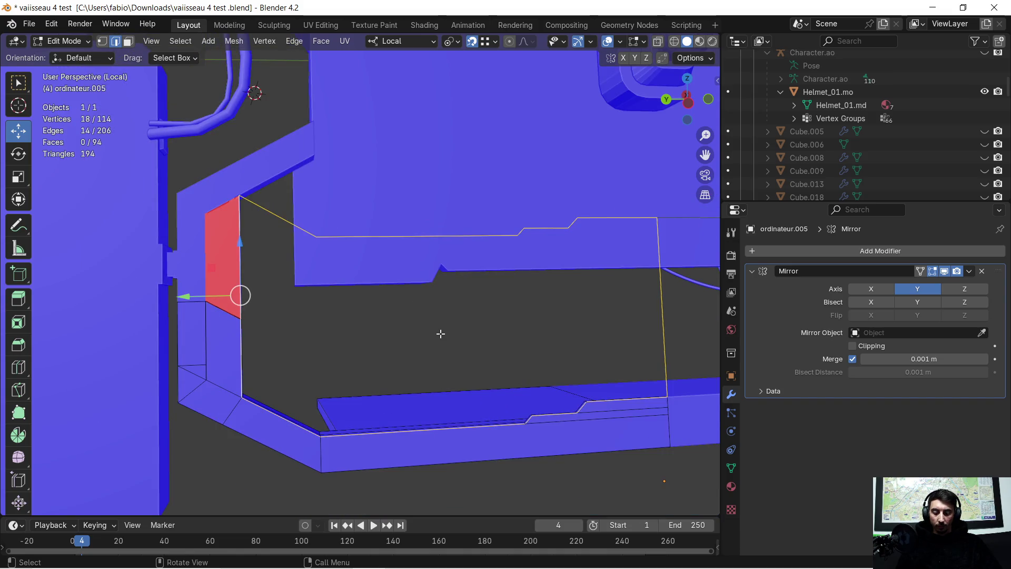
key("f")
key("ctrl+z")
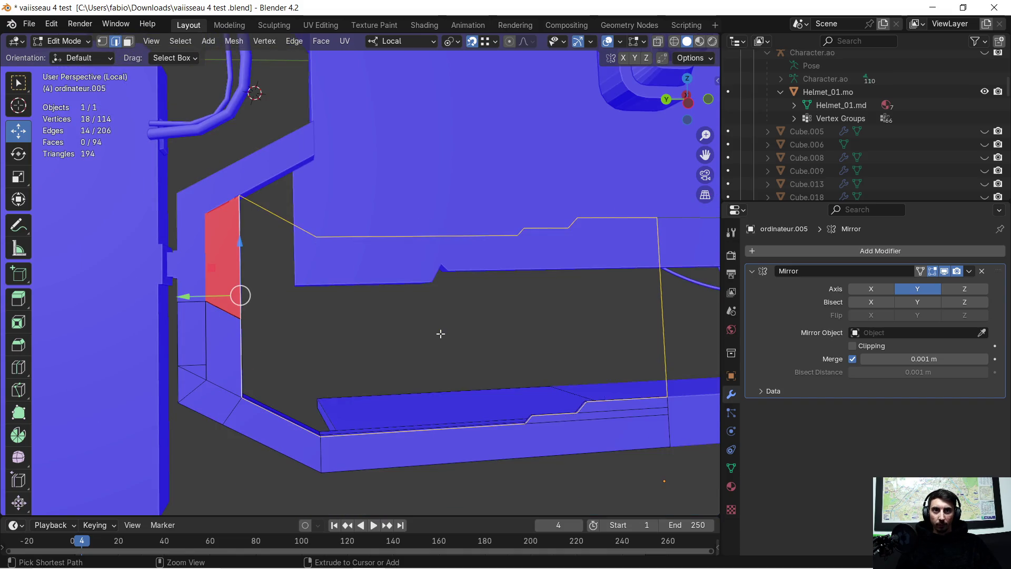
mouse_move(453, 327)
middle_mouse_down()
mouse_move(343, 354)
mouse_move(357, 353)
mouse_move(260, 330)
mouse_move(204, 282)
mouse_move(132, 276)
mouse_move(397, 323)
mouse_move(379, 289)
mouse_move(283, 305)
mouse_move(386, 287)
mouse_move(291, 186)
middle_mouse_up()
key("f")
Flip the normals of the new back-wall face in face select mode.
left_click(128, 41)
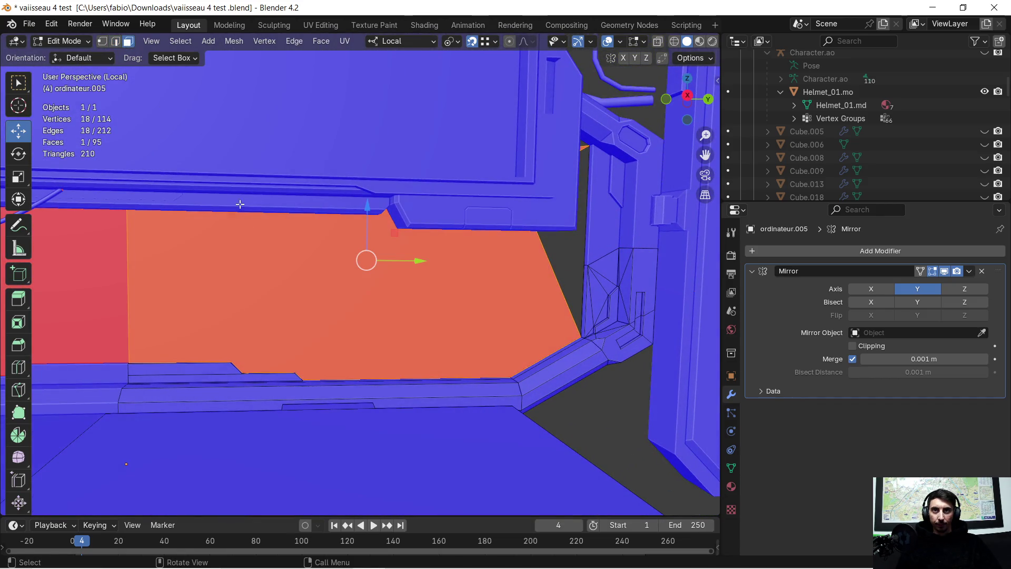
left_click(264, 253)
right_click(264, 253)
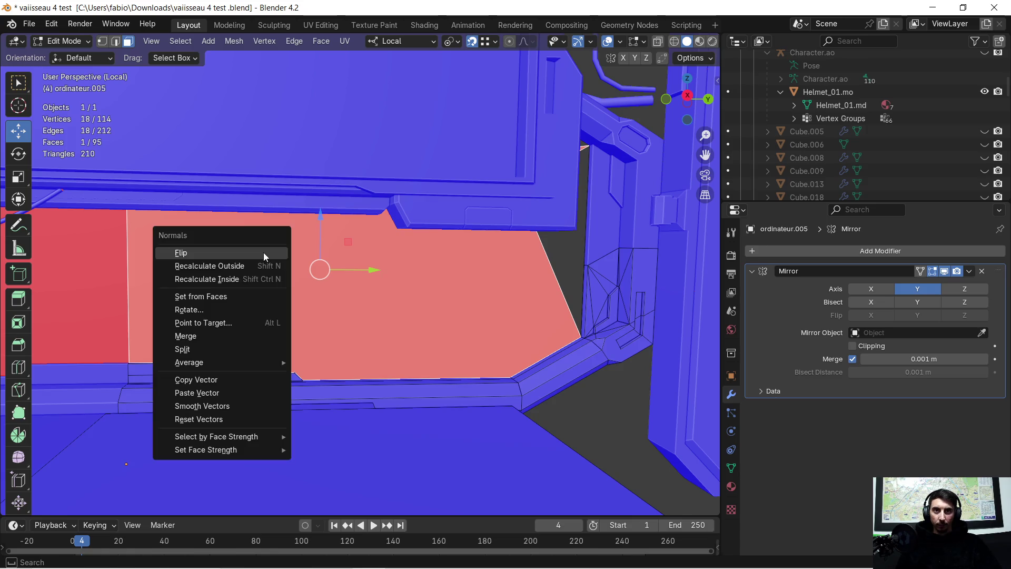
left_click(264, 252)
mouse_move(263, 253)
middle_mouse_down()
mouse_move(368, 299)
mouse_move(321, 209)
mouse_move(238, 208)
mouse_move(461, 300)
mouse_move(477, 290)
middle_mouse_up()
scroll(306, 209, "up", 1)
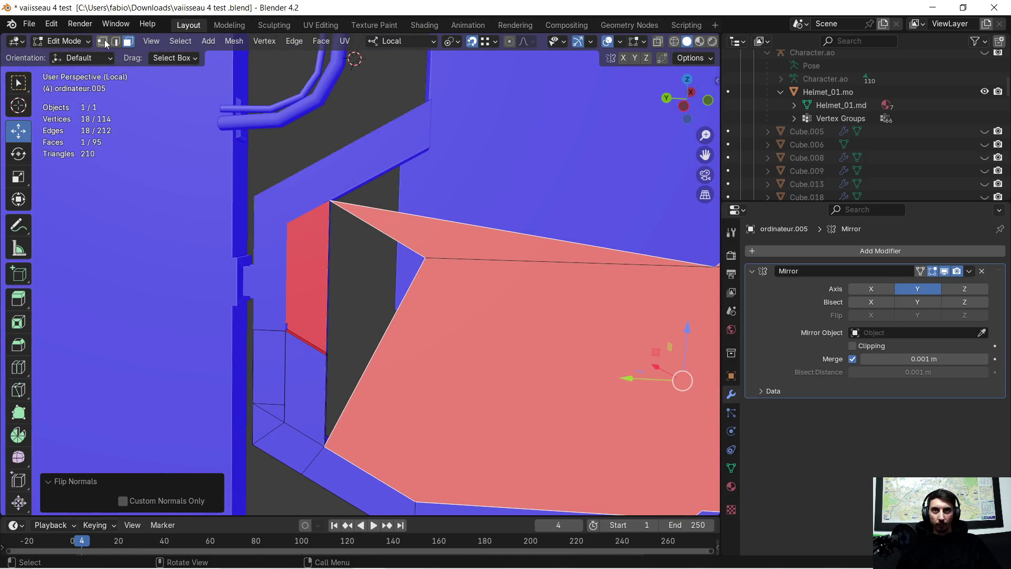
Select a corner vertex of the back-wall face in vertex mode.
left_click(103, 41)
left_click(428, 259)
middle_click_drag(416, 260, 375, 270)
Shift the corner vertex along local Y and raise it about 0.063 m.
key("g")
key("y")
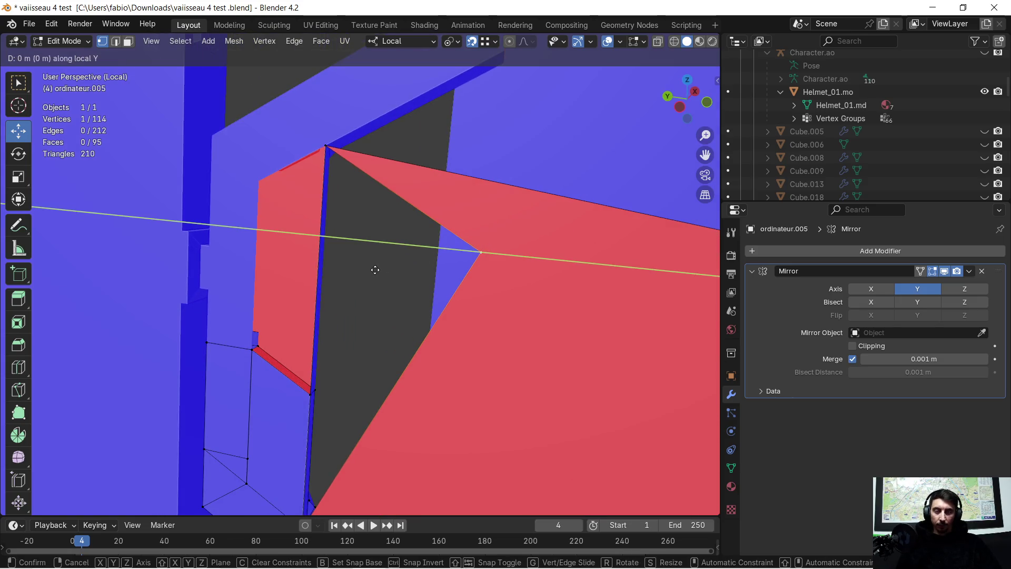
left_click(328, 146)
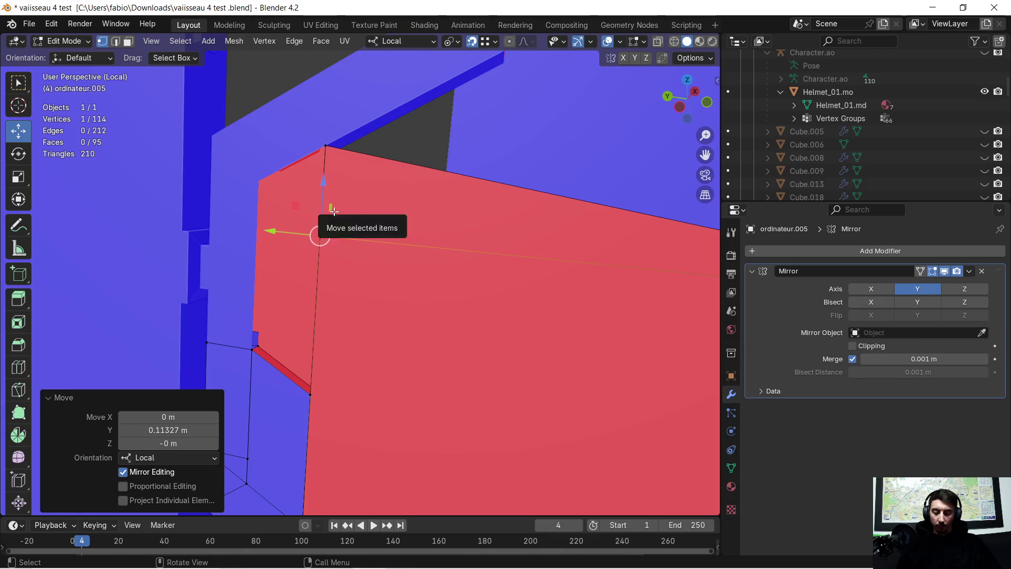
left_click_drag(322, 207, 322, 205)
left_click_drag(316, 164, 316, 157)
Delete the stray edge along the panel's top.
mouse_move(354, 181)
middle_mouse_down()
mouse_move(380, 248)
mouse_move(437, 260)
mouse_move(323, 266)
mouse_move(417, 267)
mouse_move(384, 252)
mouse_move(401, 253)
mouse_move(406, 230)
middle_mouse_up()
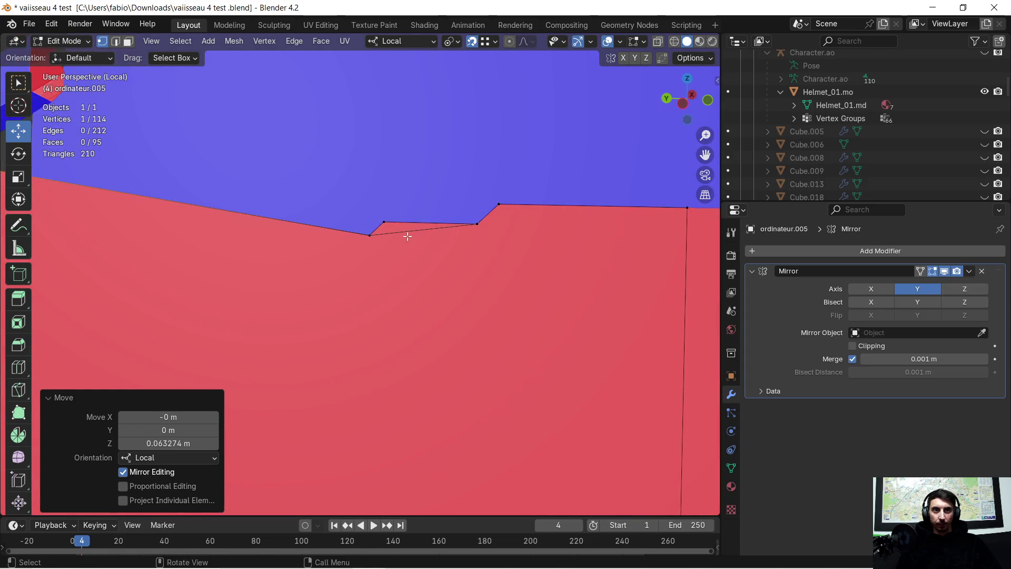
left_click(384, 222)
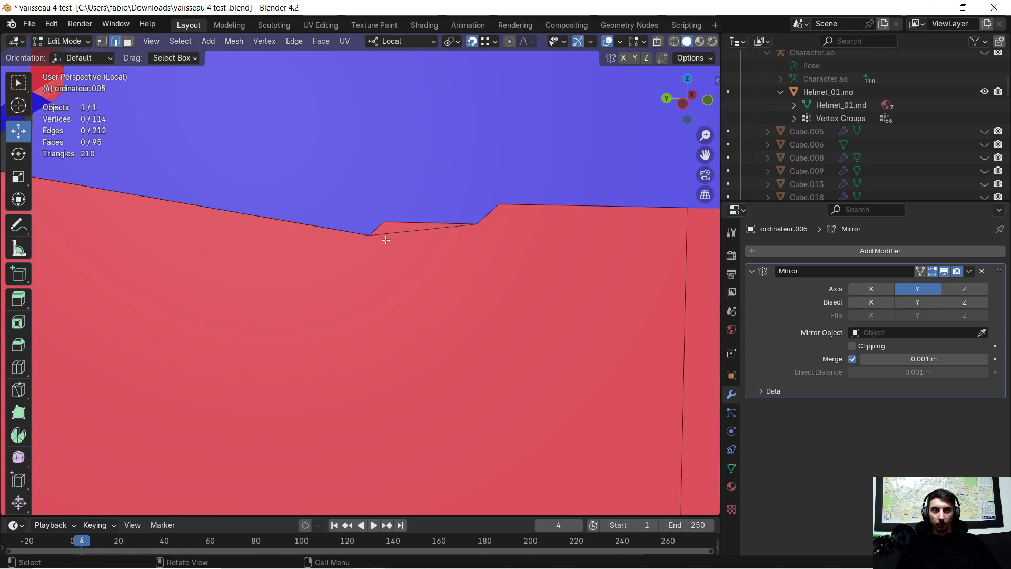
key("x")
left_click(390, 235)
mouse_move(399, 249)
middle_mouse_down()
mouse_move(425, 274)
mouse_move(334, 305)
mouse_move(365, 299)
mouse_move(279, 297)
mouse_move(365, 273)
middle_mouse_up()
scroll(372, 274, "up", 2)
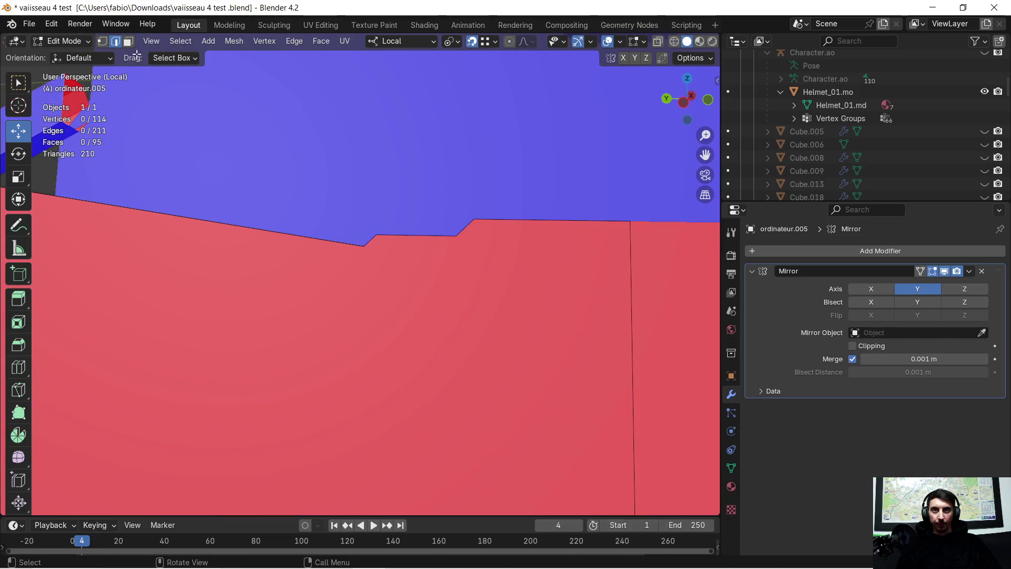
Raise the selected edge vertex along Z until it is level with the top edge.
left_click(103, 41)
scroll(237, 168, "down", 5)
scroll(244, 266, "up", 2)
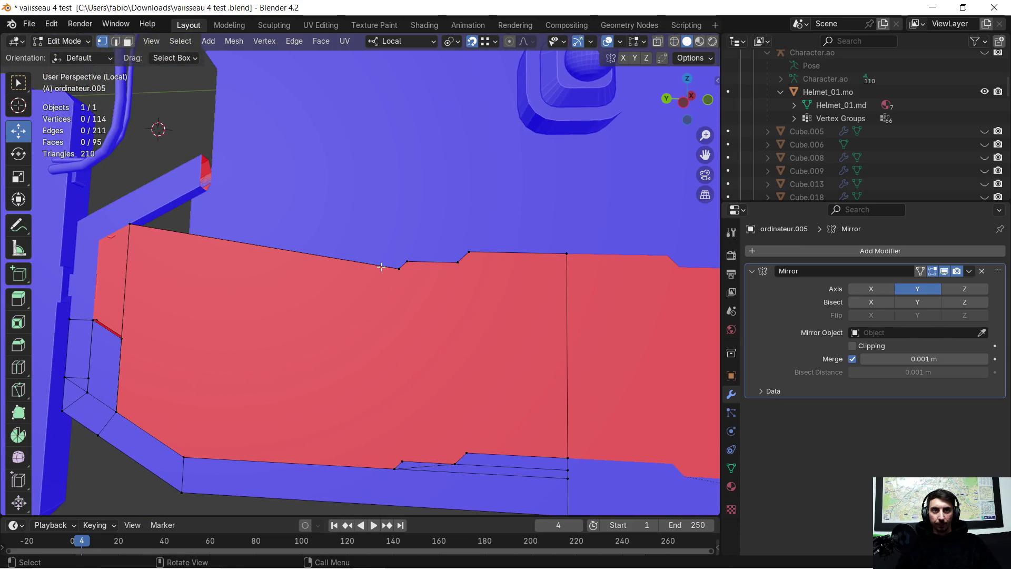
key("g")
key("z")
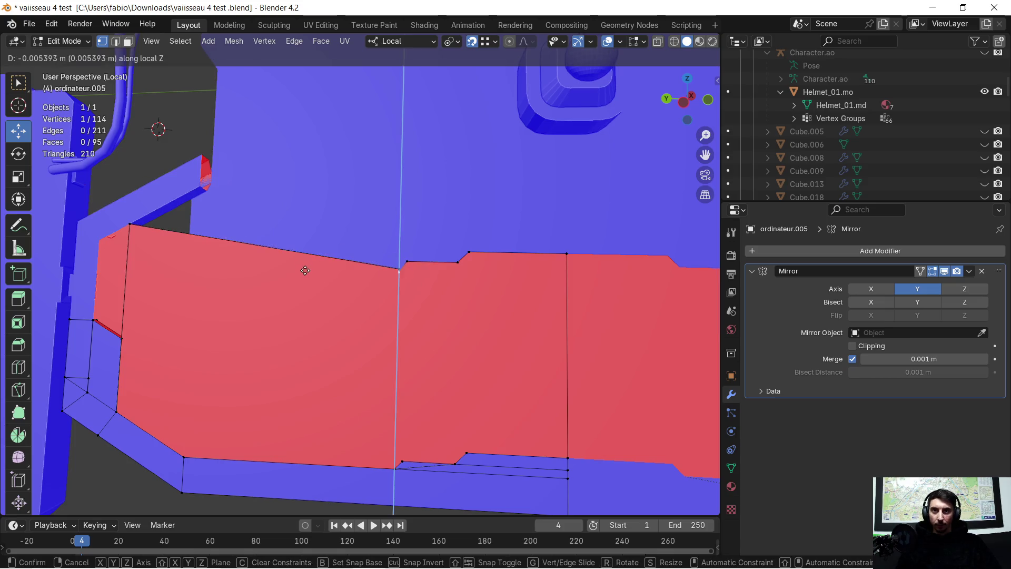
left_click(130, 224)
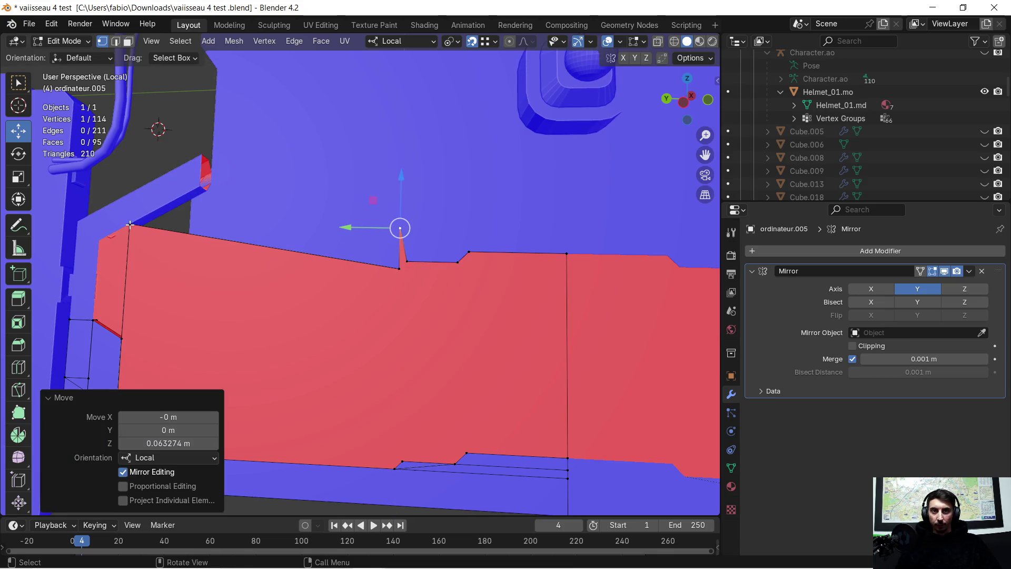
key("ctrl+z")
key("g")
key("z")
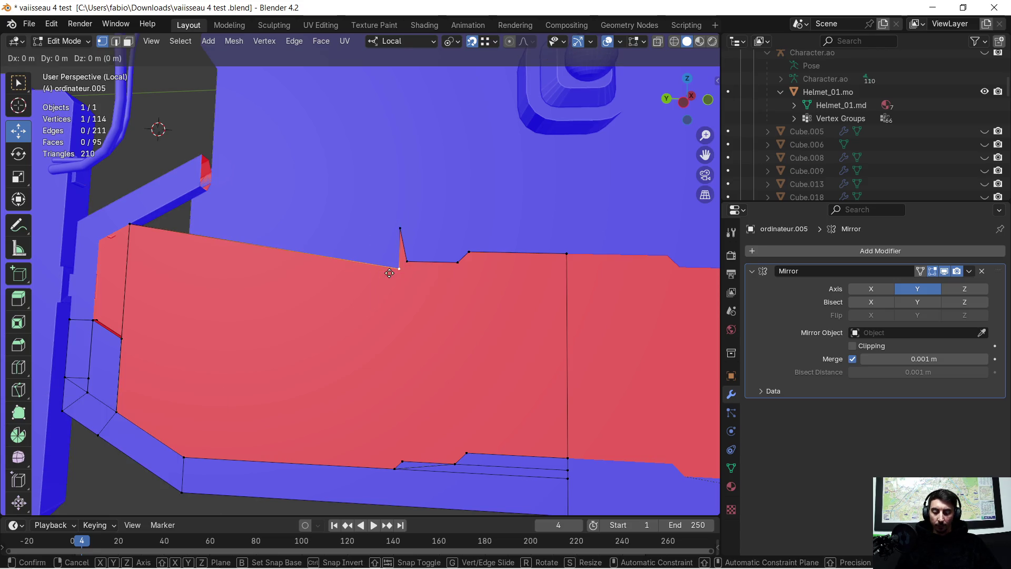
left_click(400, 227)
key("ctrl+z")
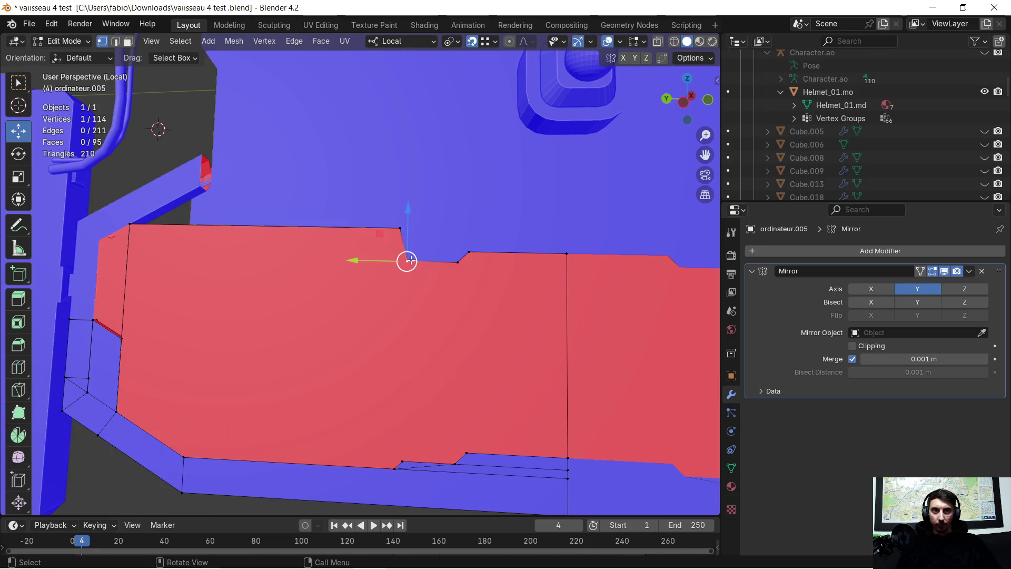
key("g")
key("z")
left_click(435, 249)
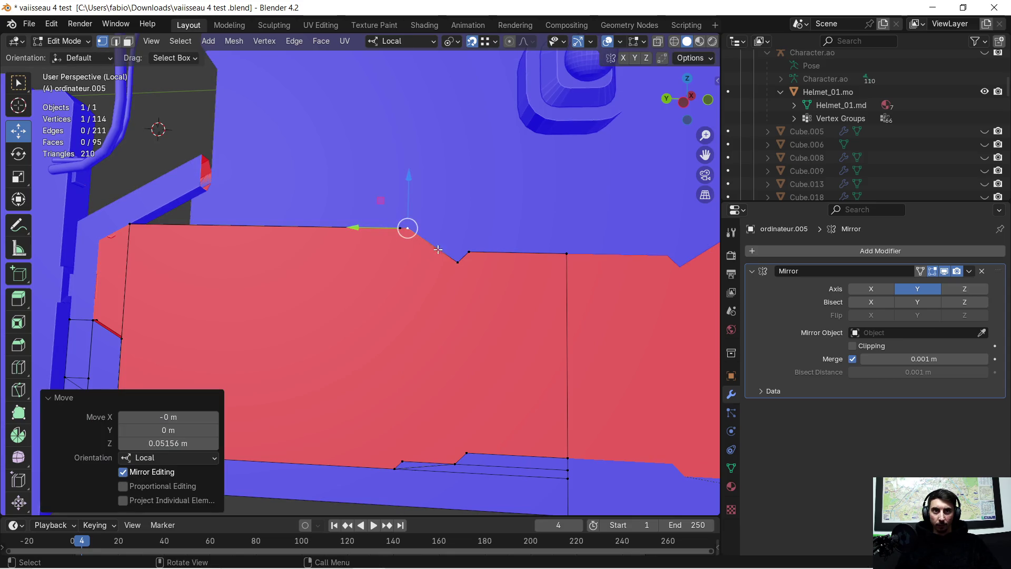
Raise the dent vertex on the top edge 0.03475 m along Z.
left_click(452, 263)
key("g")
key("z")
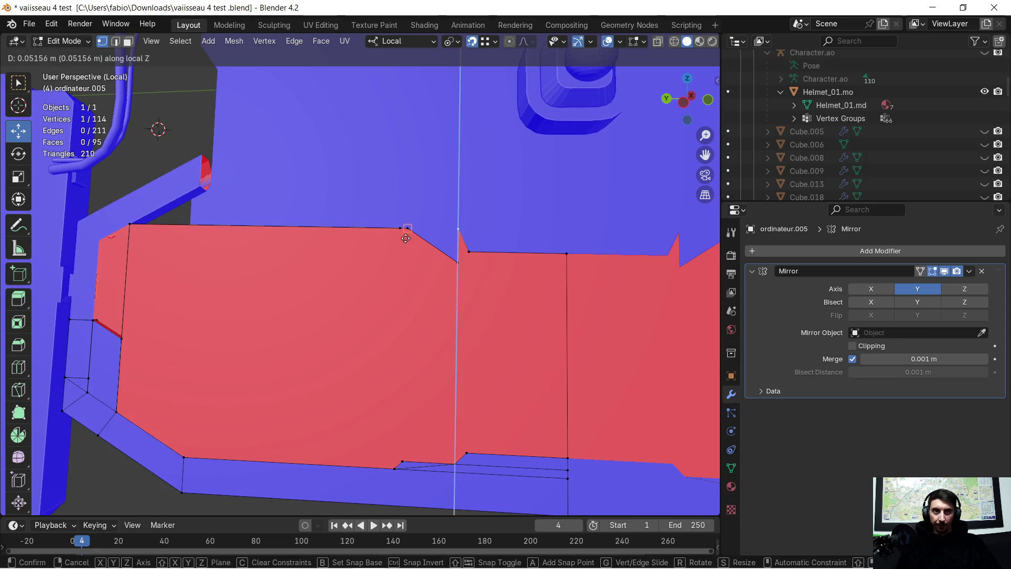
left_click(406, 229)
key("ctrl+z")
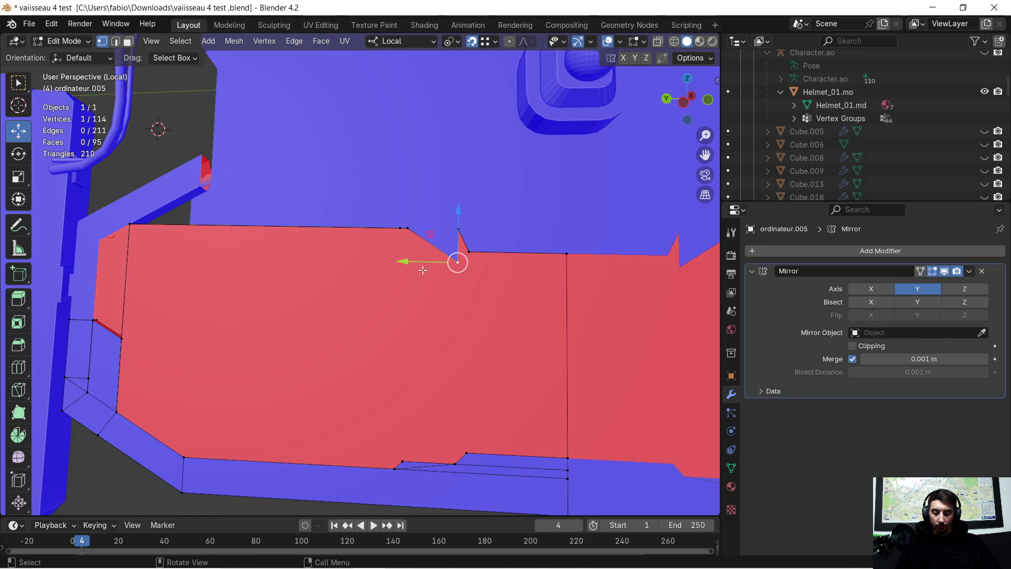
key("g")
key("z")
left_click(408, 227)
key("ctrl+z")
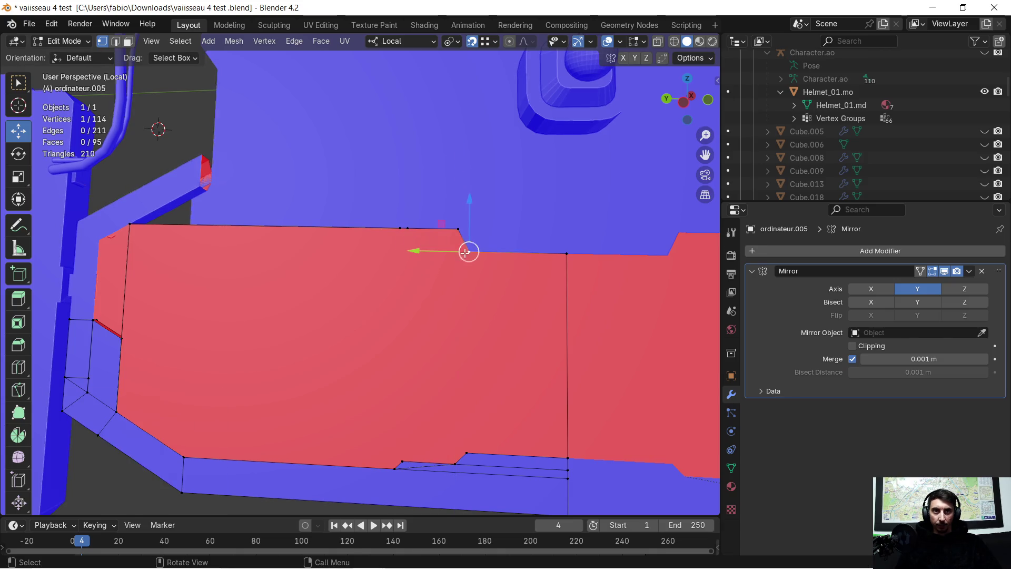
key("g")
key("z")
left_click(450, 228)
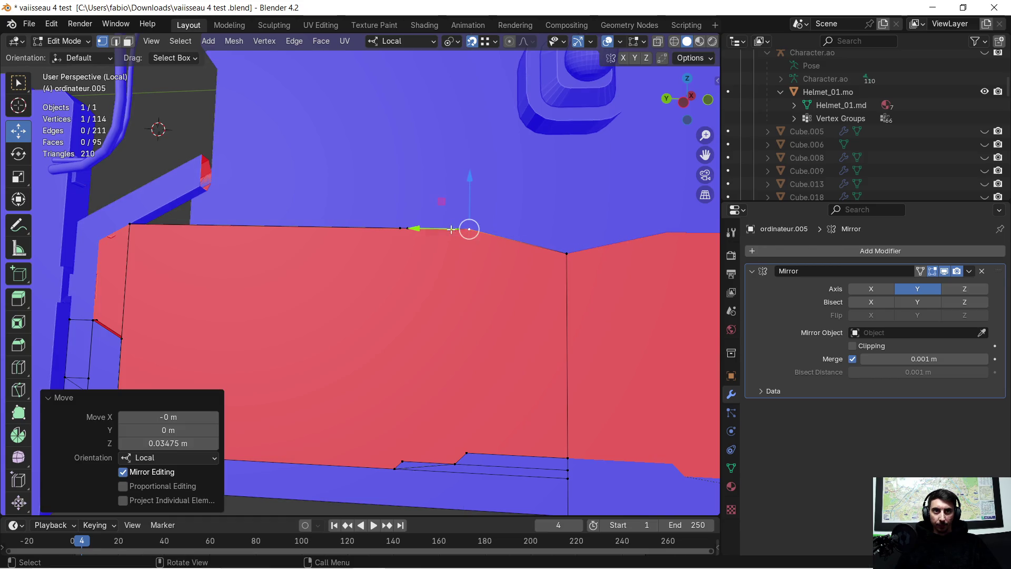
Raise the next notch vertex along Z to line up with the top edge.
left_click(568, 257)
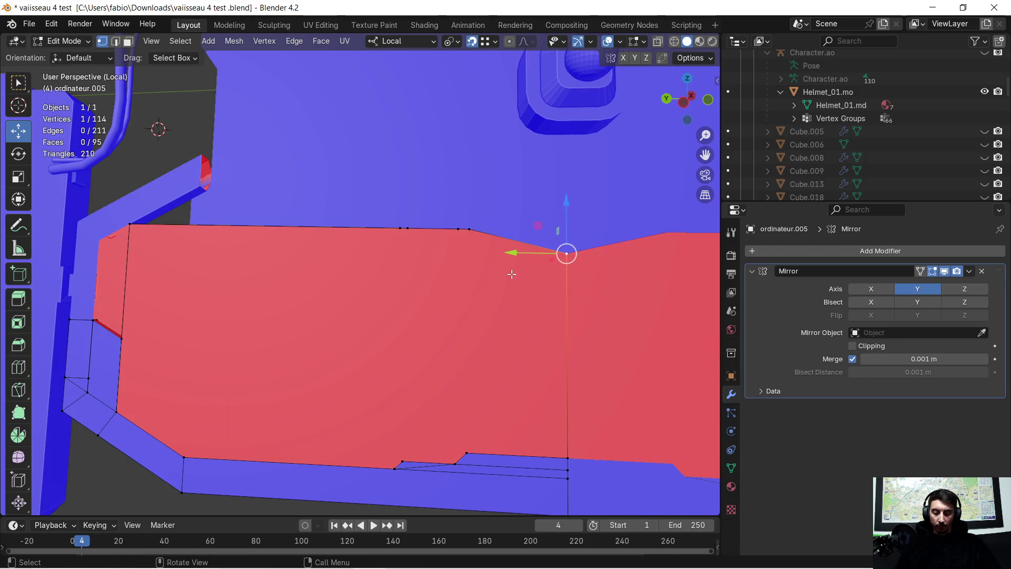
key("g")
key("z")
left_click(438, 213)
Select the back-wall face in face select mode.
mouse_move(417, 255)
middle_mouse_down()
mouse_move(308, 297)
mouse_move(413, 309)
mouse_move(526, 271)
mouse_move(558, 302)
mouse_move(400, 310)
mouse_move(354, 296)
mouse_move(234, 202)
middle_mouse_up()
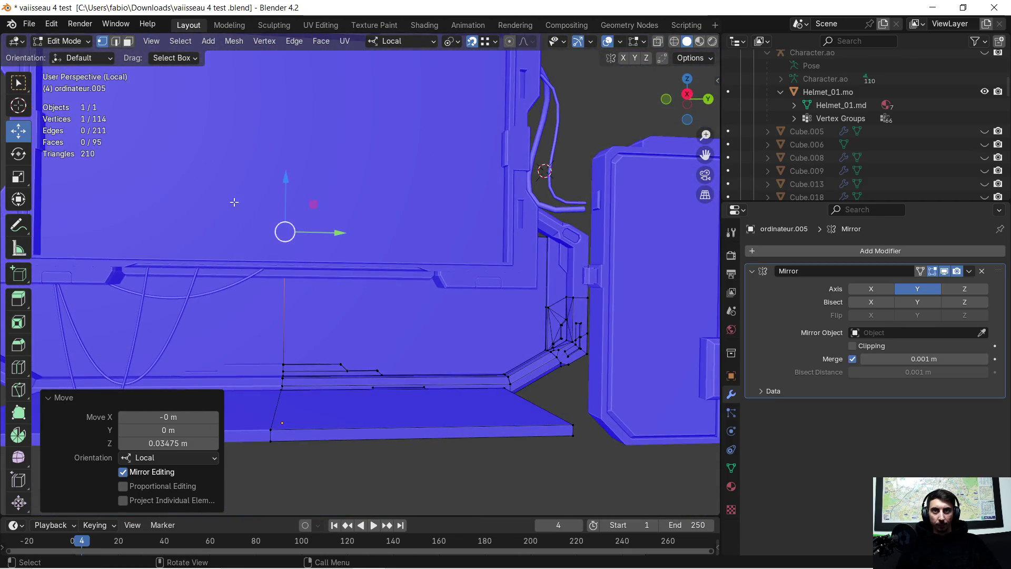
left_click(128, 42)
left_click(341, 303)
mouse_move(396, 325)
middle_mouse_down()
mouse_move(418, 332)
mouse_move(440, 319)
mouse_move(431, 328)
middle_mouse_up()
Separate the selected face into its own object and select it in Object Mode.
key("p")
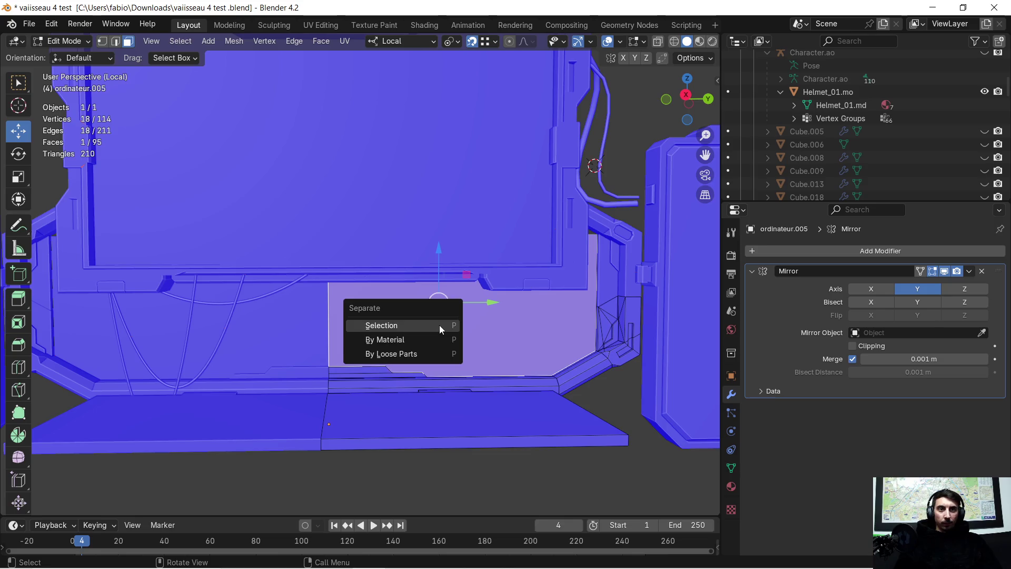
left_click(440, 324)
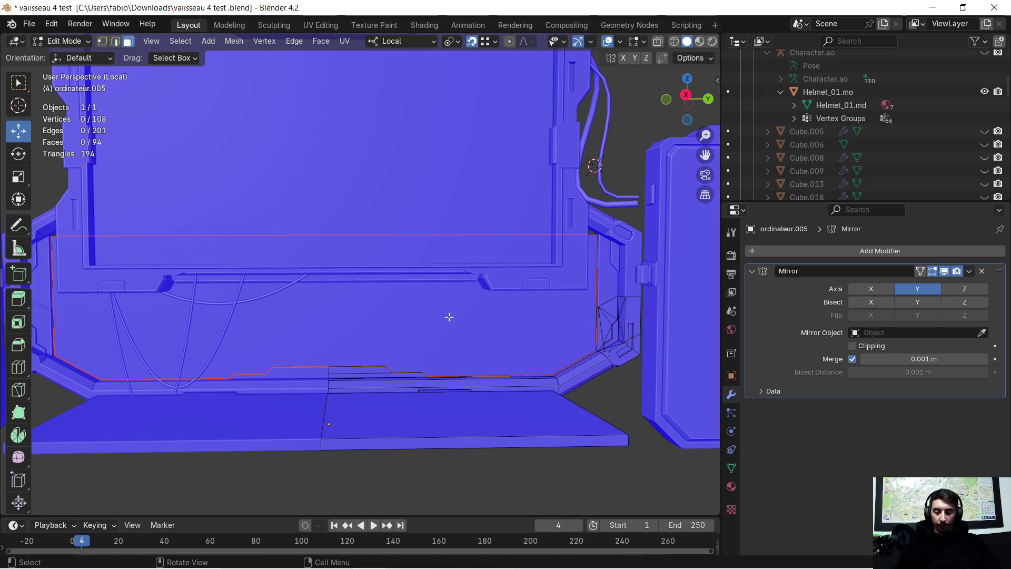
key("Tab")
left_click(432, 318)
Turn off the Face Orientation overlay in the viewport.
middle_click_drag(431, 320, 403, 321)
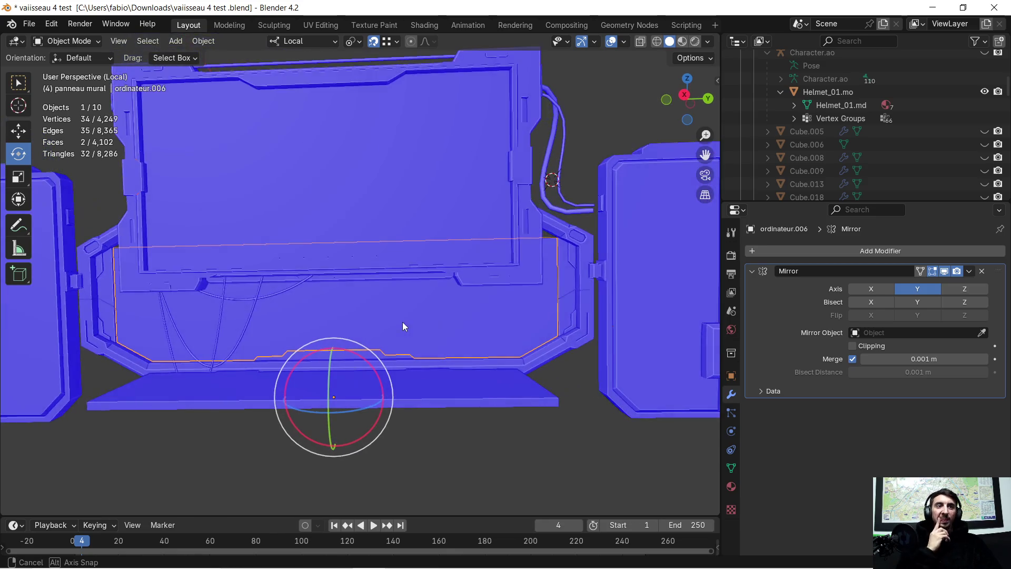
left_click(752, 271)
left_click(625, 42)
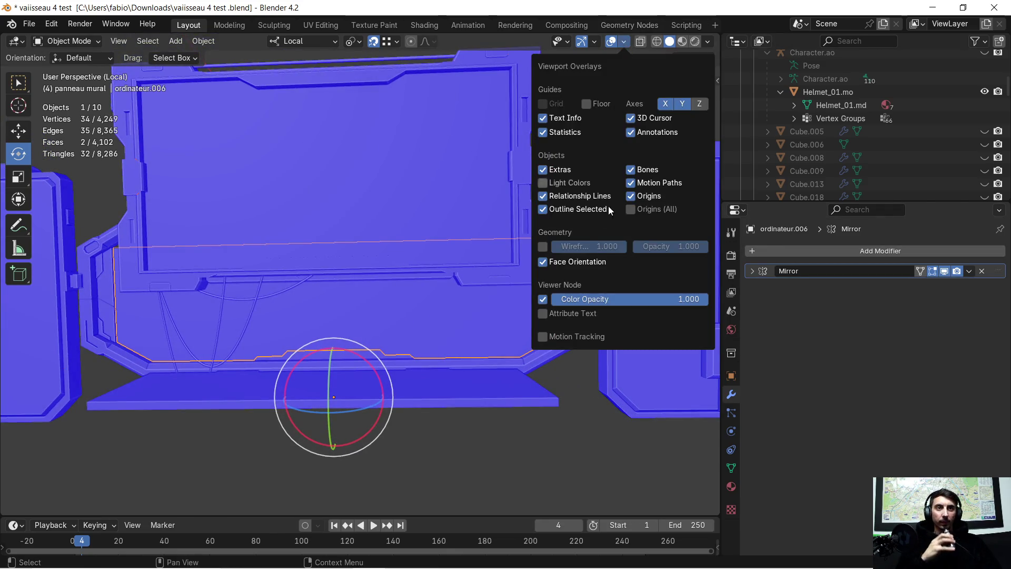
left_click(549, 266)
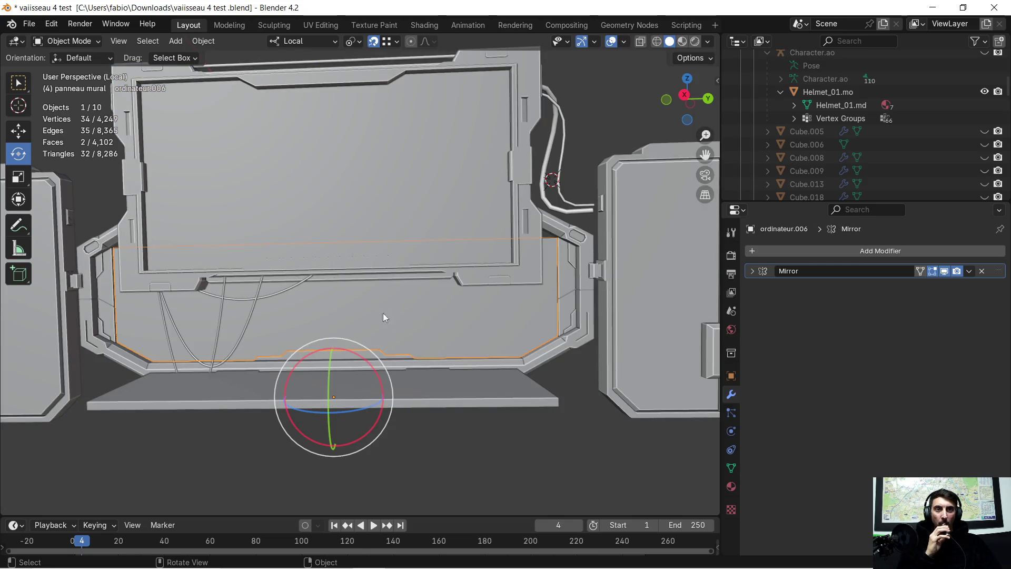
middle_click_drag(374, 313, 412, 311)
right_click(412, 312)
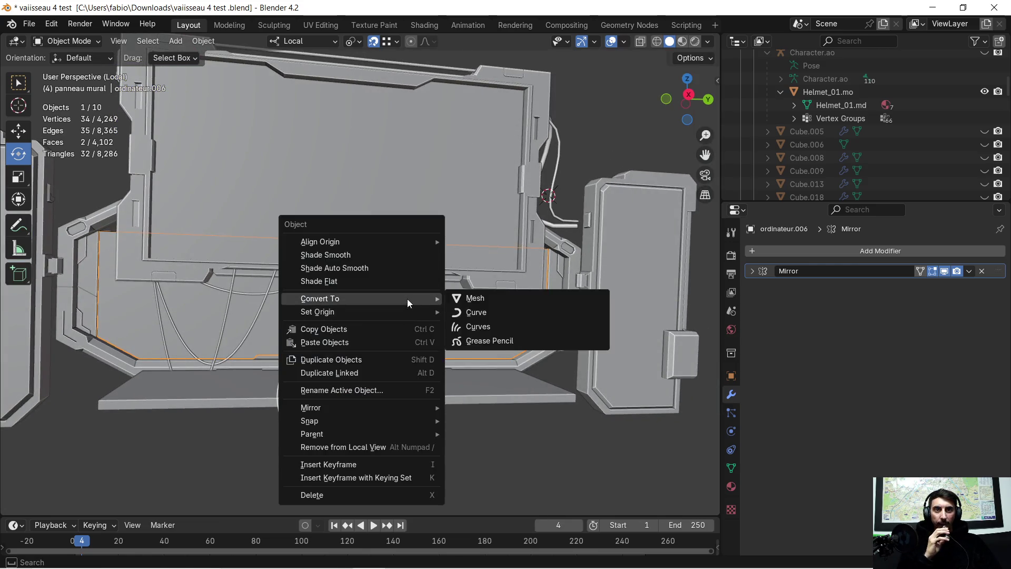
Apply the panel's Mirror modifier, then enter Edit Mode on the panel.
key("Tab")
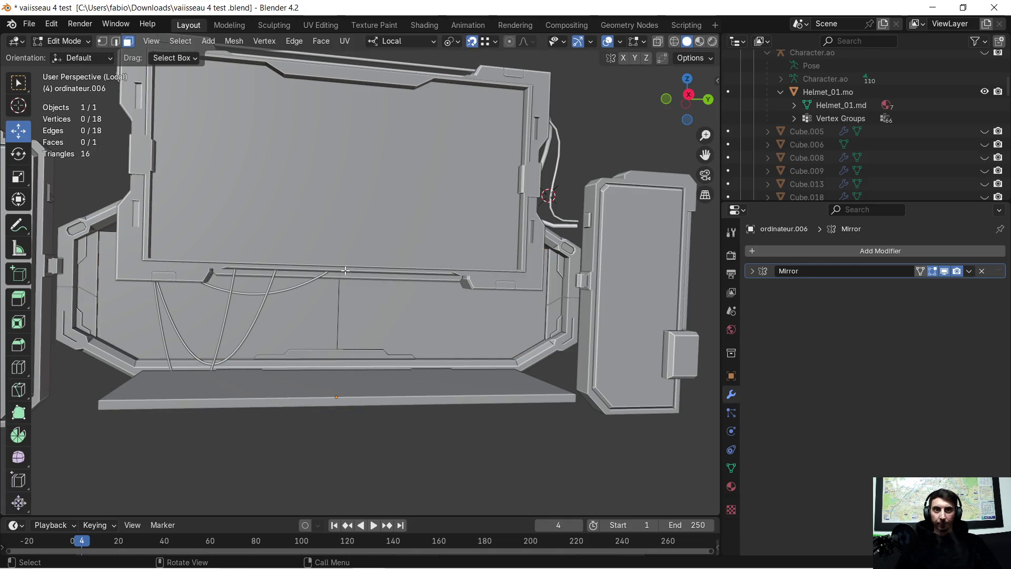
left_click(381, 315)
mouse_move(384, 313)
middle_mouse_down()
mouse_move(360, 313)
mouse_move(414, 319)
middle_mouse_up()
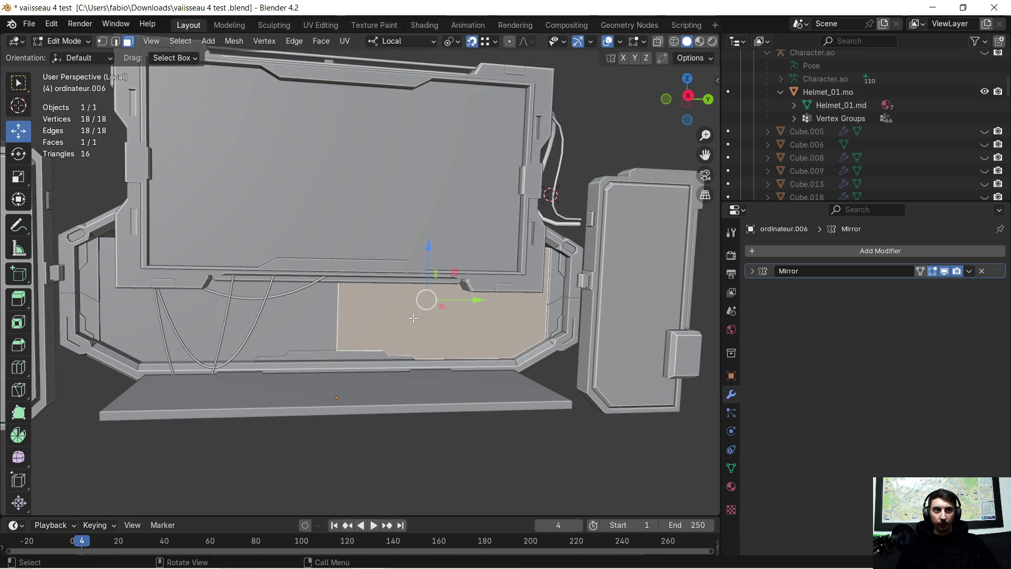
left_click(968, 272)
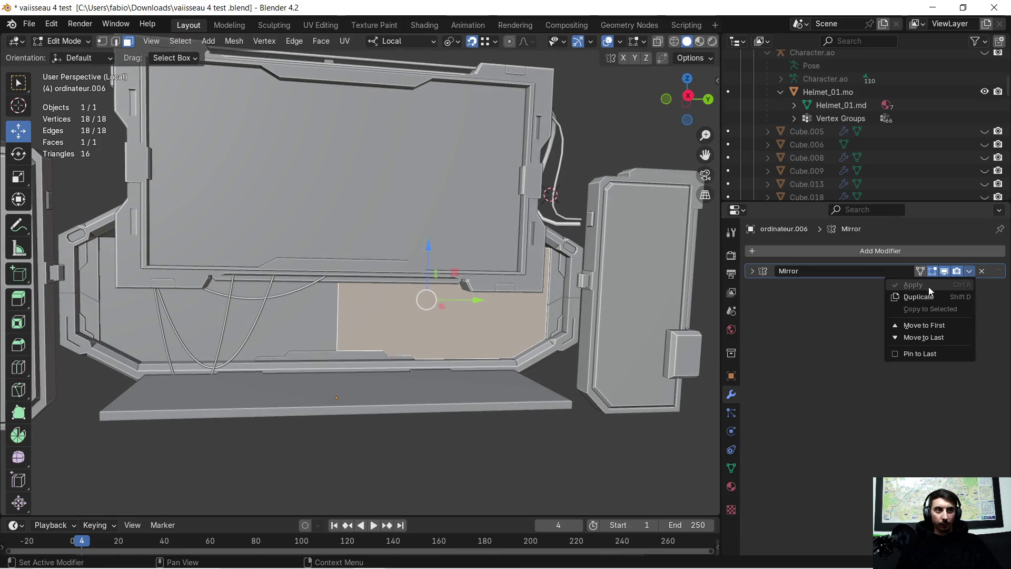
key("Tab")
left_click(437, 343)
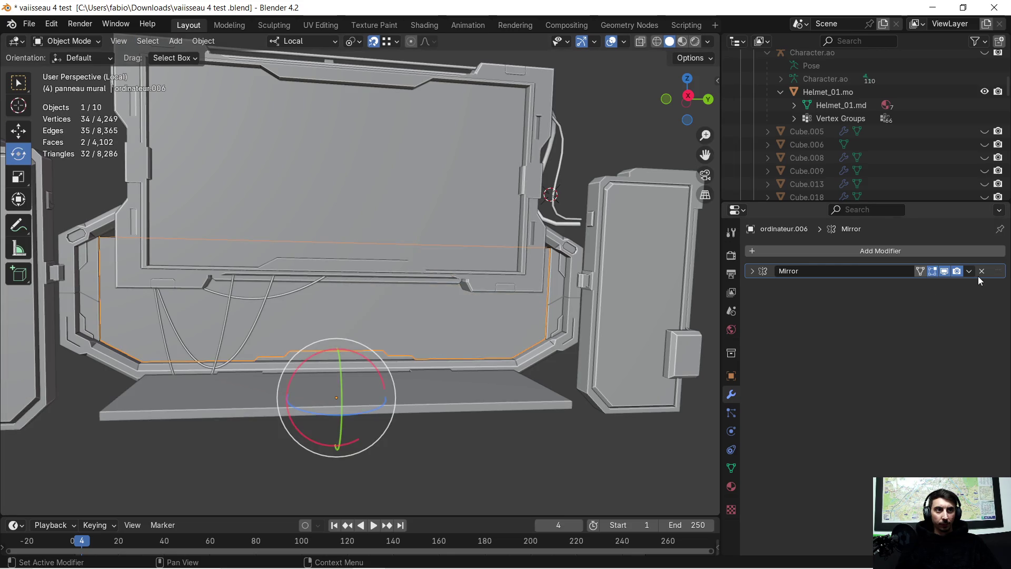
left_click(969, 271)
left_click(921, 286)
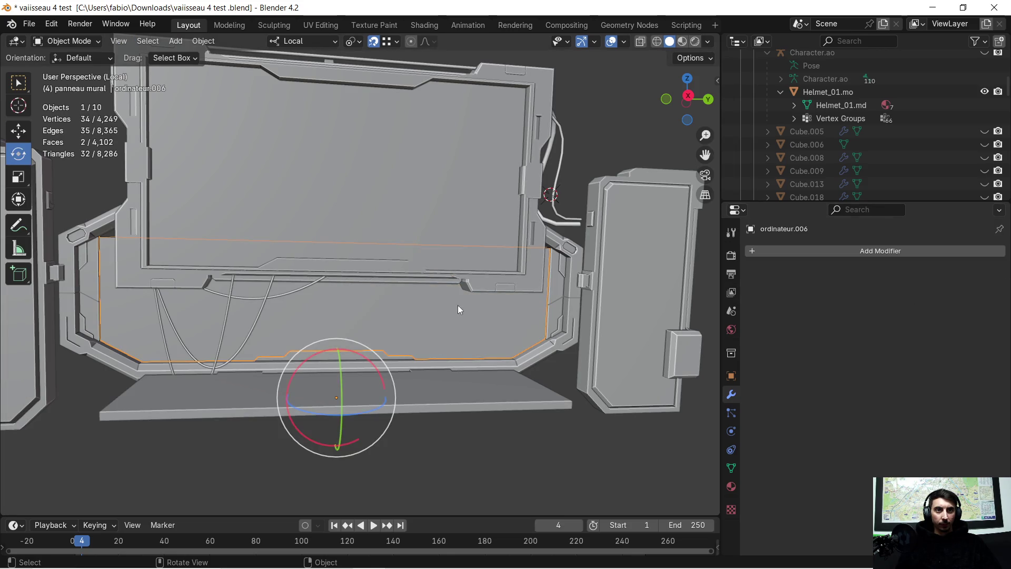
key("Tab")
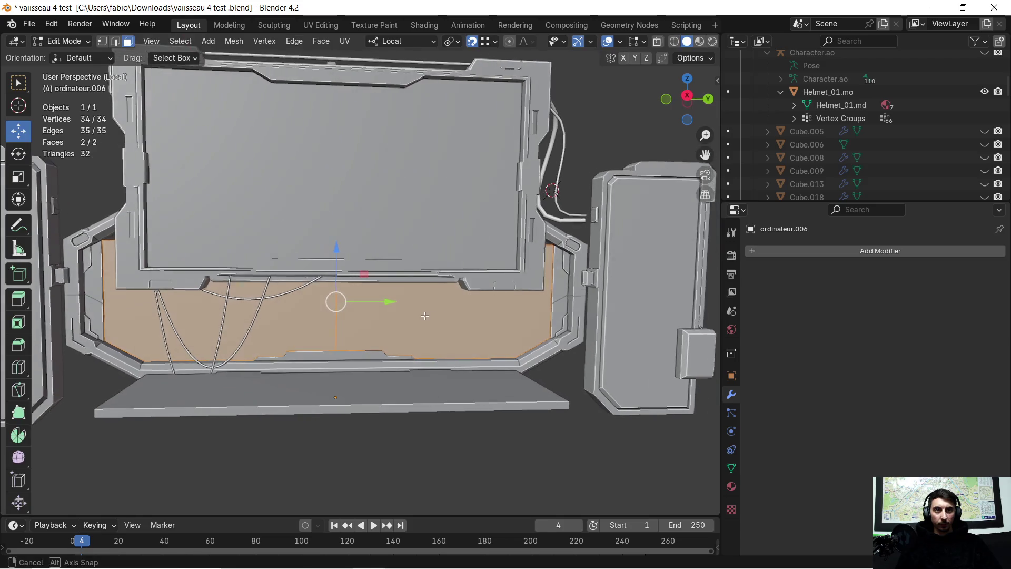
Subdivide the selected panel faces from the right-click menu, committing a single cut.
middle_click_drag(419, 316, 422, 313)
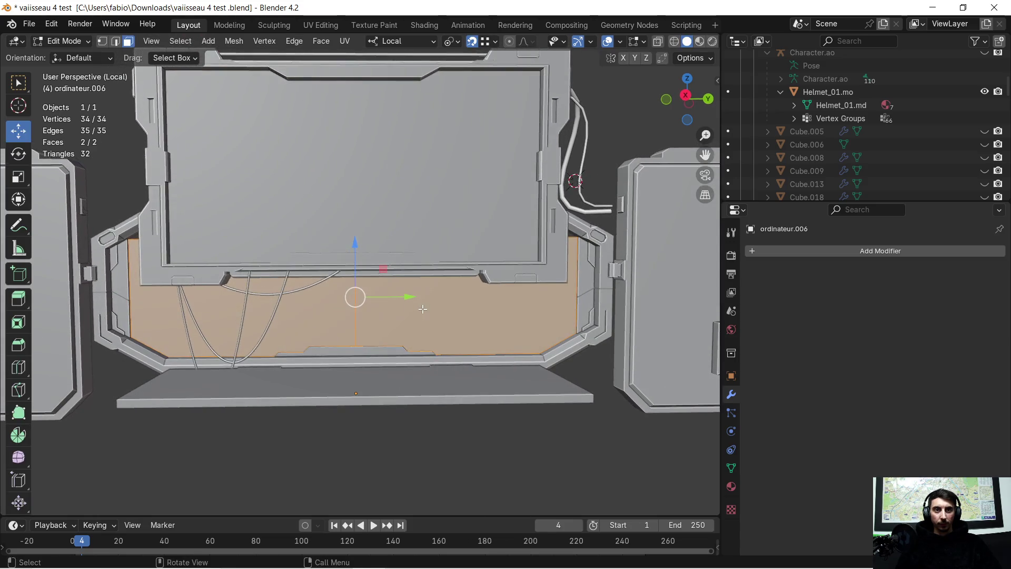
right_click(422, 313)
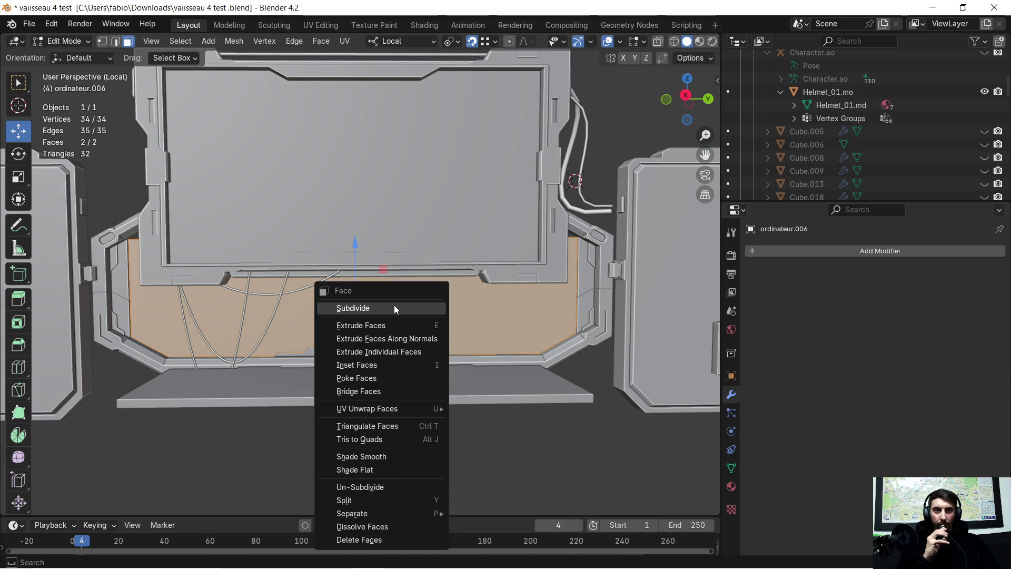
left_click(394, 306)
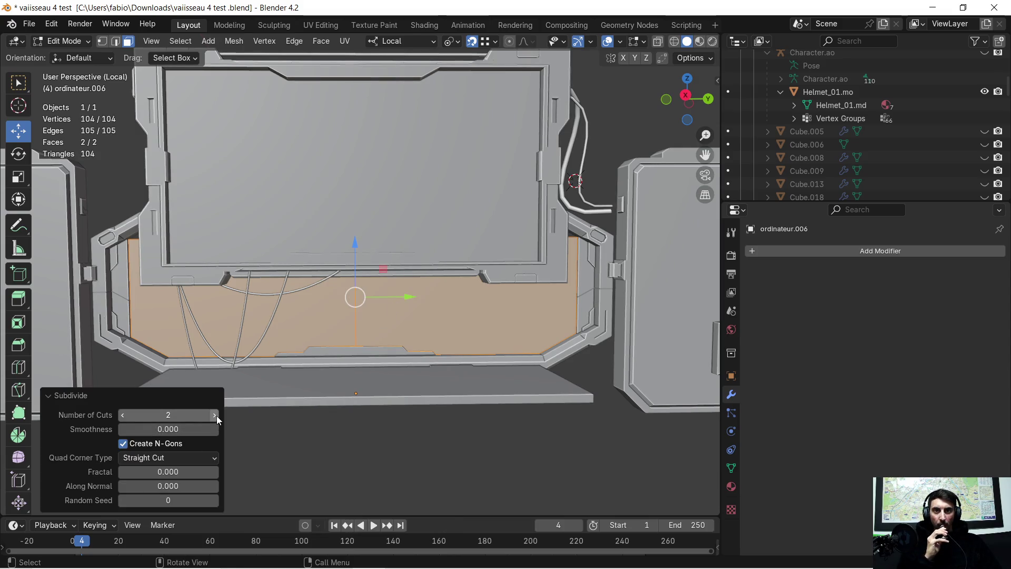
left_click(215, 416)
left_click(215, 417)
left_click(215, 417)
mouse_move(290, 343)
middle_mouse_down()
mouse_move(301, 331)
mouse_move(351, 353)
mouse_move(324, 340)
mouse_move(316, 347)
middle_mouse_up()
left_click(176, 418)
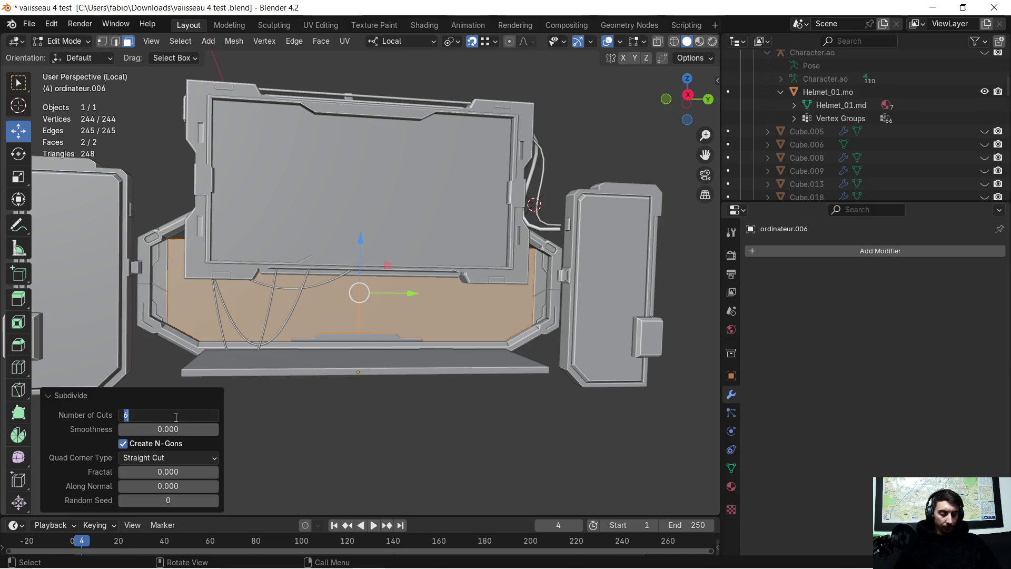
type("1")
key("Return")
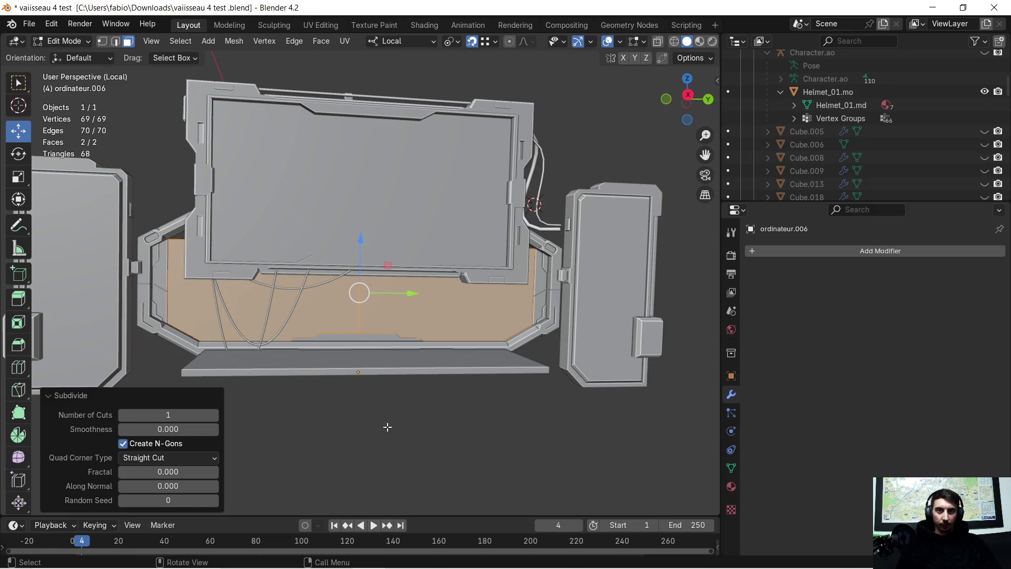
Deselect the panel faces and try the Loop Cut tool and face menu without changes.
left_click(388, 427)
middle_click_drag(386, 425, 389, 422)
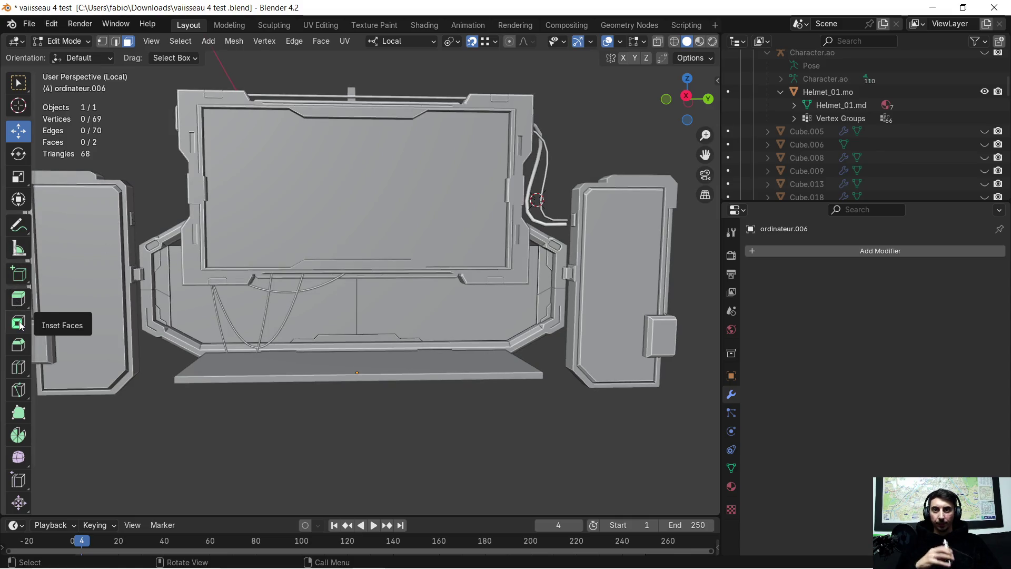
left_click(18, 367)
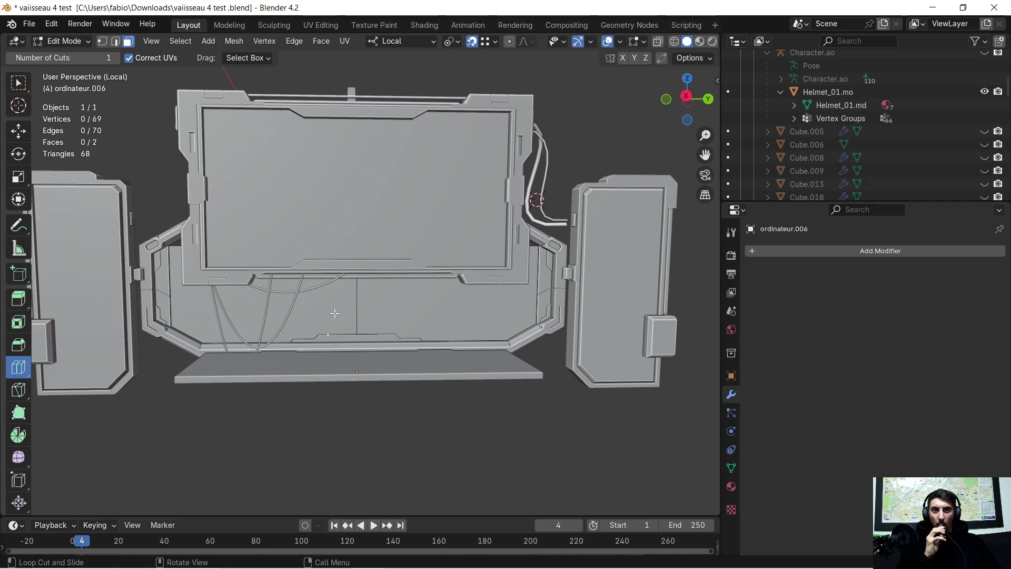
middle_click_drag(305, 292, 549, 319)
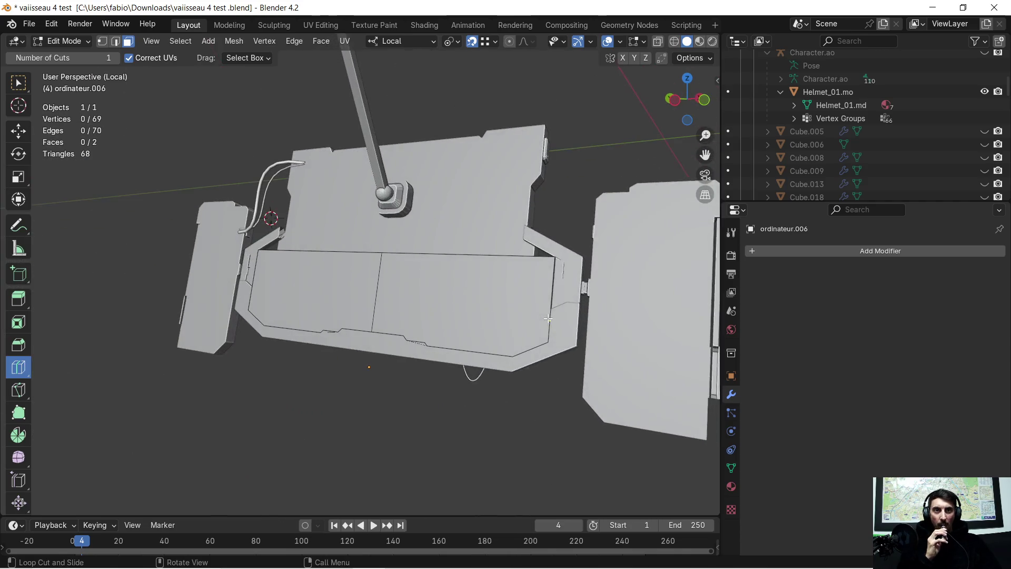
middle_click_drag(410, 298, 392, 288)
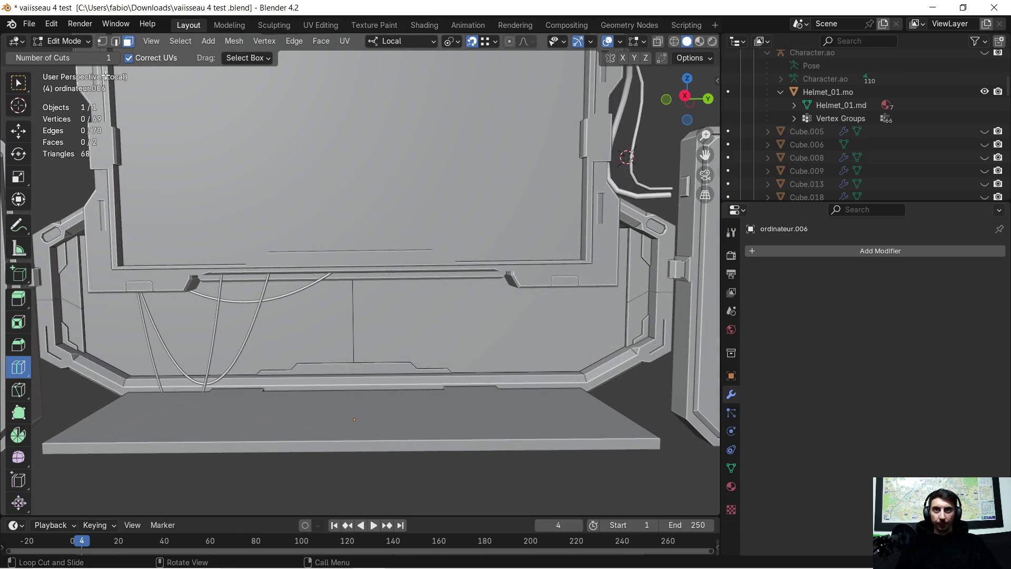
key("ctrl+f")
key("Escape")
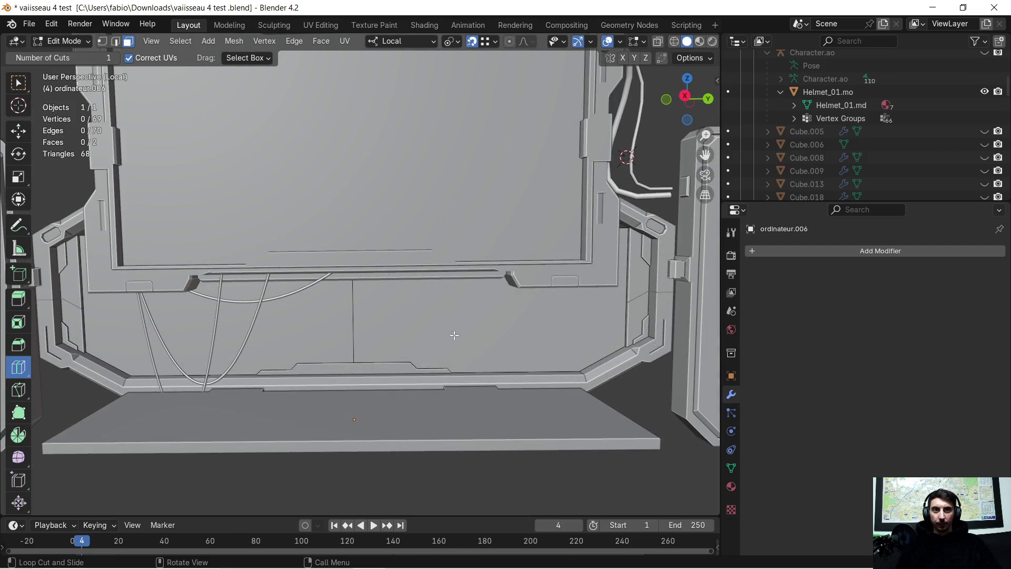
Box-select the left and right back-panel faces and subdivide them, raising cuts to 3.
left_click(19, 83)
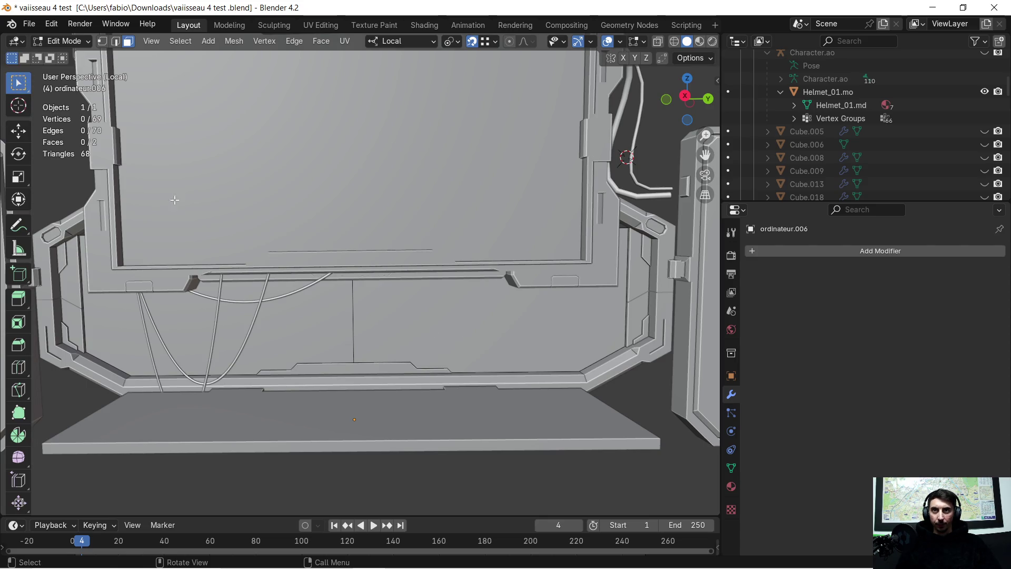
left_click(469, 337)
left_click(277, 317, "shift")
scroll(355, 316, "down", 3)
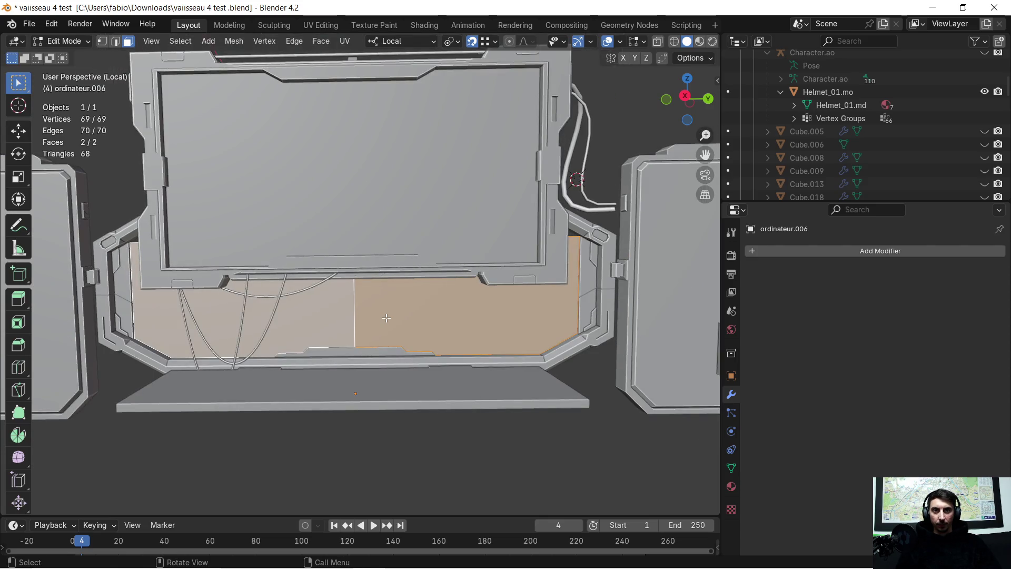
right_click(387, 318)
left_click(399, 316)
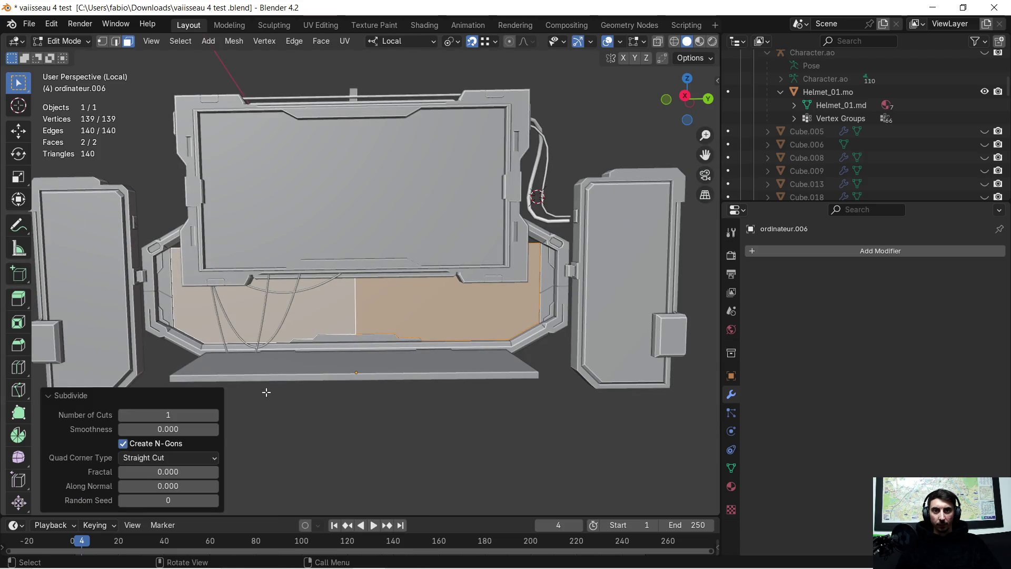
left_click_drag(181, 418, 192, 418)
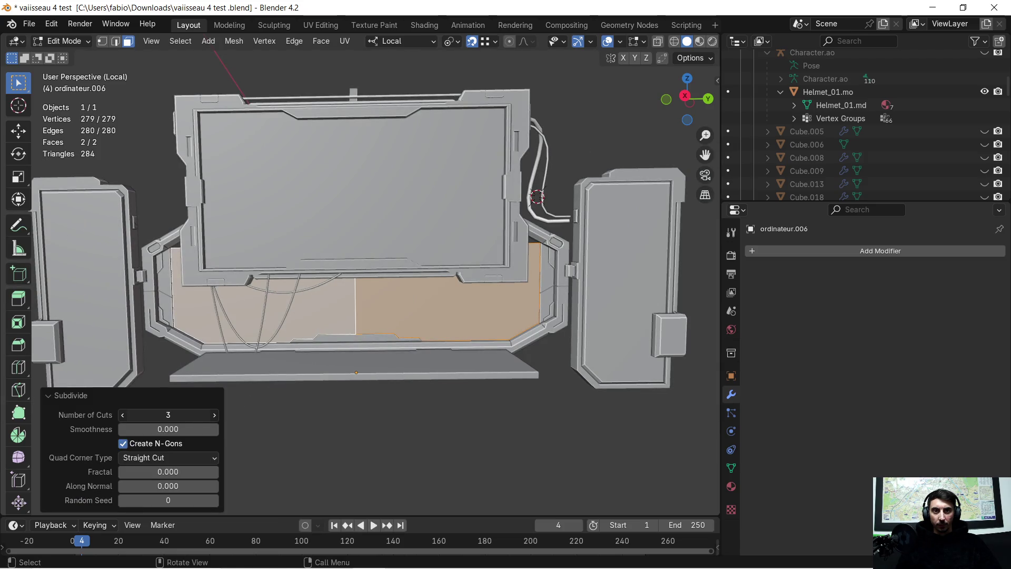
Reselect both panel faces and add a Subdivision Surface modifier by searching 'sub'.
left_click(318, 431)
left_click(411, 324)
left_click(263, 316, "shift")
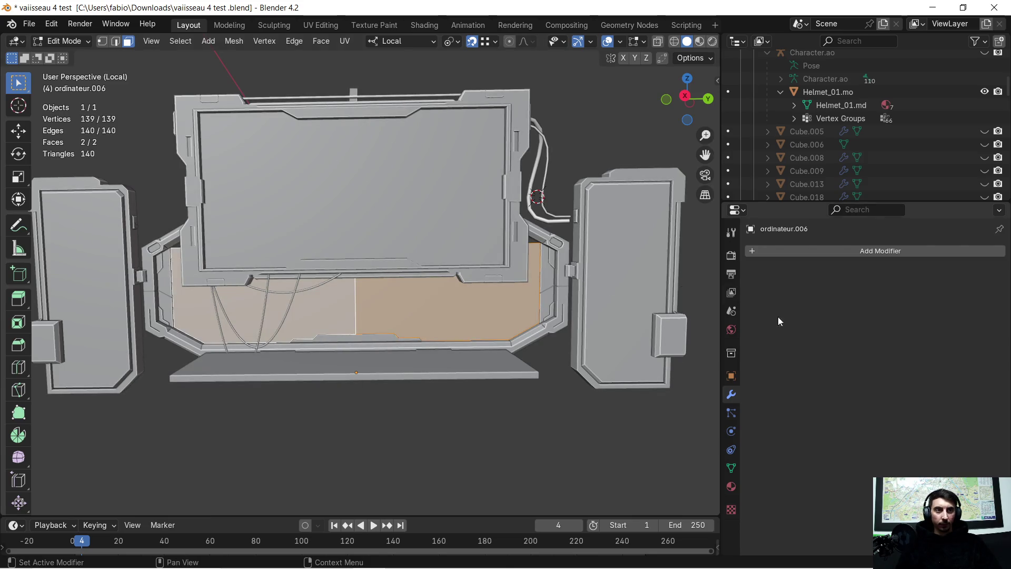
left_click(757, 251)
left_click(735, 247)
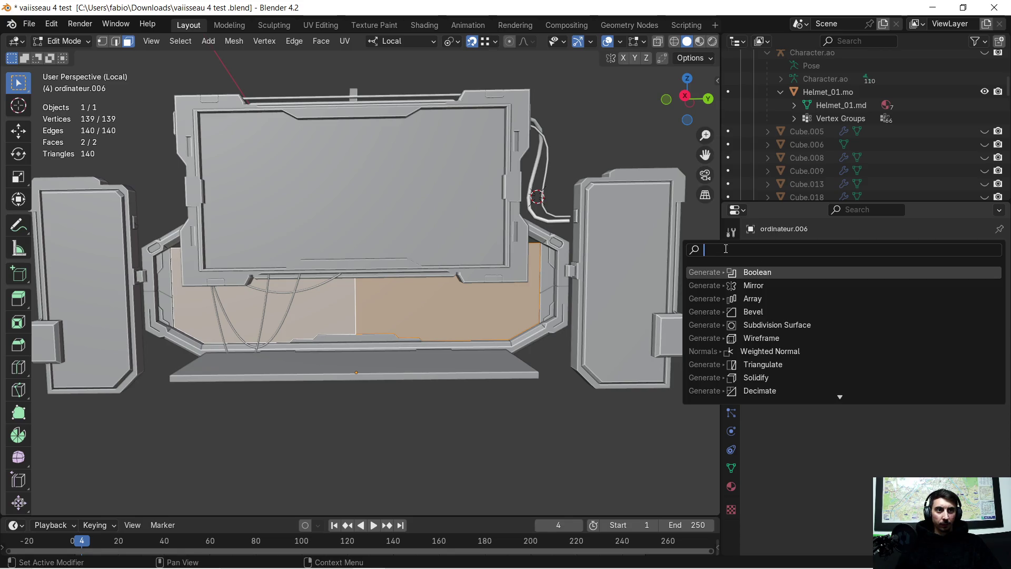
type("sub")
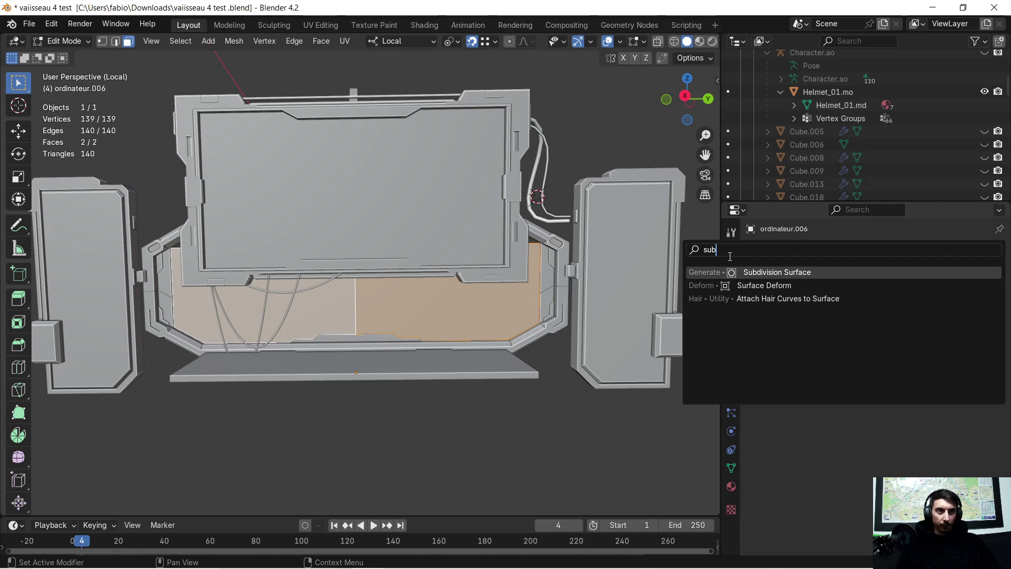
left_click(792, 274)
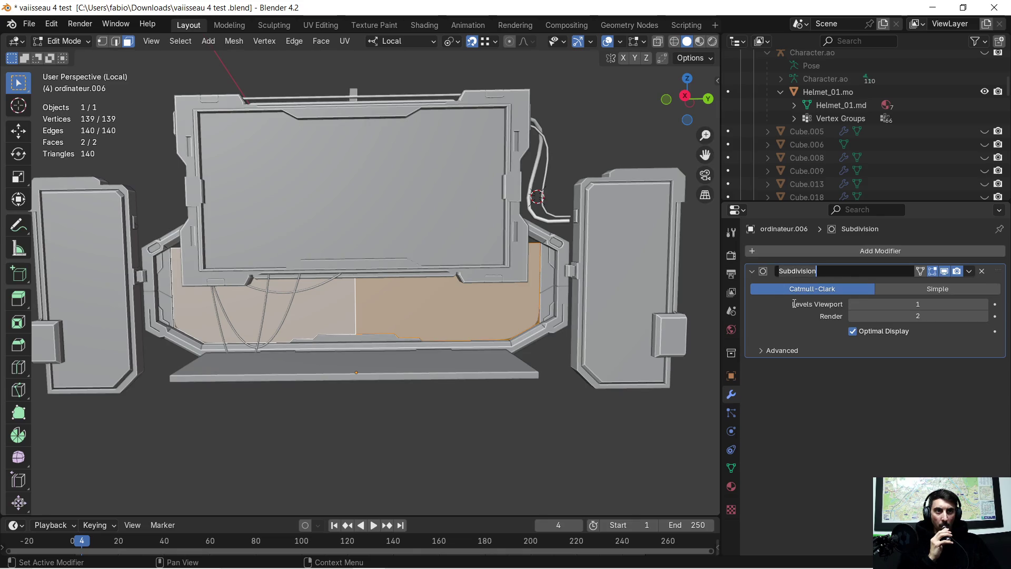
Drop the modifier's viewport levels to 0, then delete the Subdivision modifier.
left_click(914, 306)
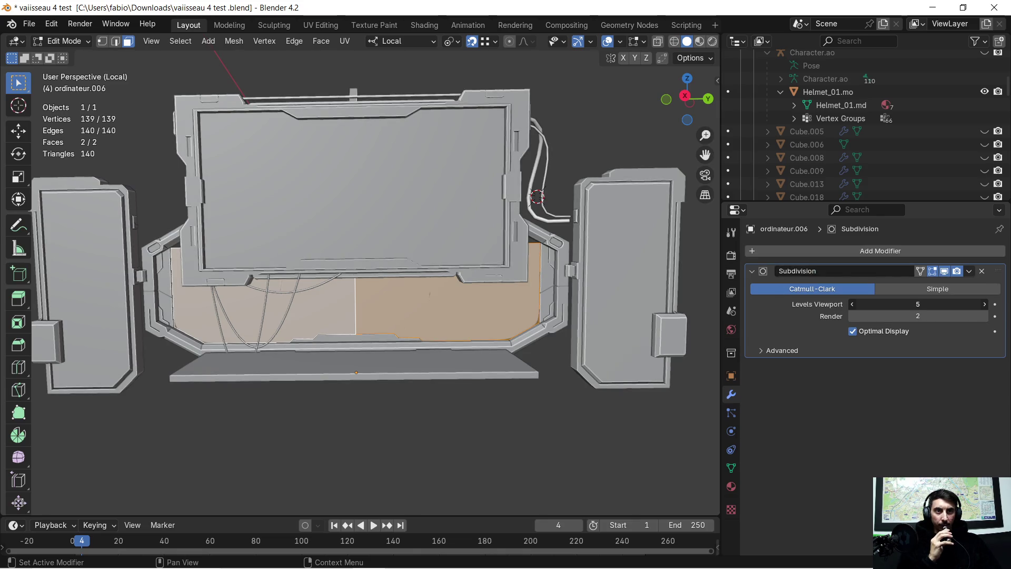
left_click_drag(919, 304, 864, 304)
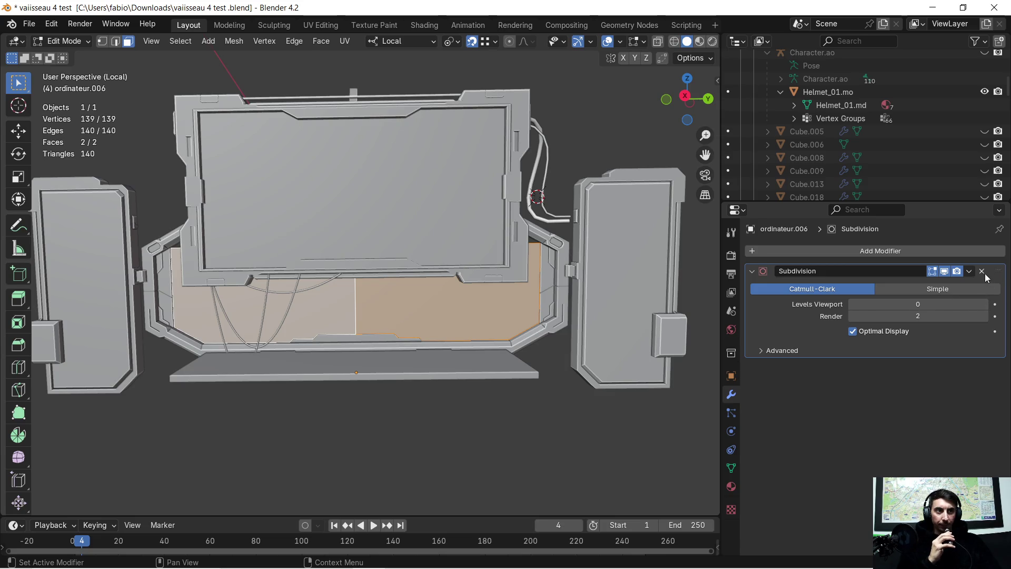
left_click(982, 272)
scroll(414, 316, "up", 5)
mouse_move(413, 316)
middle_mouse_down()
mouse_move(494, 313)
mouse_move(567, 349)
mouse_move(609, 354)
mouse_move(713, 350)
mouse_move(717, 329)
mouse_move(6, 320)
mouse_move(324, 326)
mouse_move(248, 331)
middle_mouse_up()
scroll(349, 354, "up", 5)
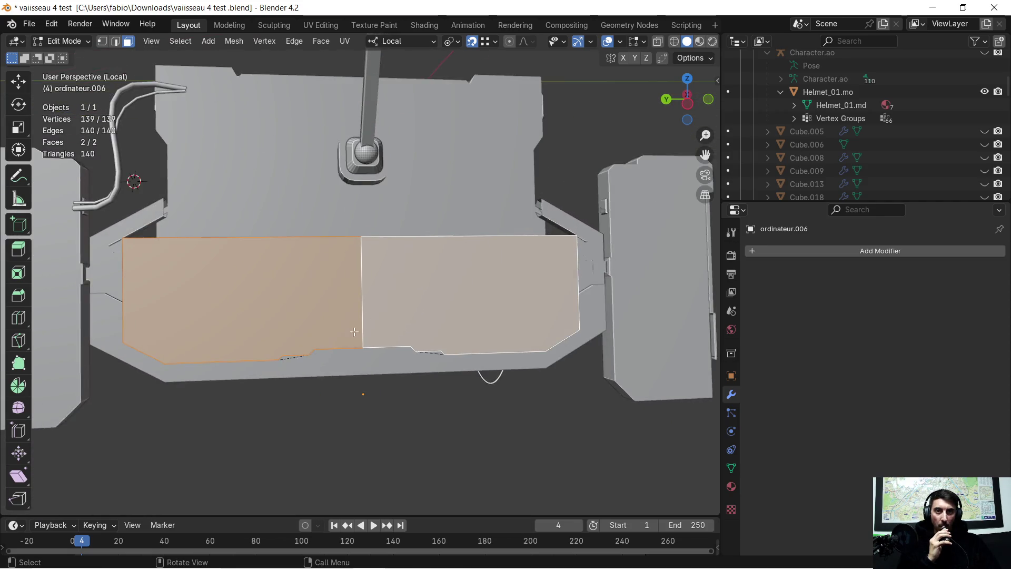
Delete the left and right flat panel faces with X > Faces.
mouse_move(349, 354)
middle_mouse_down()
mouse_move(348, 438)
mouse_move(321, 310)
mouse_move(374, 342)
mouse_move(373, 305)
mouse_move(292, 248)
mouse_move(395, 332)
middle_mouse_up()
scroll(321, 310, "up", 4)
key("alt+a")
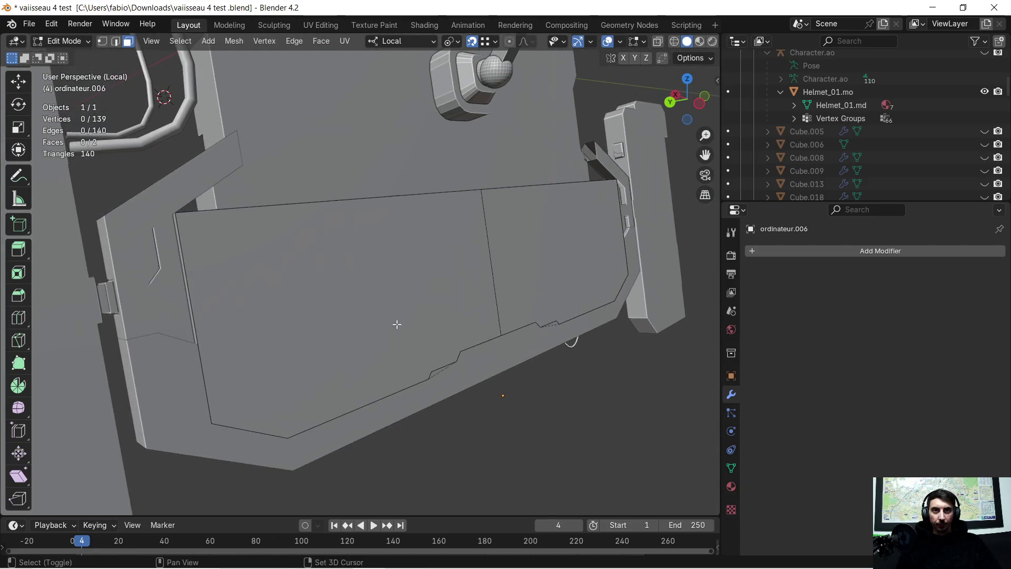
left_click(355, 276)
key("x")
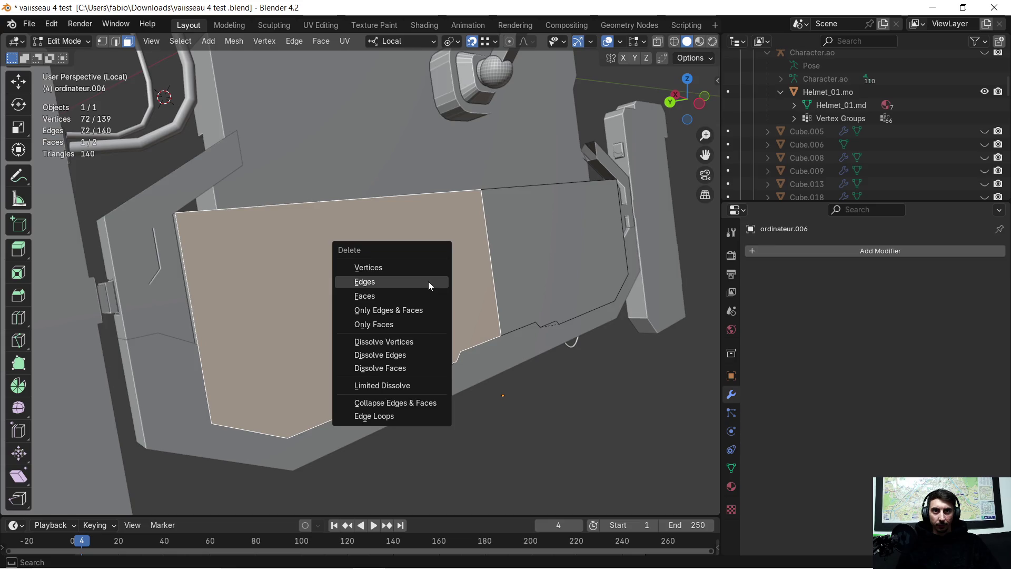
left_click(412, 293)
left_click(511, 271)
key("x")
left_click(511, 270)
mouse_move(467, 264)
middle_mouse_down()
mouse_move(379, 234)
mouse_move(323, 256)
middle_mouse_up()
middle_click_drag(315, 282, 144, 72)
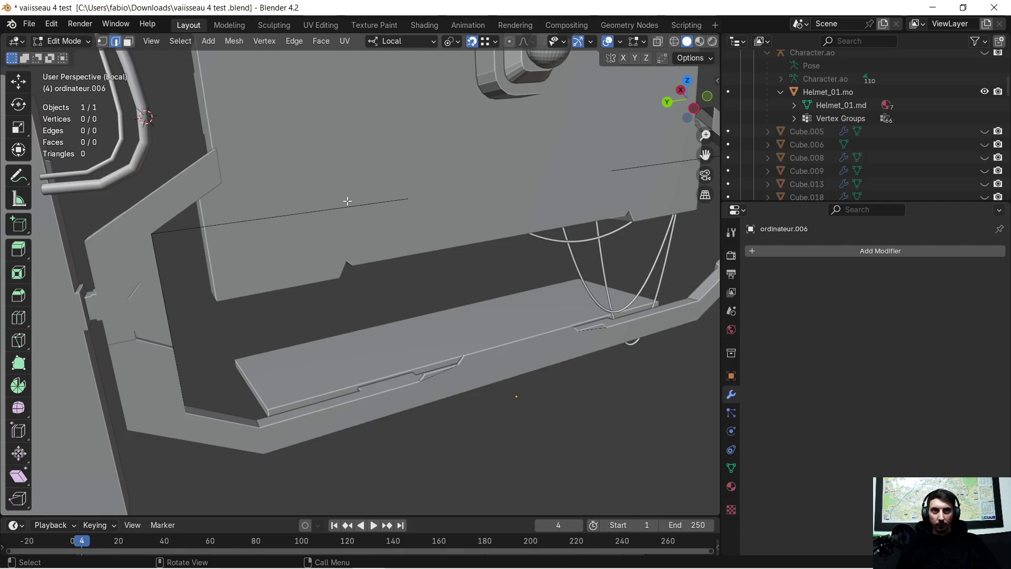
Return to Object Mode and enter Edit Mode on the lower bracket frame object.
key("w")
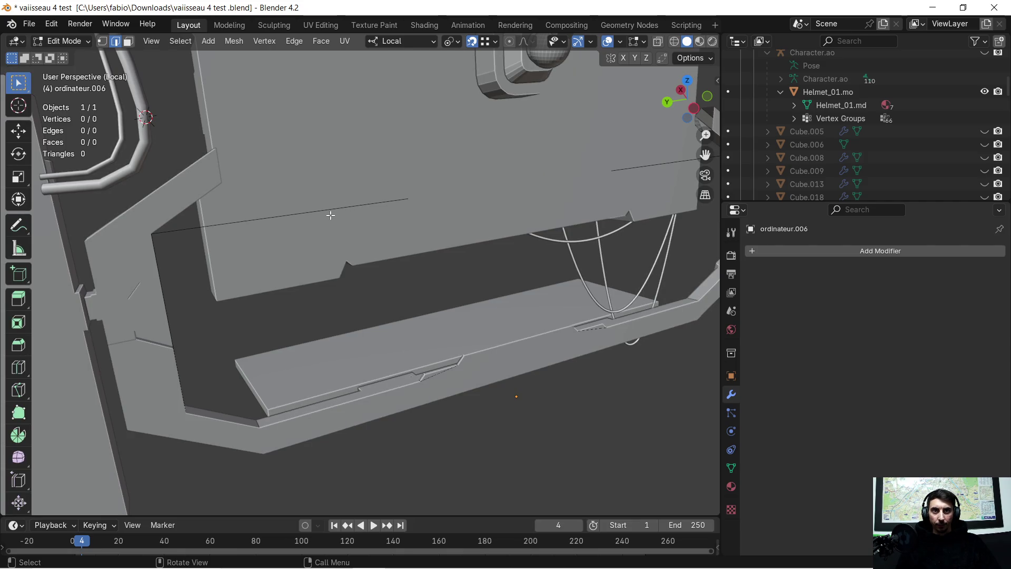
scroll(269, 191, "down", 5)
key("Tab")
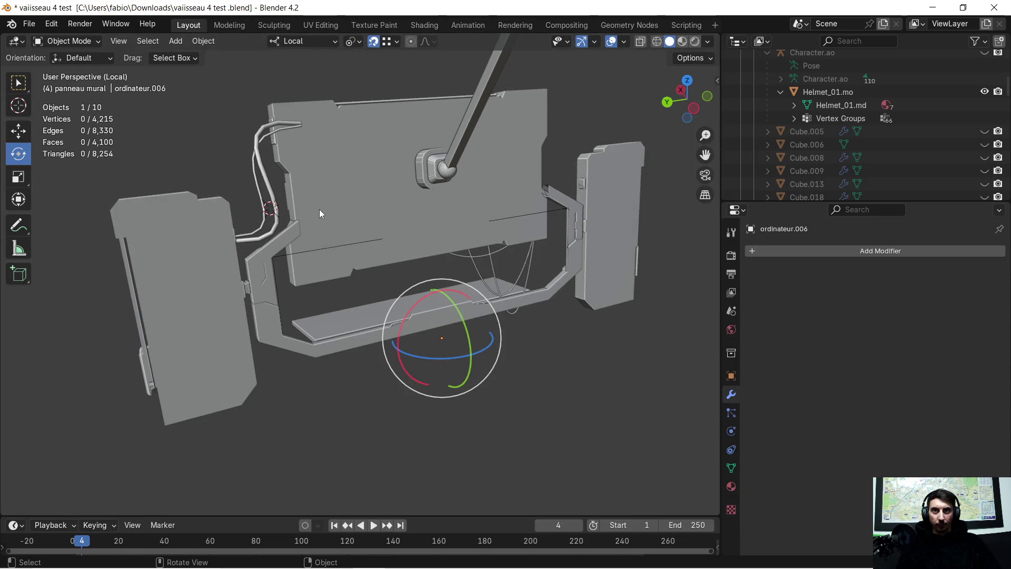
left_click(321, 227)
left_click(261, 262)
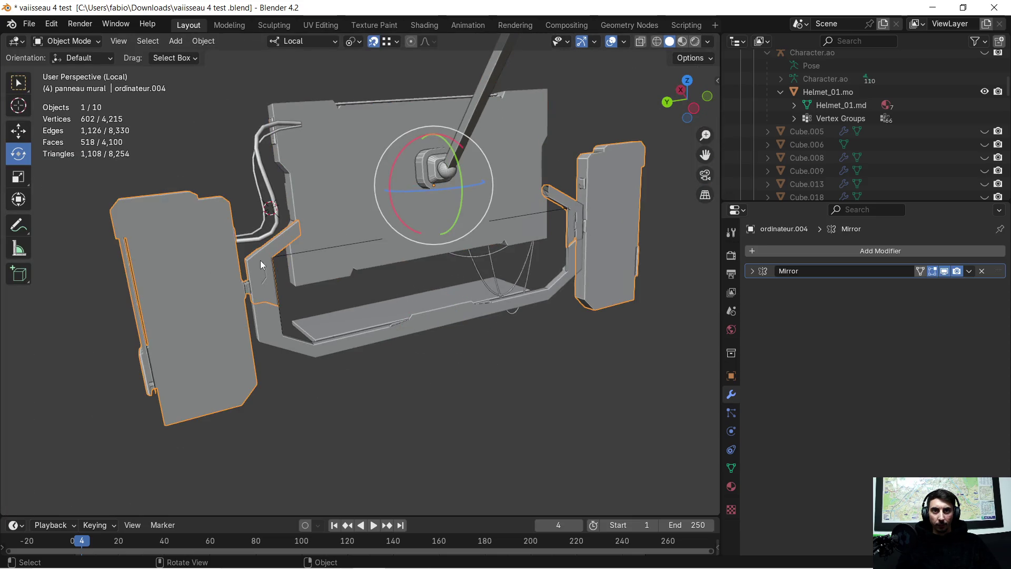
left_click(280, 340)
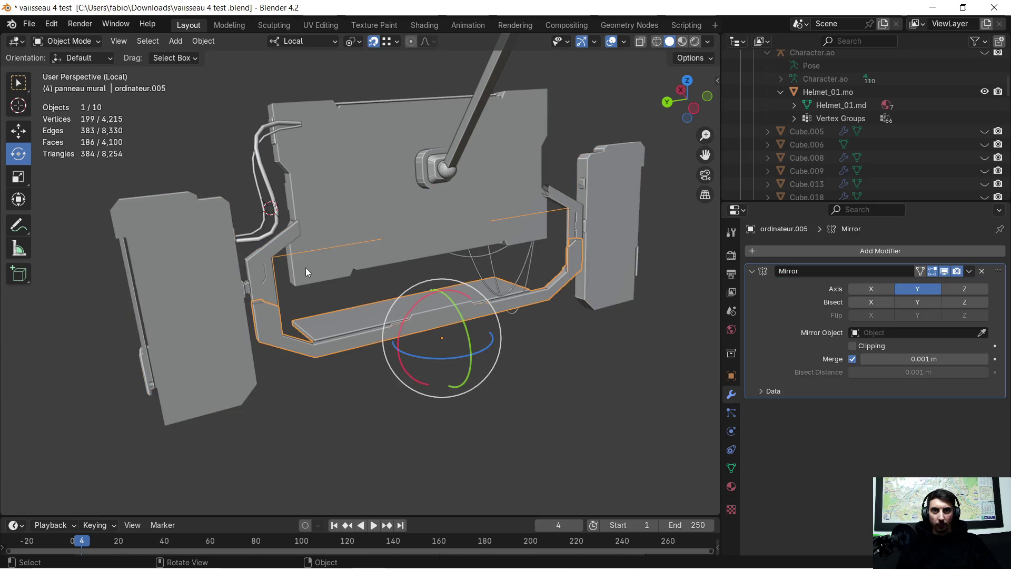
key("Tab")
Delete the stray long horizontal edge from the bracket frame, then deselect everything in Object Mode.
scroll(305, 260, "up", 6)
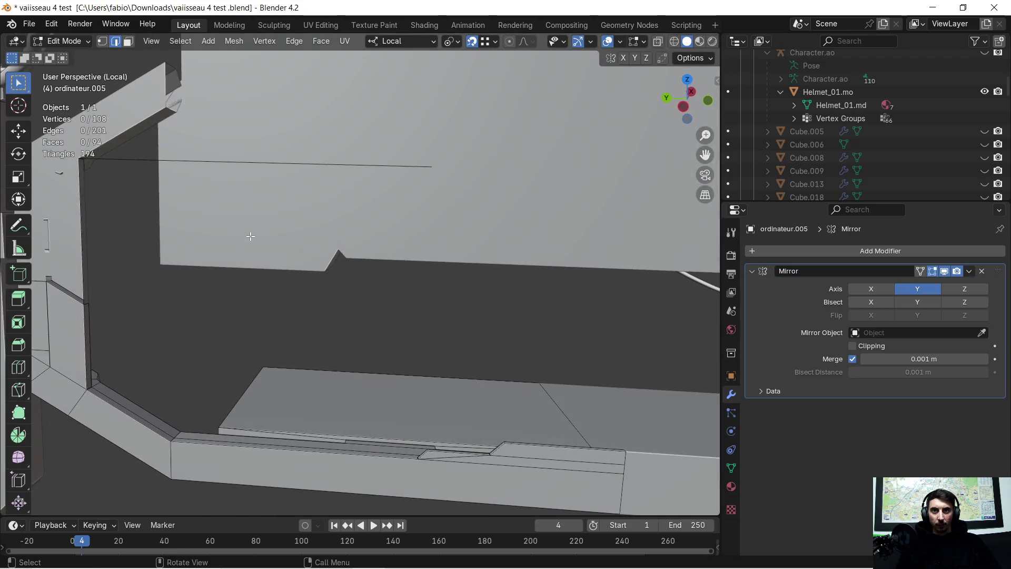
left_click(235, 161)
key("x")
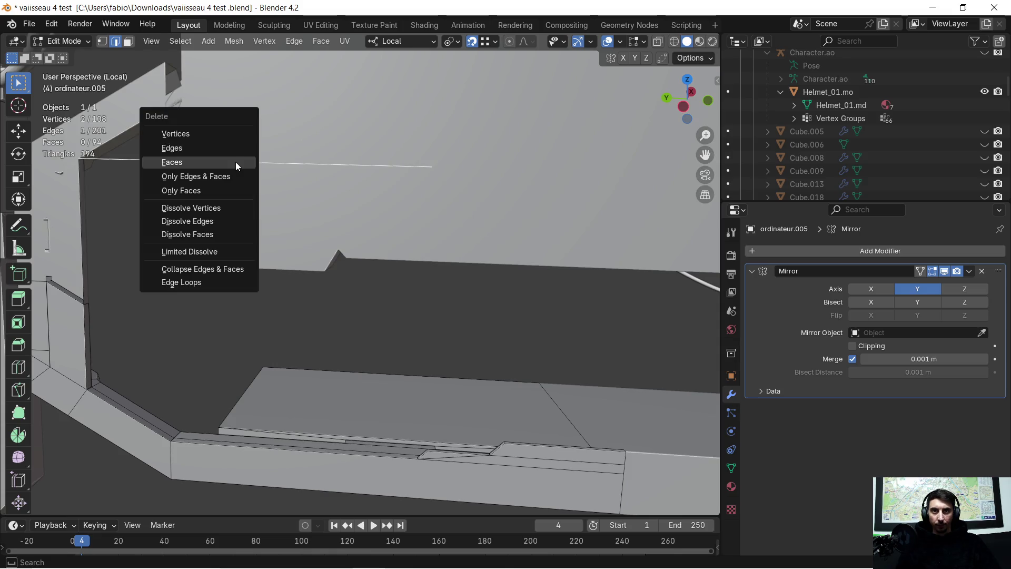
left_click(219, 148)
mouse_move(257, 161)
middle_mouse_down()
mouse_move(424, 212)
mouse_move(52, 219)
mouse_move(105, 210)
mouse_move(199, 149)
mouse_move(318, 182)
mouse_move(458, 305)
mouse_move(404, 303)
mouse_move(432, 278)
mouse_move(423, 312)
middle_mouse_up()
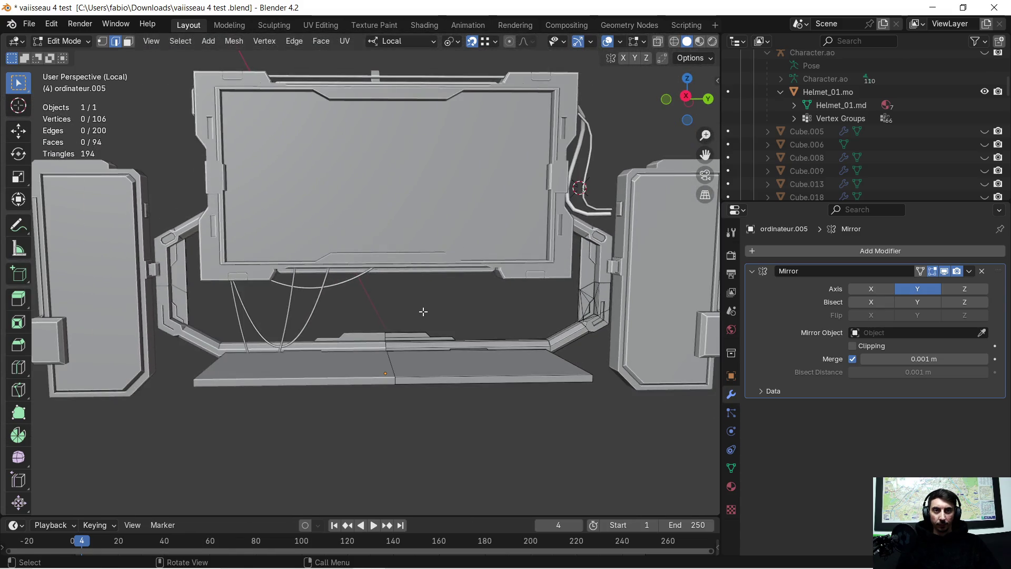
key("Tab")
key("alt+a")
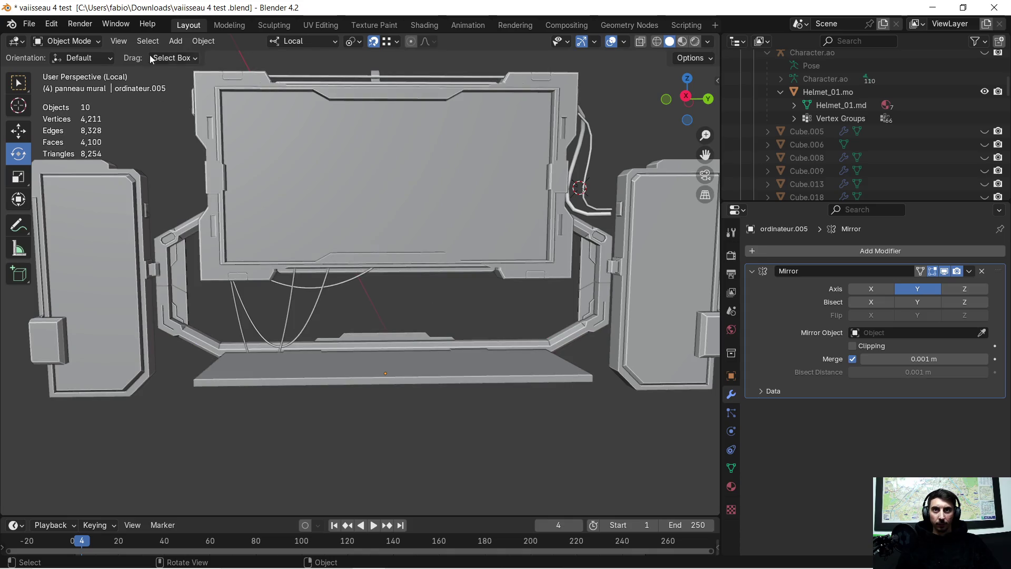
left_click(174, 41)
Add a Grid mesh and rotate it 90° about its local Y axis with 'ryy90'.
mouse_move(216, 56)
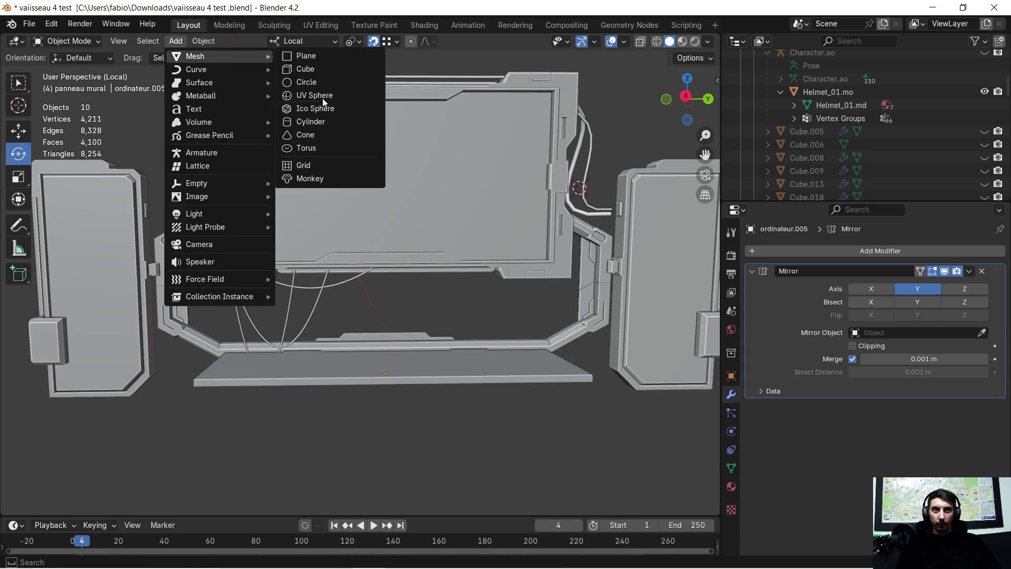
left_click(305, 165)
mouse_move(305, 166)
middle_mouse_down()
mouse_move(350, 192)
mouse_move(409, 204)
mouse_move(402, 241)
mouse_move(445, 251)
middle_mouse_up()
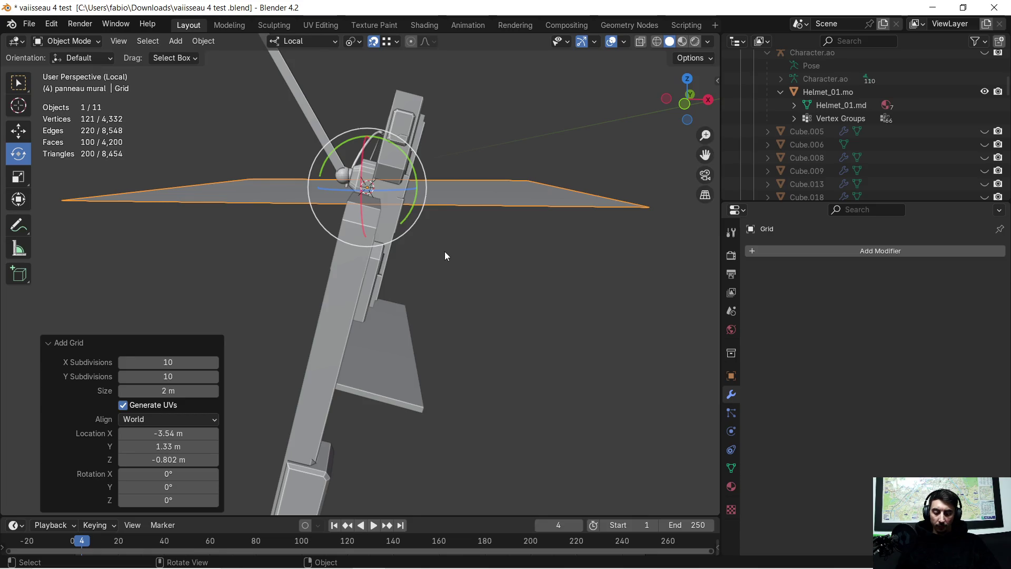
type("ryy90")
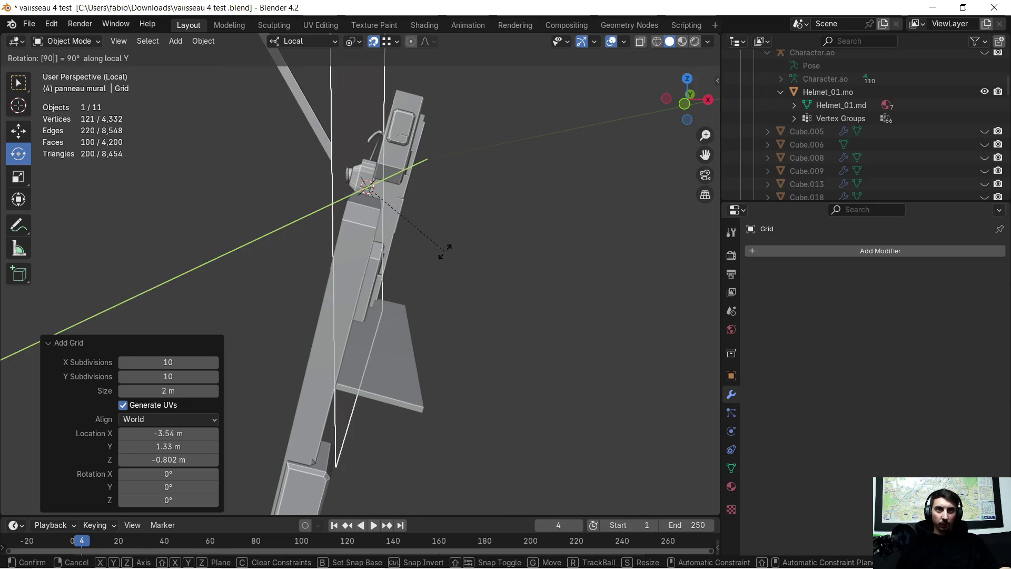
key("Return")
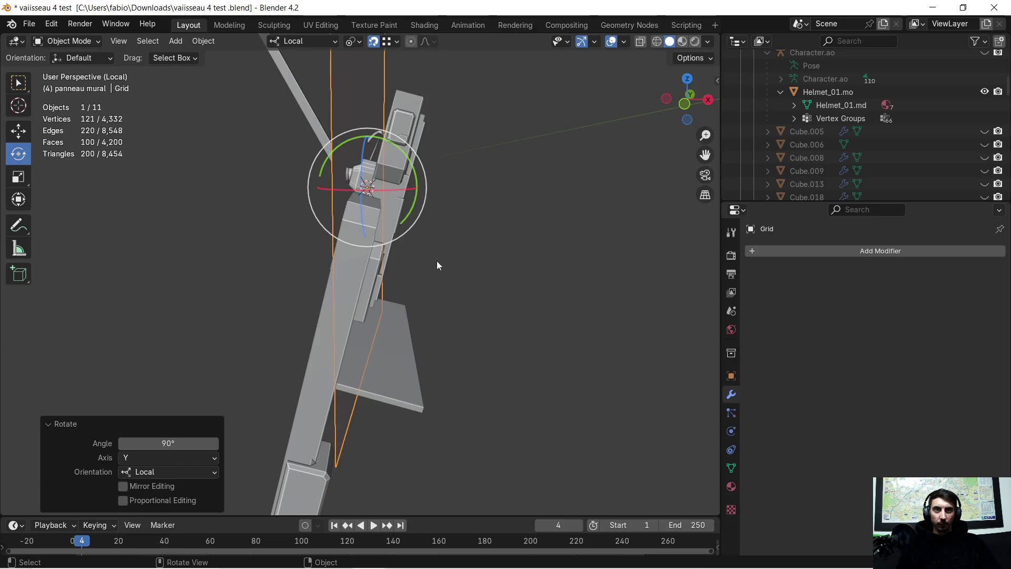
Set the Transform Orientation to Global and deselect the grid.
scroll(437, 261, "down", 1)
left_click(316, 41)
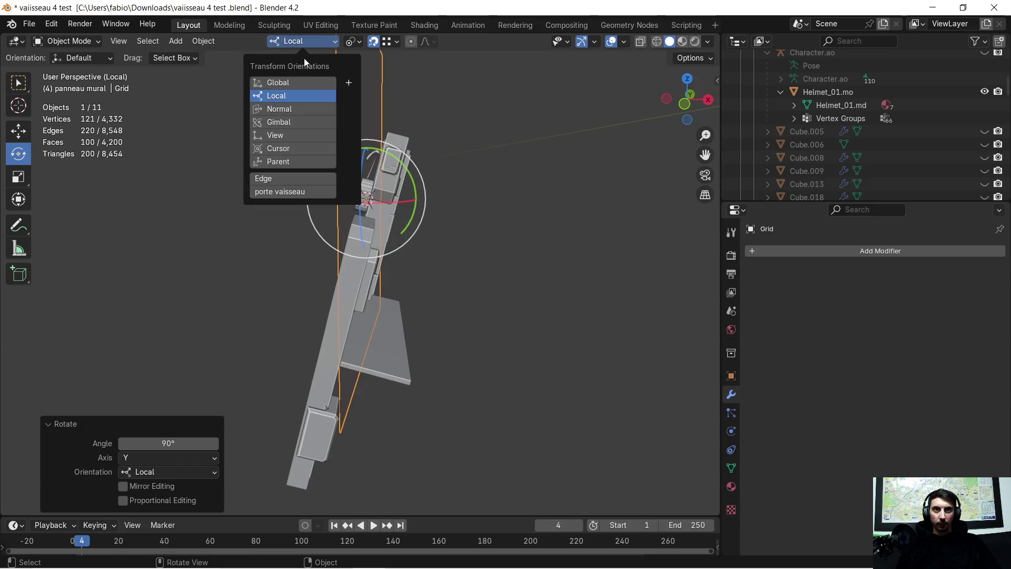
left_click(284, 83)
left_click(550, 279)
mouse_move(527, 267)
middle_mouse_down()
mouse_move(518, 254)
mouse_move(499, 277)
mouse_move(371, 266)
mouse_move(371, 322)
mouse_move(355, 332)
mouse_move(623, 341)
mouse_move(458, 364)
middle_mouse_up()
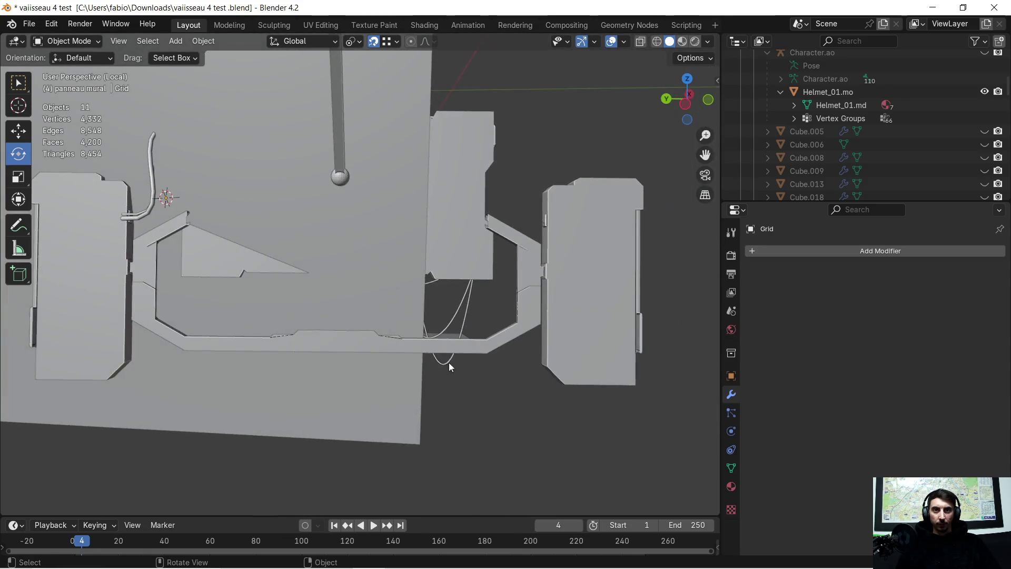
Enter Edit Mode on the Grid and select the edge at its corner.
scroll(447, 395, "up", 3)
mouse_move(436, 422)
middle_mouse_down()
mouse_move(428, 304)
mouse_move(413, 304)
middle_mouse_up()
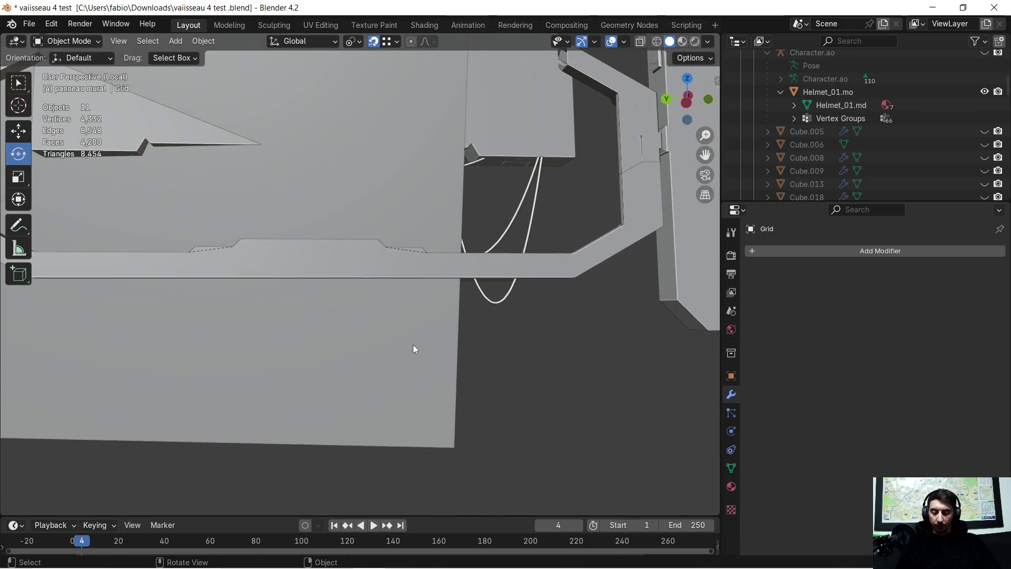
key("Tab")
left_click(452, 452)
scroll(453, 442, "down", 5)
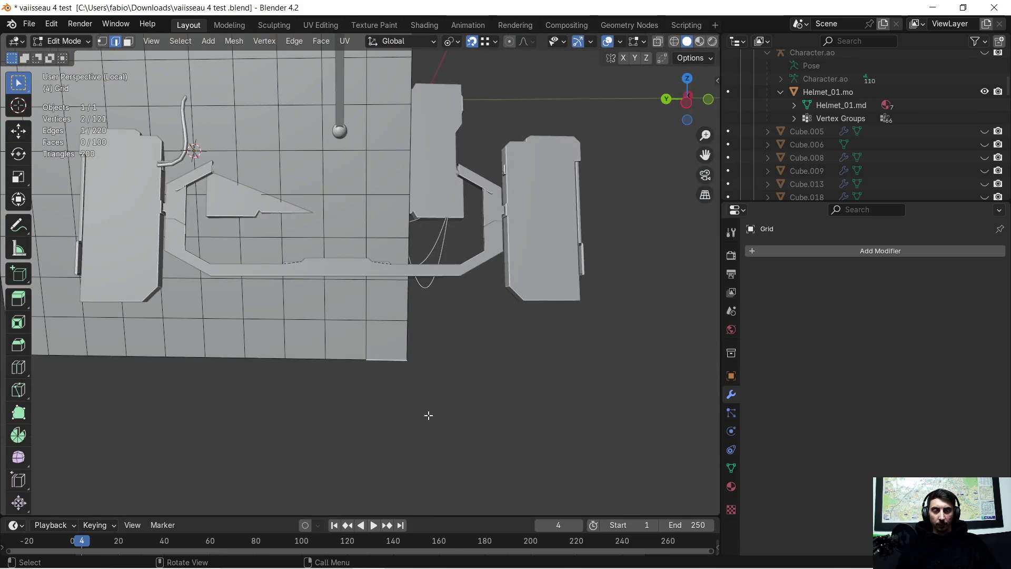
mouse_move(453, 435)
middle_mouse_down()
mouse_move(409, 380)
mouse_move(416, 369)
mouse_move(368, 375)
mouse_move(411, 363)
middle_mouse_up()
scroll(412, 363, "up", 3)
mouse_move(506, 413)
middle_mouse_down()
mouse_move(467, 302)
mouse_move(455, 370)
middle_mouse_up()
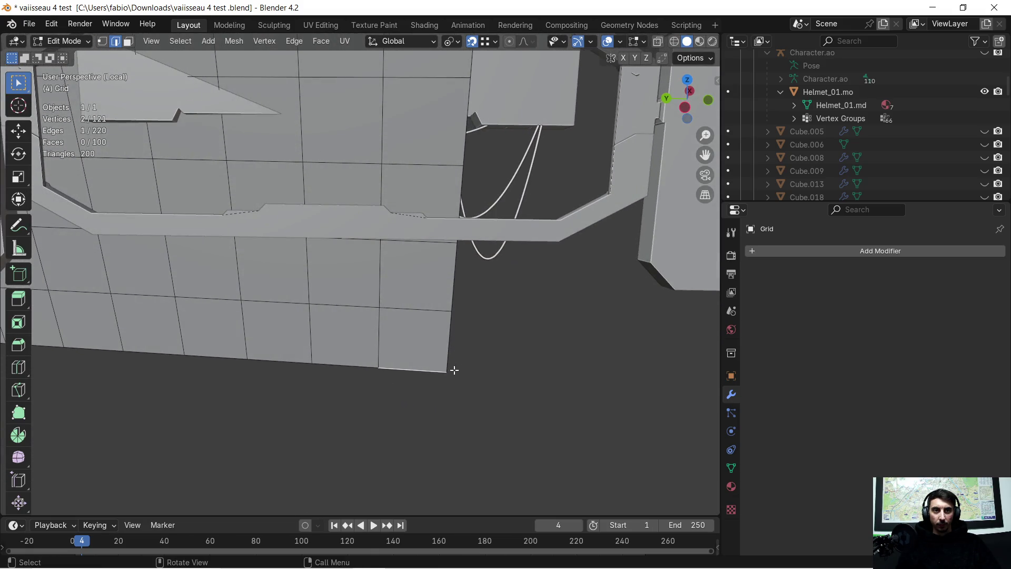
Move the grid's lower corner vertex, then undo the move.
left_click(89, 41)
left_click(101, 42)
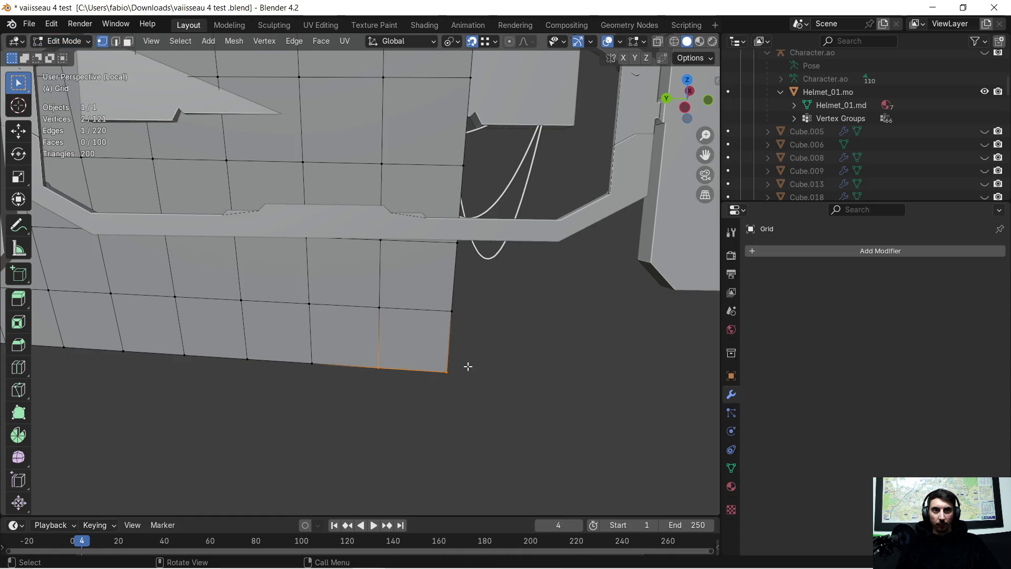
mouse_move(458, 368)
middle_mouse_down()
mouse_move(507, 357)
mouse_move(481, 395)
mouse_move(492, 426)
mouse_move(463, 402)
mouse_move(517, 337)
mouse_move(666, 354)
mouse_move(530, 347)
mouse_move(516, 330)
mouse_move(459, 352)
middle_mouse_up()
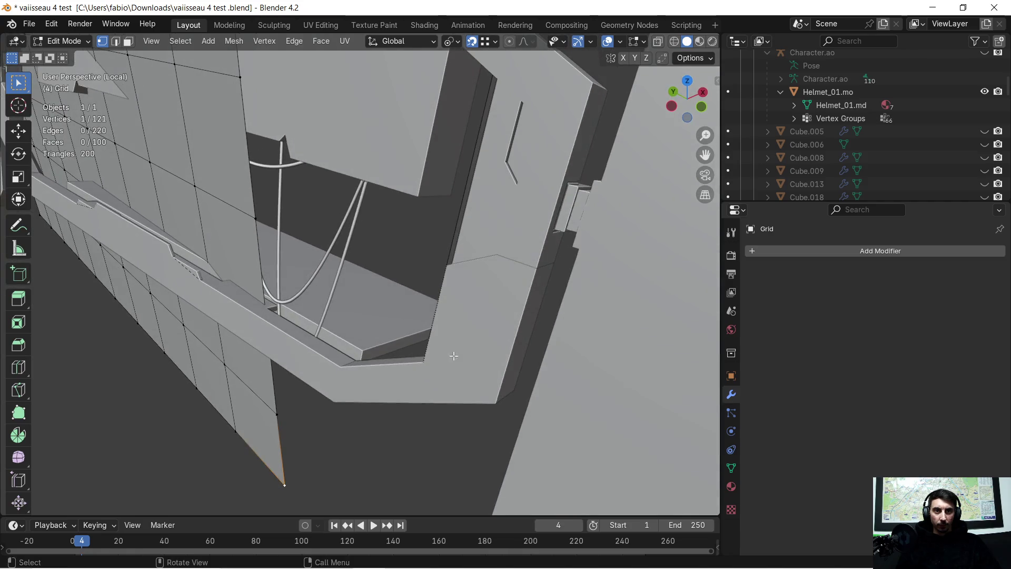
key("g")
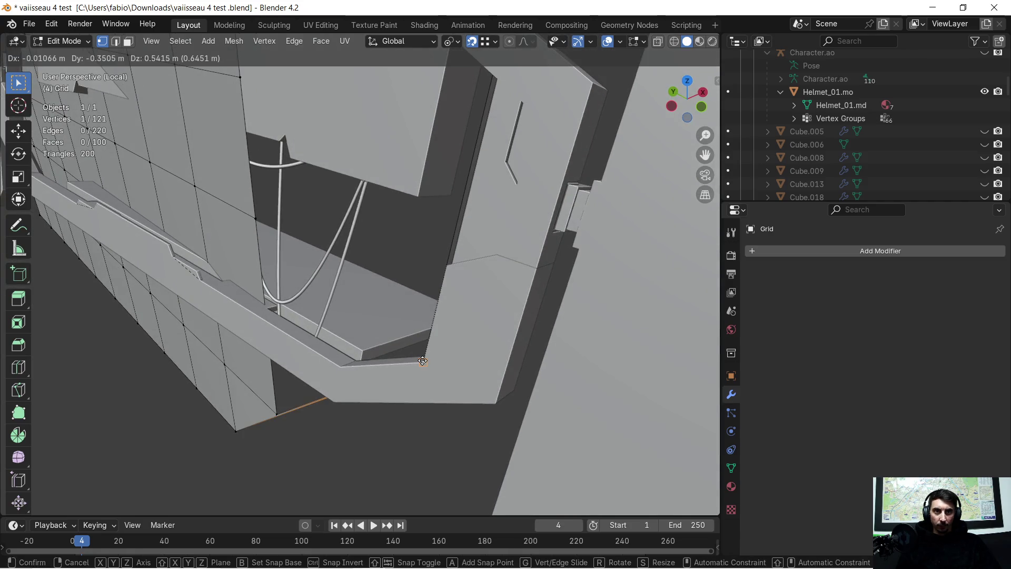
left_click(423, 360)
mouse_move(423, 361)
middle_mouse_down()
mouse_move(440, 354)
mouse_move(378, 441)
middle_mouse_up()
key("ctrl+z")
Select all the grid's geometry and delete it with X > Edges.
scroll(422, 398, "down", 3)
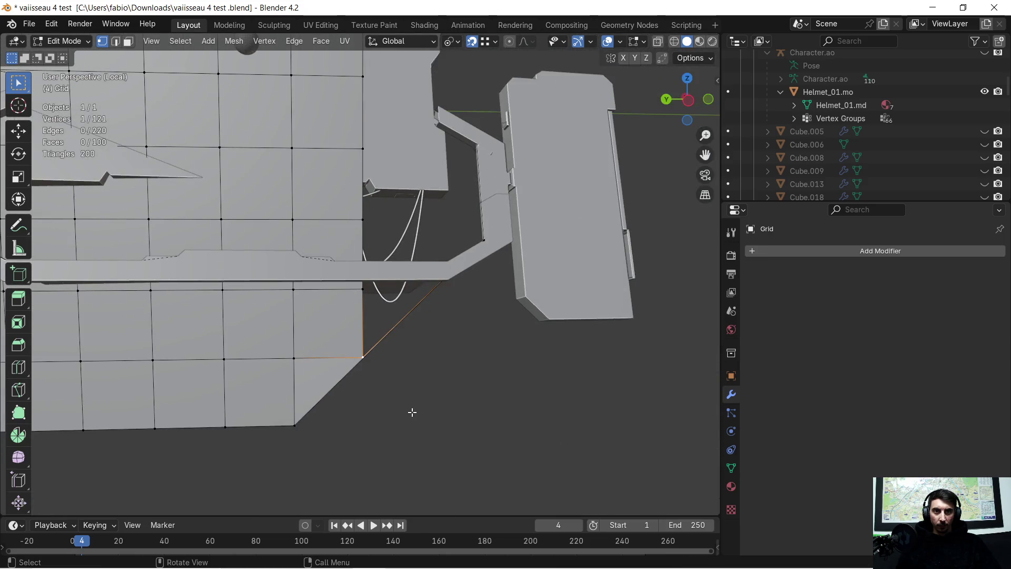
scroll(404, 407, "down", 5)
mouse_move(318, 366)
middle_mouse_down()
mouse_move(366, 388)
mouse_move(368, 368)
mouse_move(352, 365)
middle_mouse_up()
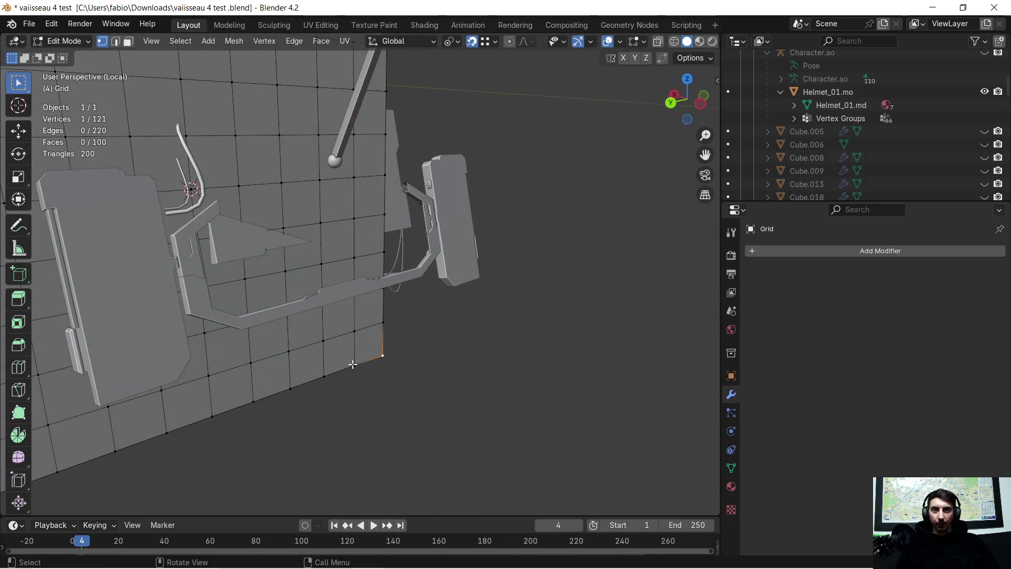
key("a")
key("x")
left_click(353, 364)
key("ctrl+z")
key("ctrl+z")
key("ctrl+z")
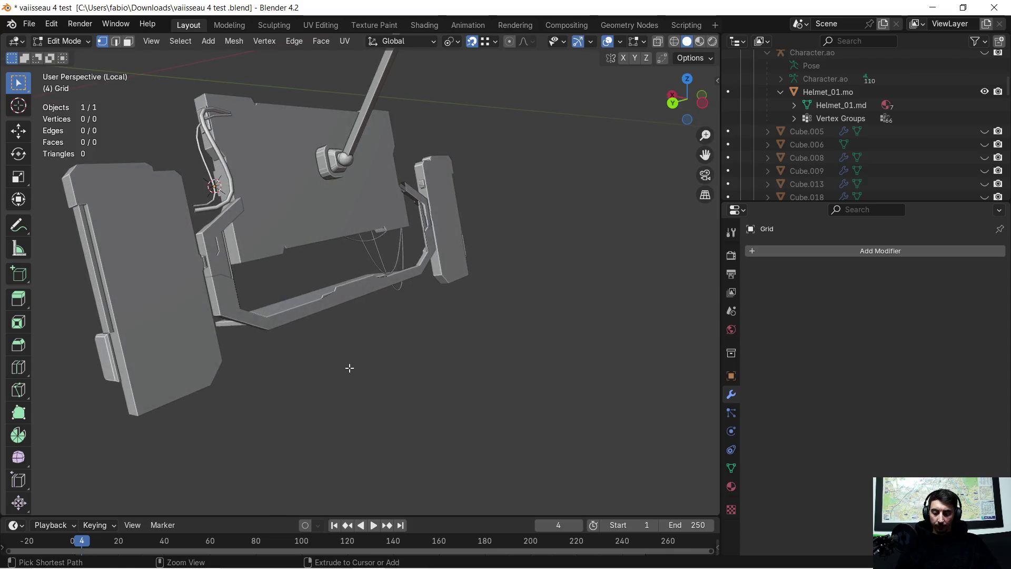
Undo back to ordinateur.006, then select its single face in face mode and frame it.
key("ctrl+z")
key("ctrl+z")
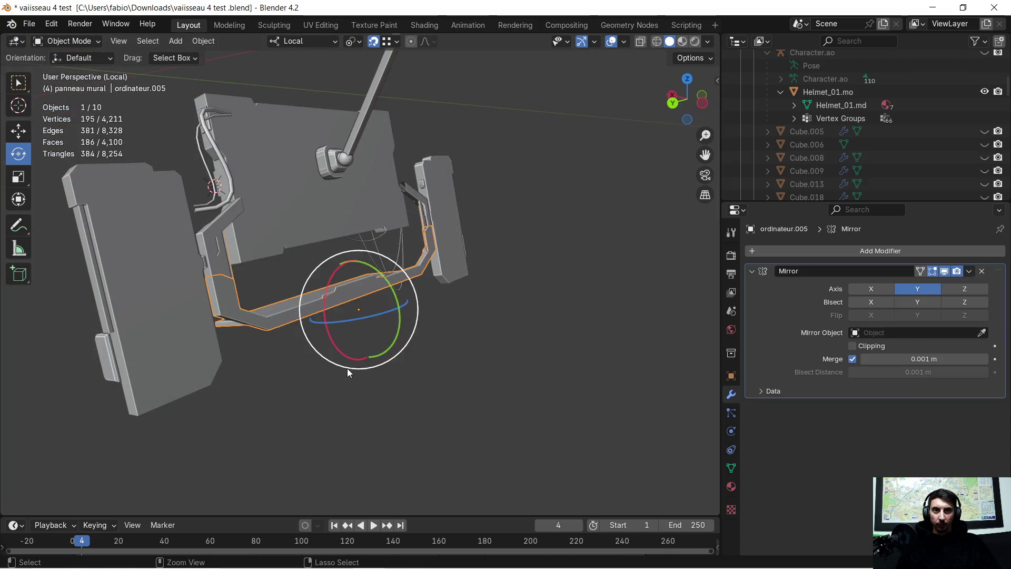
key("ctrl+z")
key("ctrl+z")
key("ctrl+z")
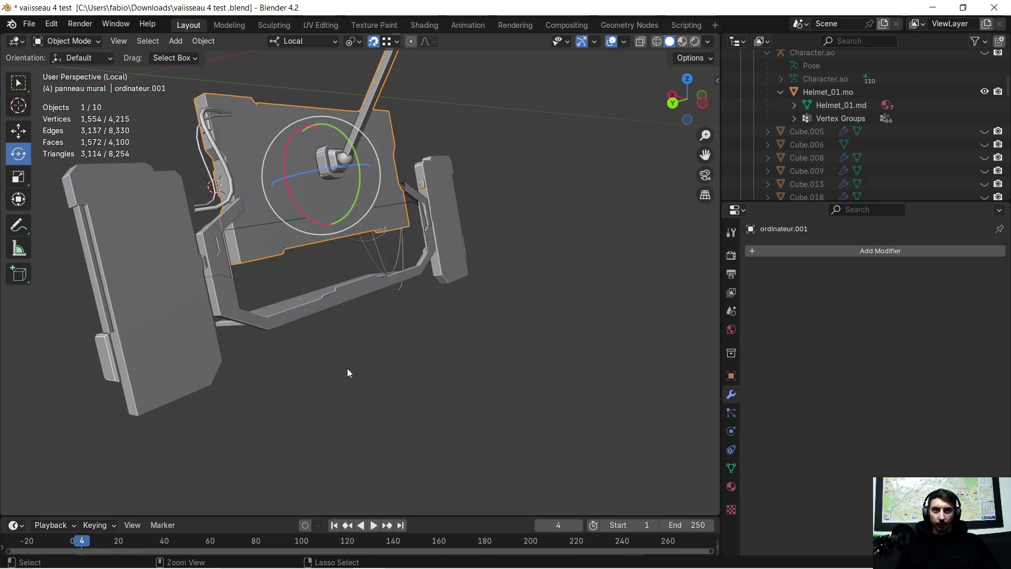
key("Tab")
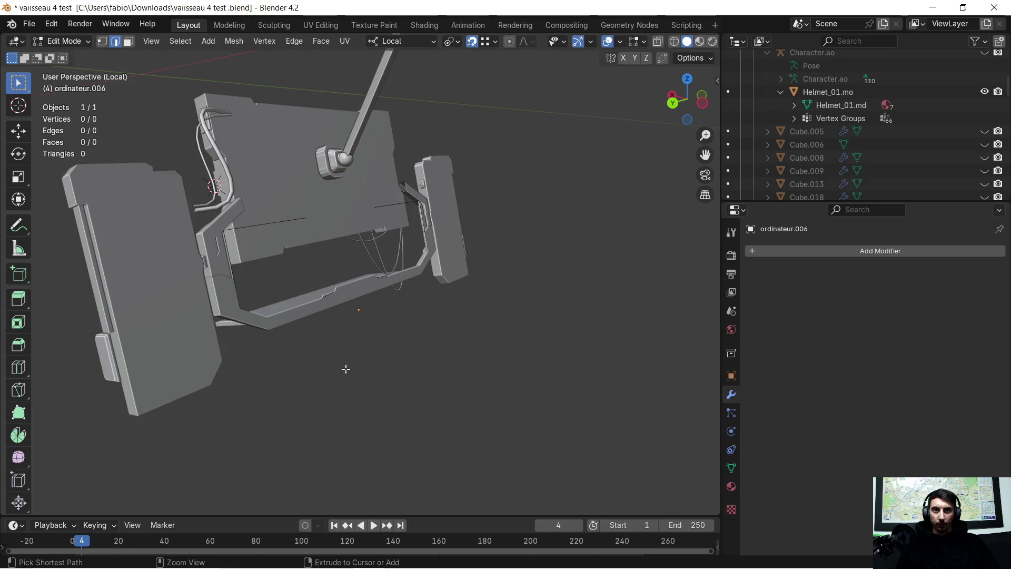
key("3")
key("a")
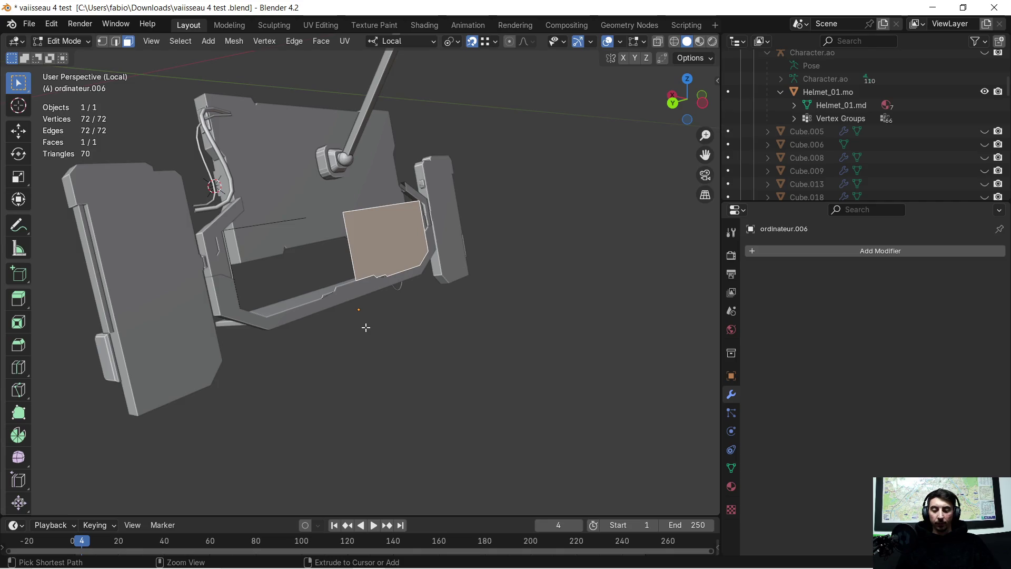
key("KP_Decimal")
mouse_move(384, 323)
middle_mouse_down()
mouse_move(310, 344)
mouse_move(248, 311)
mouse_move(275, 319)
mouse_move(465, 301)
mouse_move(558, 280)
mouse_move(314, 328)
mouse_move(343, 311)
middle_mouse_up()
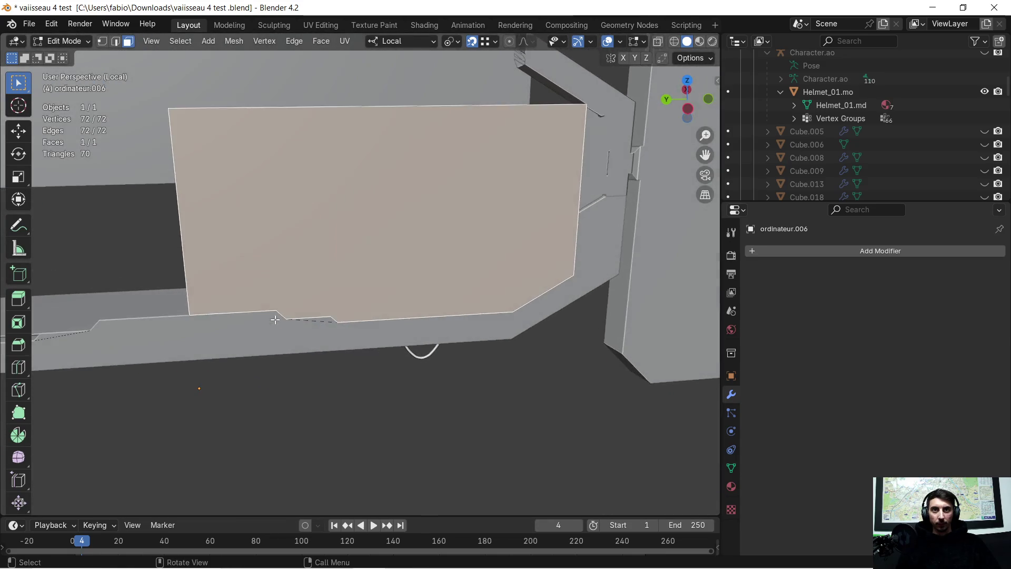
scroll(342, 311, "down", 2)
scroll(418, 292, "up", 3, "ctrl")
scroll(418, 292, "up", 3)
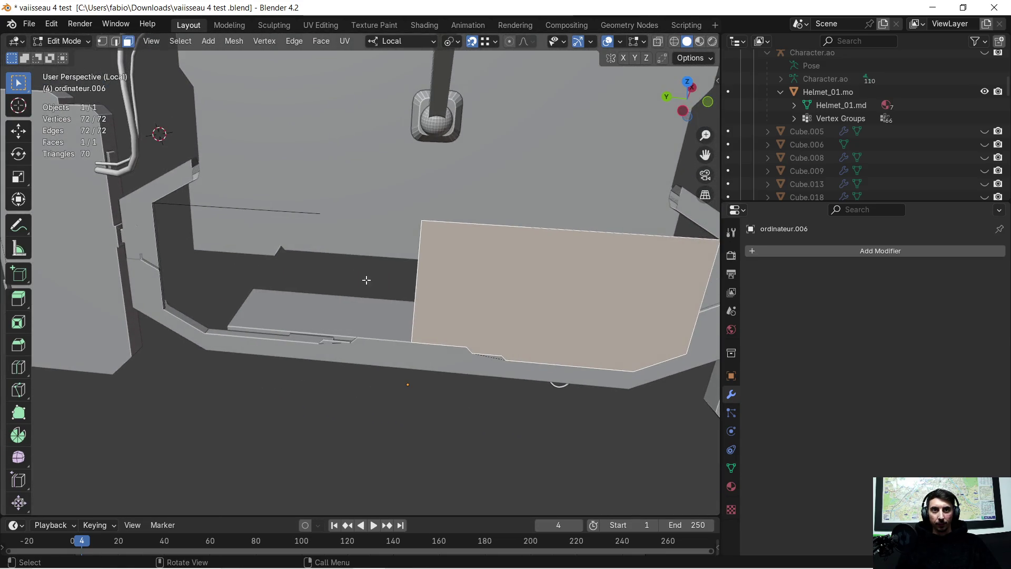
mouse_move(373, 286)
middle_mouse_down()
mouse_move(341, 282)
mouse_move(358, 283)
middle_mouse_up()
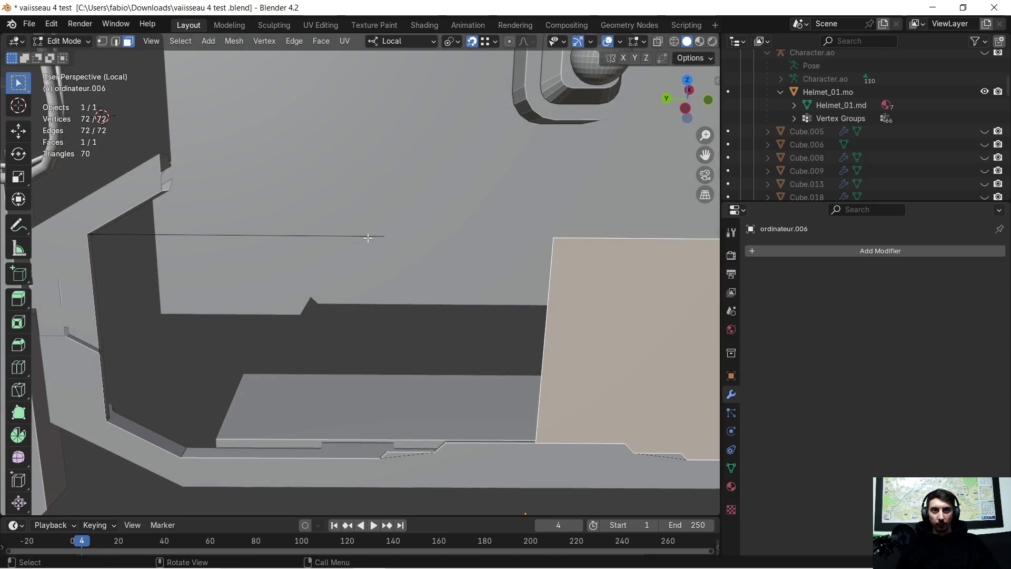
Delete the stray loose edge from frame ordinateur.005, then select panel ordinateur.006 in Object Mode.
left_click(361, 237)
key("Tab")
left_click(361, 238)
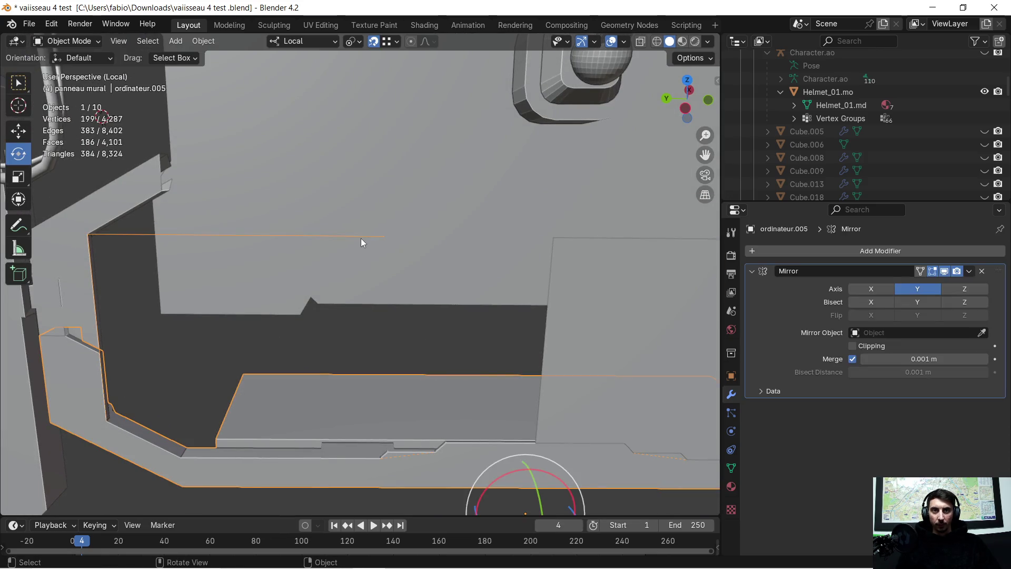
key("Tab")
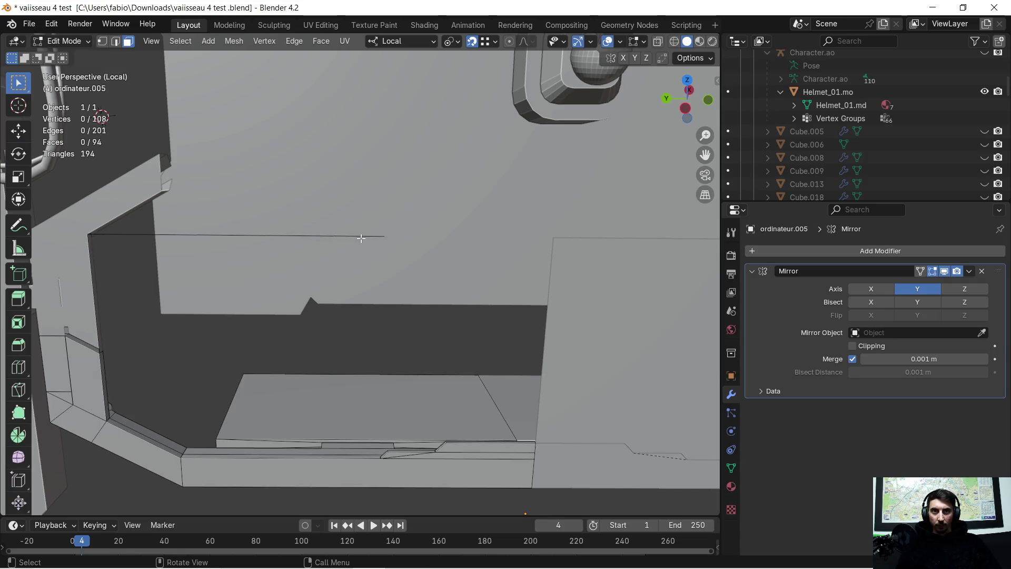
left_click(101, 44)
key("x")
left_click(261, 238)
mouse_move(387, 247)
middle_mouse_down("shift")
mouse_move(522, 296)
mouse_move(382, 304)
mouse_move(384, 285)
mouse_move(418, 279)
mouse_move(390, 294)
mouse_move(401, 295)
middle_mouse_up("shift")
key("Tab")
left_click(416, 279)
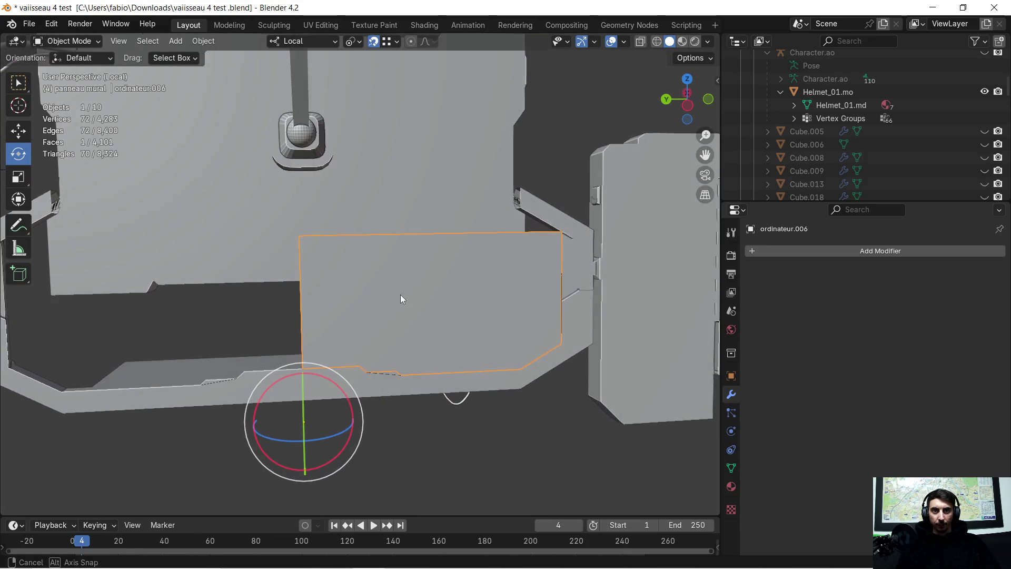
Add a Mirror modifier set to the Y axis, removing an accidentally added Boolean first.
left_click(754, 252)
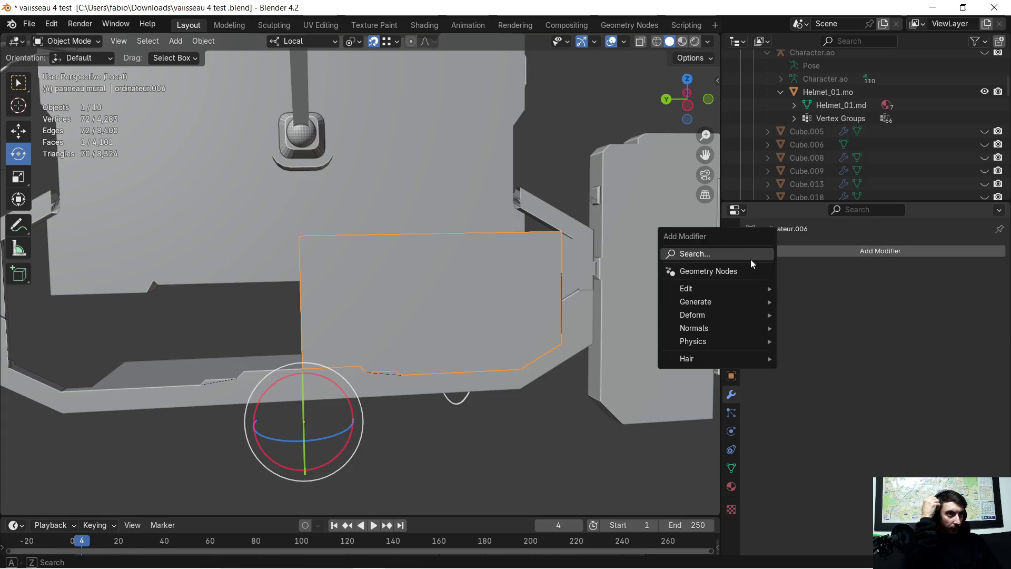
left_click(746, 260)
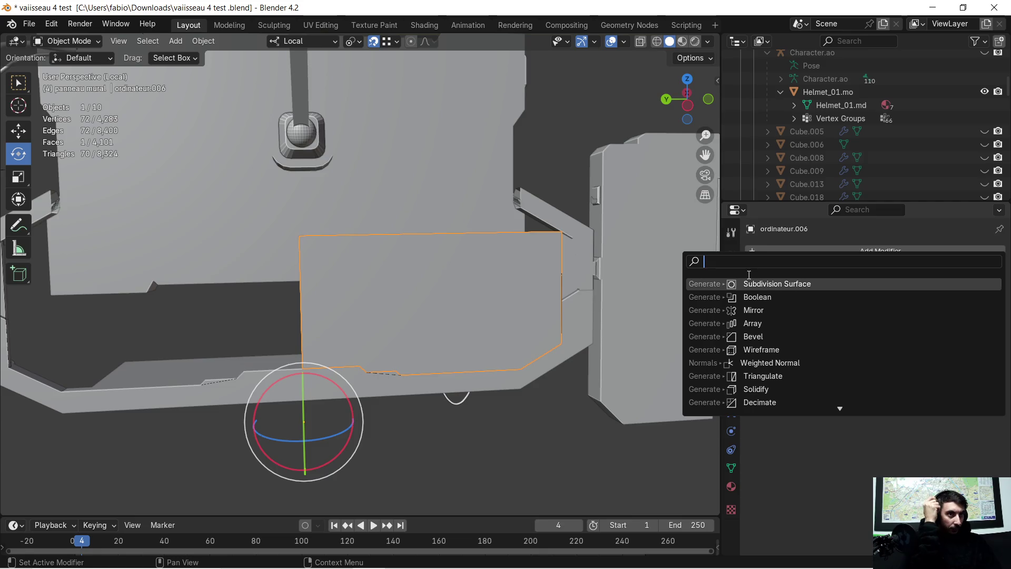
left_click(783, 297)
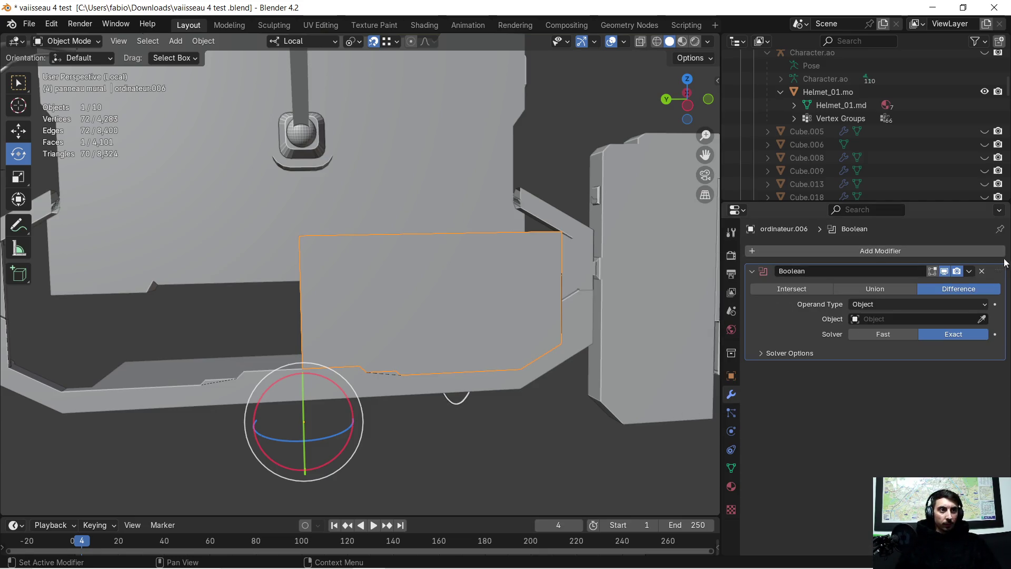
left_click(983, 272)
left_click(756, 251)
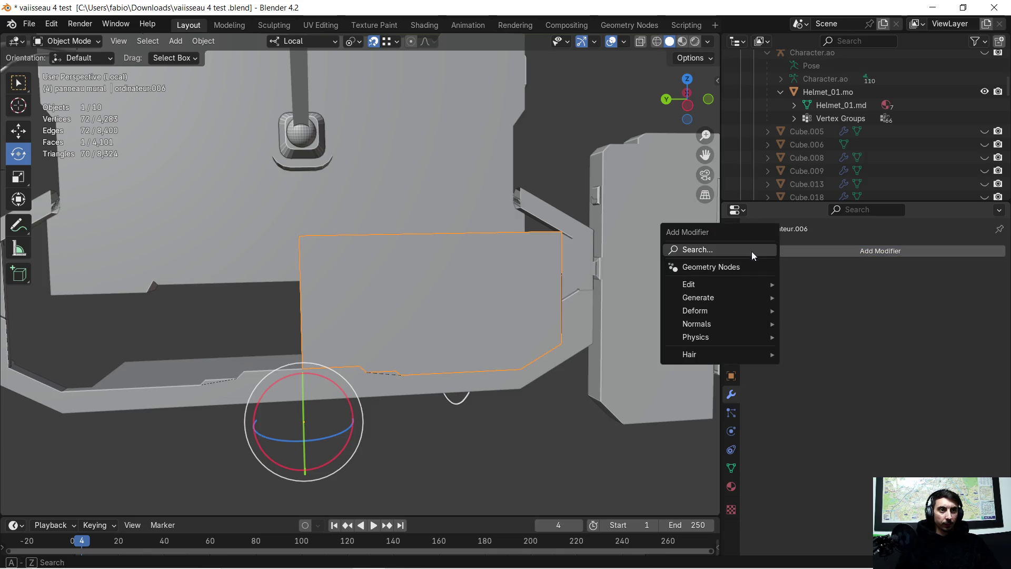
left_click(741, 254)
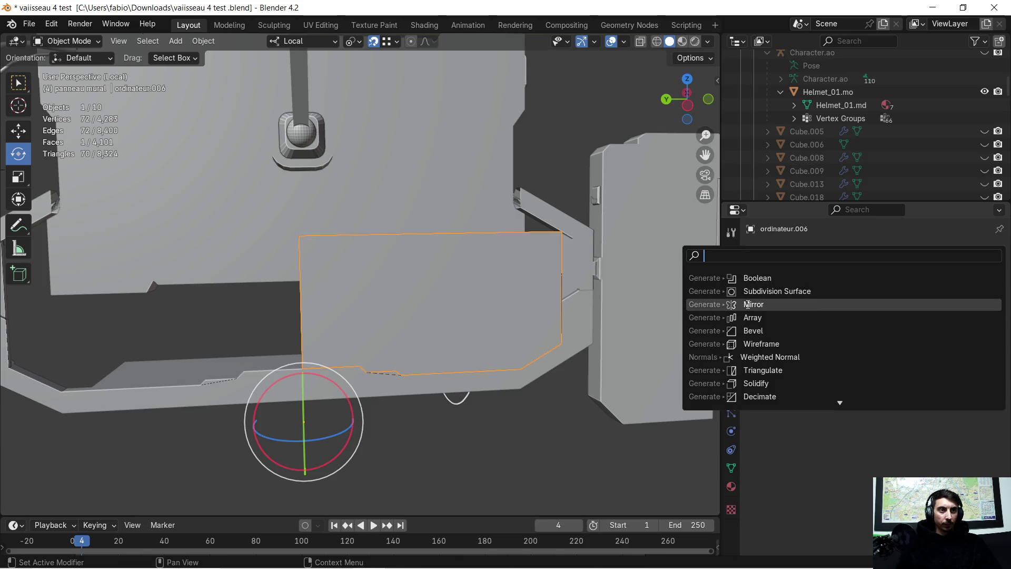
left_click(747, 301)
left_click(931, 293)
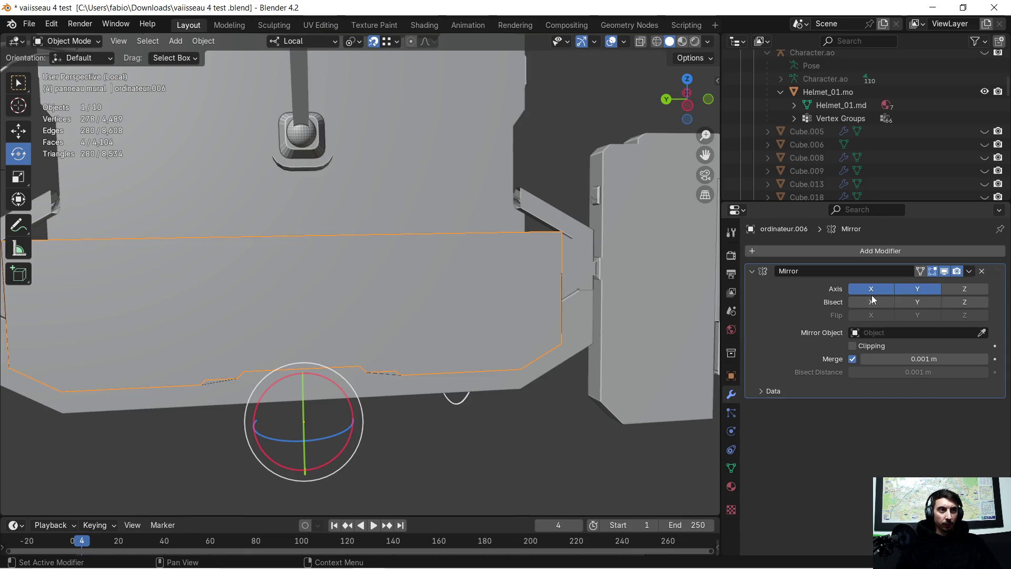
mouse_move(369, 353)
middle_mouse_down()
mouse_move(322, 372)
mouse_move(413, 368)
mouse_move(512, 335)
mouse_move(444, 348)
mouse_move(491, 342)
mouse_move(514, 317)
mouse_move(495, 317)
mouse_move(532, 314)
mouse_move(316, 300)
middle_mouse_up()
scroll(535, 316, "up", 5)
Enter Edit Mode on ordinateur.006 and select edges and the boundary loop along its top border.
mouse_move(535, 316)
middle_mouse_down()
mouse_move(563, 337)
mouse_move(566, 318)
mouse_move(548, 322)
mouse_move(530, 307)
mouse_move(466, 353)
mouse_move(506, 375)
mouse_move(556, 357)
mouse_move(436, 316)
mouse_move(444, 309)
mouse_move(404, 314)
mouse_move(425, 302)
mouse_move(519, 315)
mouse_move(586, 296)
mouse_move(568, 316)
mouse_move(457, 350)
mouse_move(402, 336)
mouse_move(386, 308)
middle_mouse_up()
key("Tab")
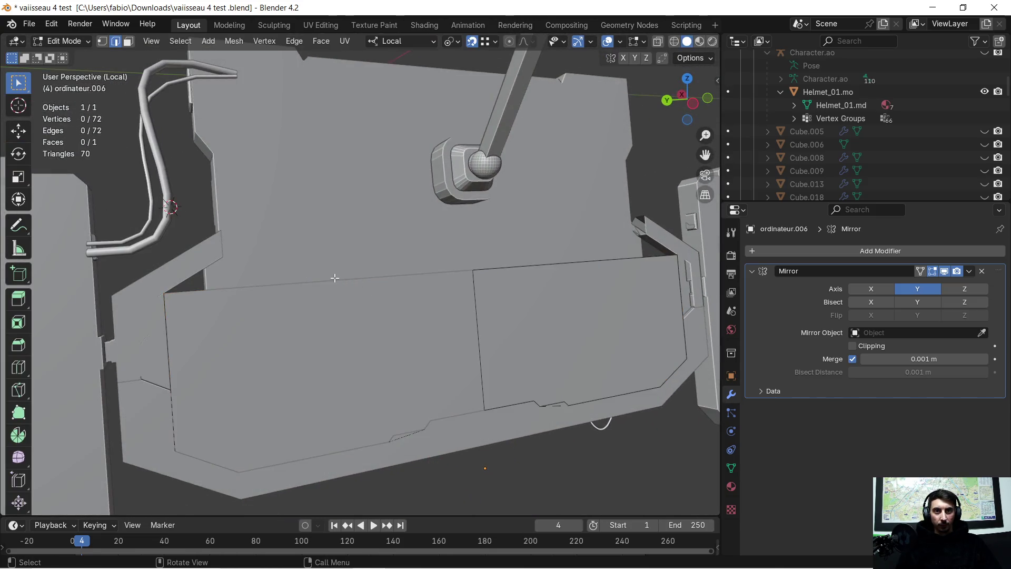
scroll(336, 277, "up", 3)
mouse_move(486, 284)
middle_mouse_down()
mouse_move(535, 299)
mouse_move(424, 316)
mouse_move(484, 318)
middle_mouse_up()
left_click(505, 321)
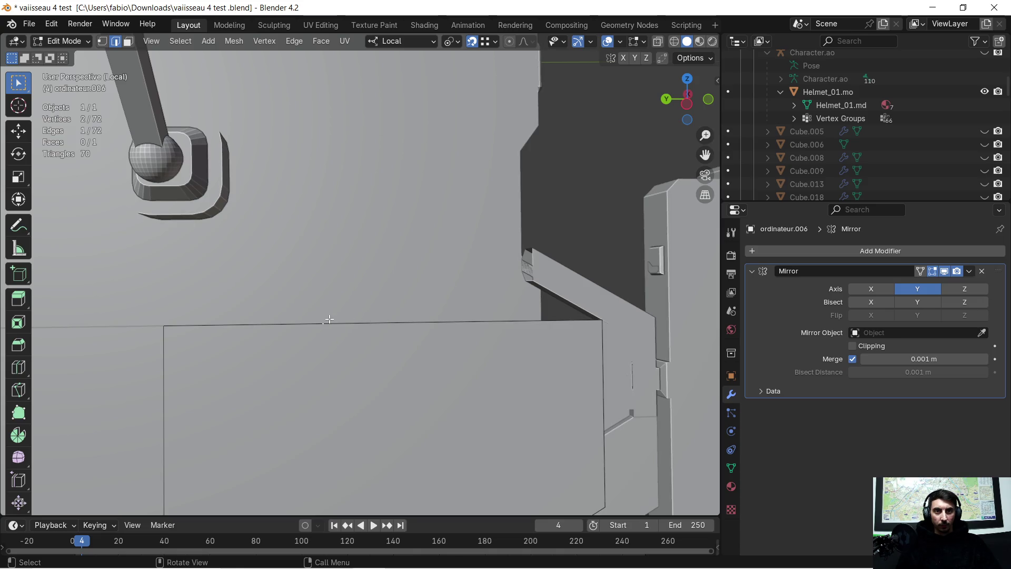
scroll(300, 315, "down", 3)
mouse_move(320, 349)
middle_mouse_down()
mouse_move(323, 368)
mouse_move(337, 350)
middle_mouse_up()
scroll(342, 369, "up", 3)
mouse_move(351, 385)
middle_mouse_down()
mouse_move(355, 314)
mouse_move(374, 363)
middle_mouse_up()
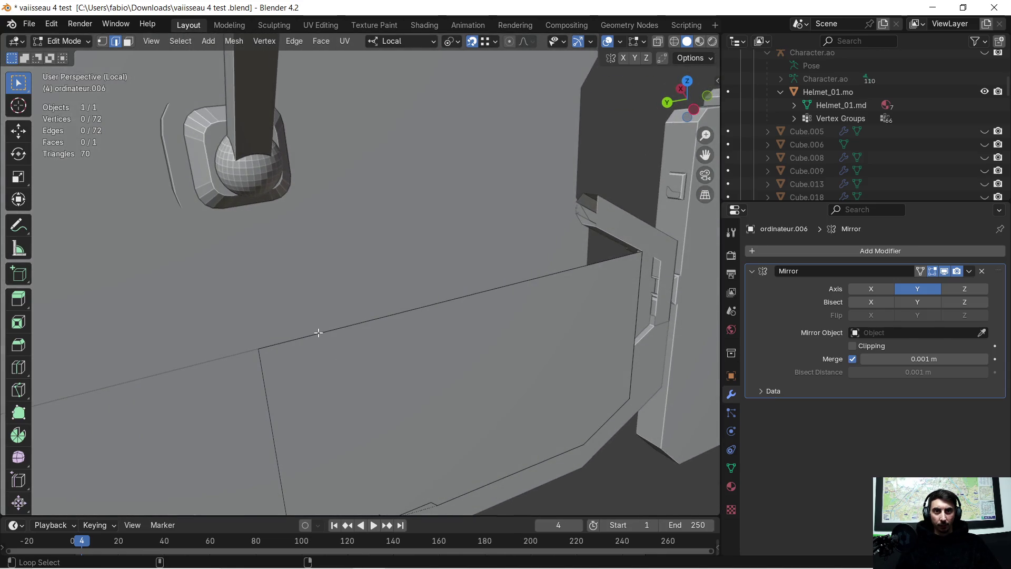
left_click(318, 333, "alt")
middle_click_drag(357, 331, 320, 298)
left_click(303, 304)
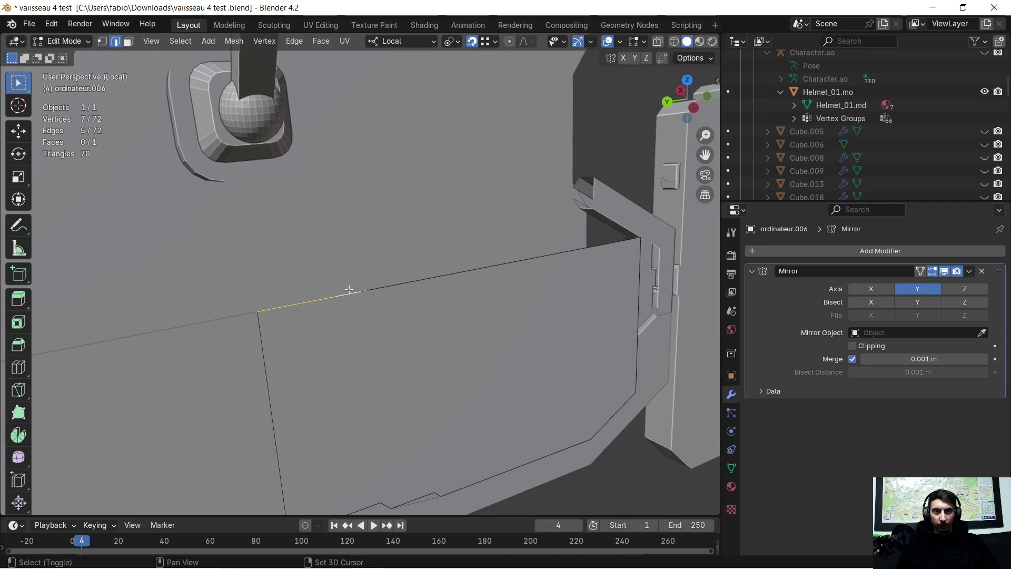
Select the run of edges along the wall panel's top border.
left_click(381, 290, "shift")
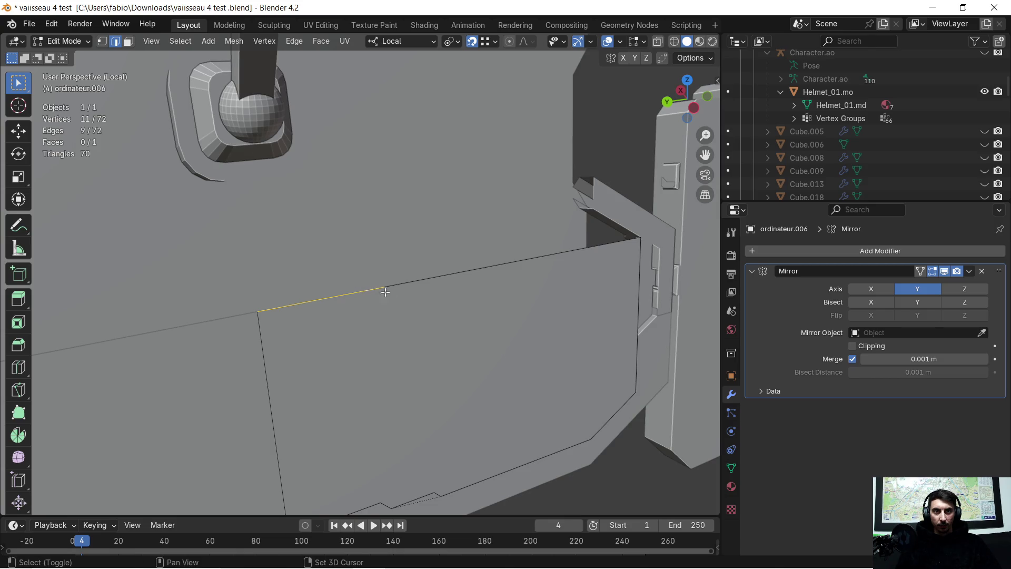
left_click(393, 290, "shift")
mouse_move(529, 280)
left_mouse_down("shift")
mouse_move(395, 278)
mouse_move(411, 264)
mouse_move(398, 287)
mouse_move(377, 285)
left_mouse_up("shift")
mouse_move(377, 293)
middle_mouse_down()
mouse_move(527, 274)
mouse_move(343, 293)
middle_mouse_up()
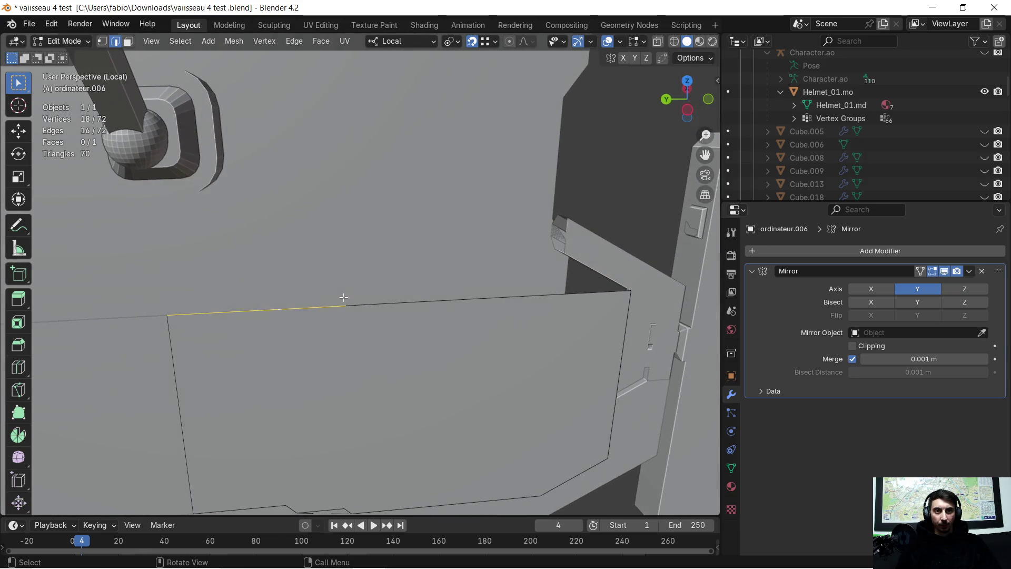
left_click_drag(383, 319, 340, 288, "shift")
left_click_drag(481, 294, 405, 273, "shift")
mouse_move(588, 315)
left_mouse_down("shift")
mouse_move(537, 290)
mouse_move(558, 278)
left_mouse_up("shift")
scroll(596, 309, "up", 2)
mouse_move(601, 310)
middle_mouse_down()
mouse_move(506, 316)
mouse_move(501, 293)
mouse_move(402, 380)
mouse_move(279, 377)
mouse_move(342, 373)
middle_mouse_up()
Delete the selected top-border edges.
key("x")
left_click(496, 291)
scroll(497, 289, "down", 3)
scroll(274, 377, "up", 2)
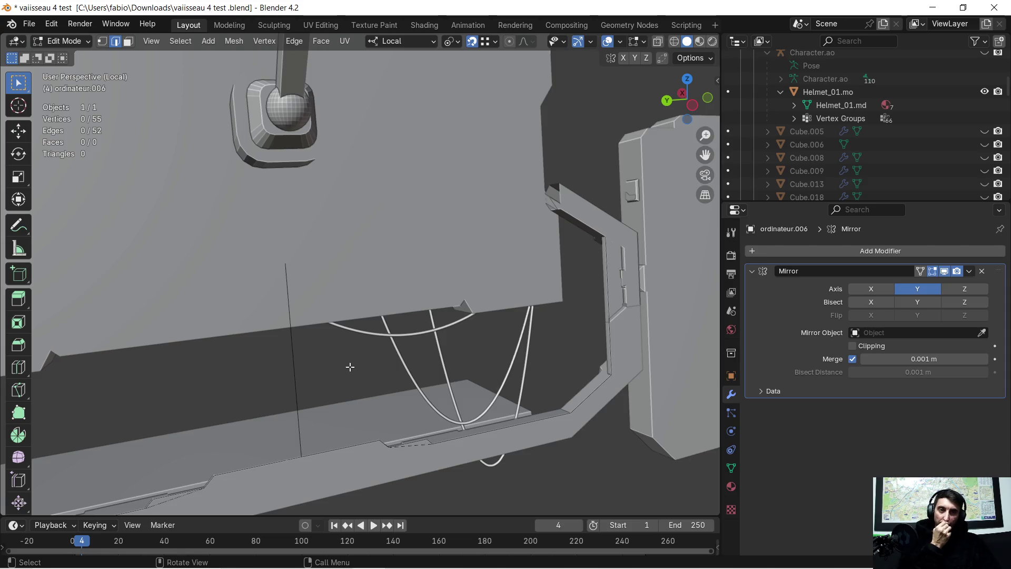
Select a short top-border edge and grow the selection along the border.
scroll(350, 367, "up", 4)
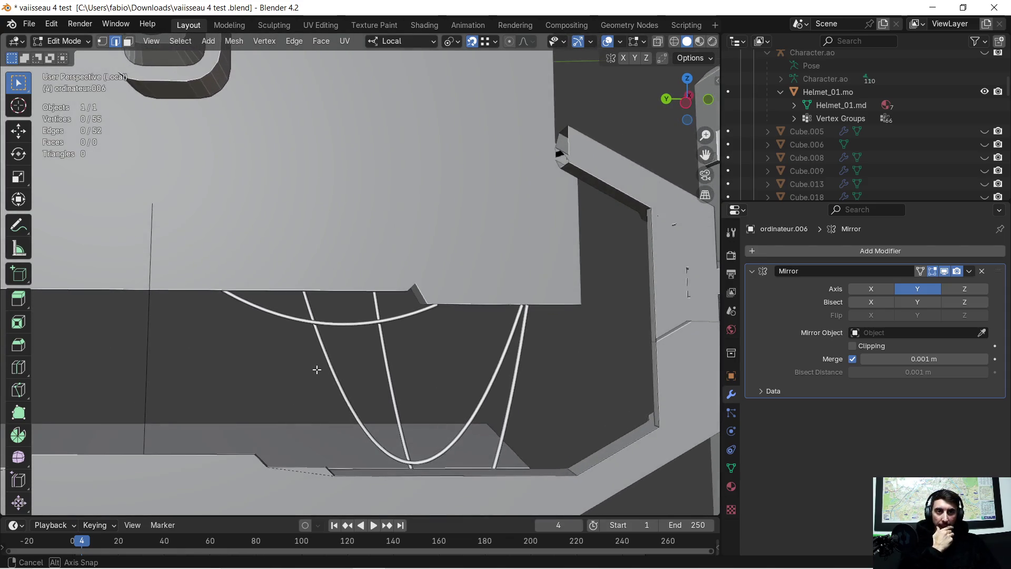
middle_click_drag(316, 369, 326, 373)
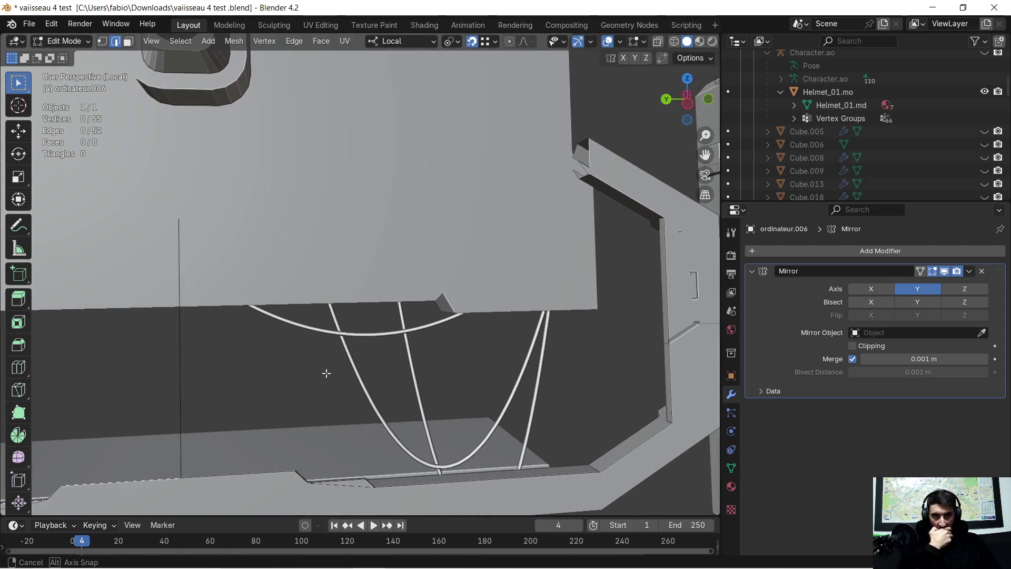
mouse_move(327, 373)
middle_mouse_down()
mouse_move(316, 346)
mouse_move(350, 348)
mouse_move(387, 315)
mouse_move(418, 314)
mouse_move(400, 262)
mouse_move(366, 252)
middle_mouse_up()
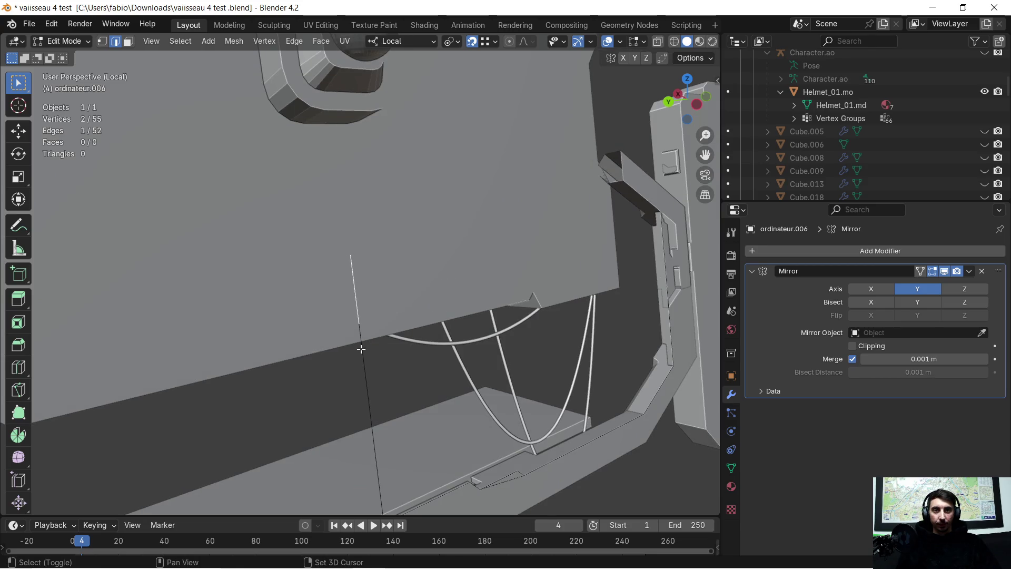
left_click(374, 426, "shift")
mouse_move(374, 425)
middle_mouse_down()
mouse_move(406, 368)
mouse_move(323, 334)
mouse_move(366, 354)
mouse_move(492, 346)
mouse_move(266, 348)
mouse_move(283, 377)
mouse_move(339, 362)
mouse_move(508, 366)
mouse_move(332, 372)
mouse_move(350, 373)
middle_mouse_up()
left_click(294, 333)
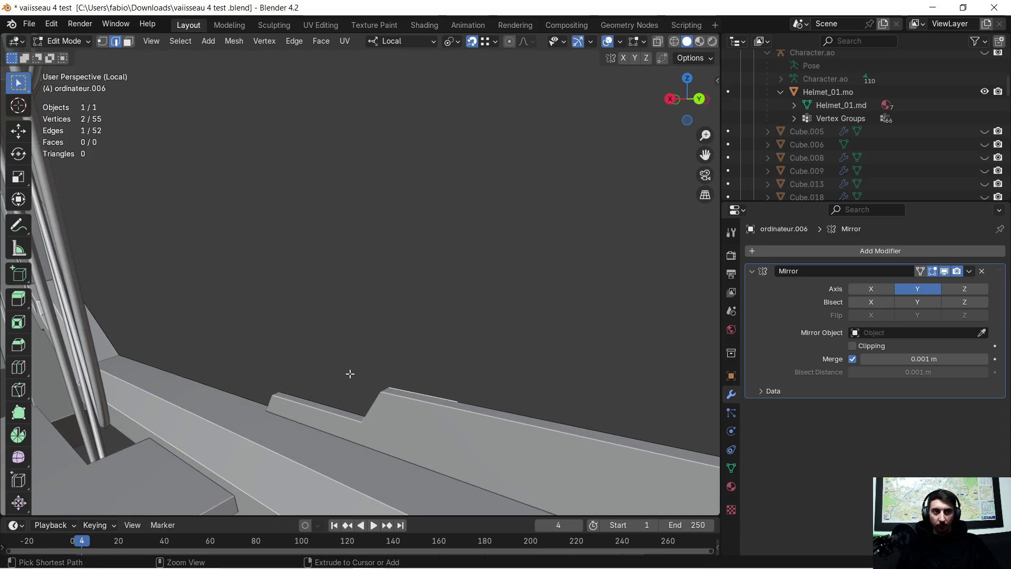
key("ctrl+KP_Add")
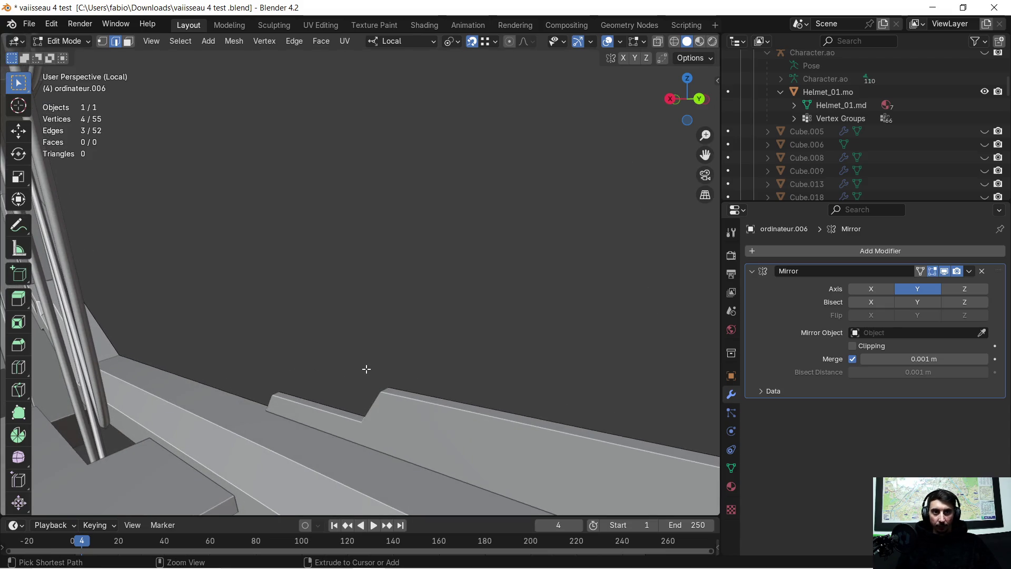
Undo the edge deletion and return to Object Mode.
key("ctrl+z")
mouse_move(380, 363)
middle_mouse_down()
mouse_move(413, 338)
mouse_move(395, 343)
mouse_move(388, 356)
mouse_move(481, 330)
mouse_move(372, 305)
mouse_move(374, 327)
mouse_move(548, 367)
mouse_move(501, 372)
mouse_move(476, 359)
mouse_move(486, 359)
middle_mouse_up()
key("Tab")
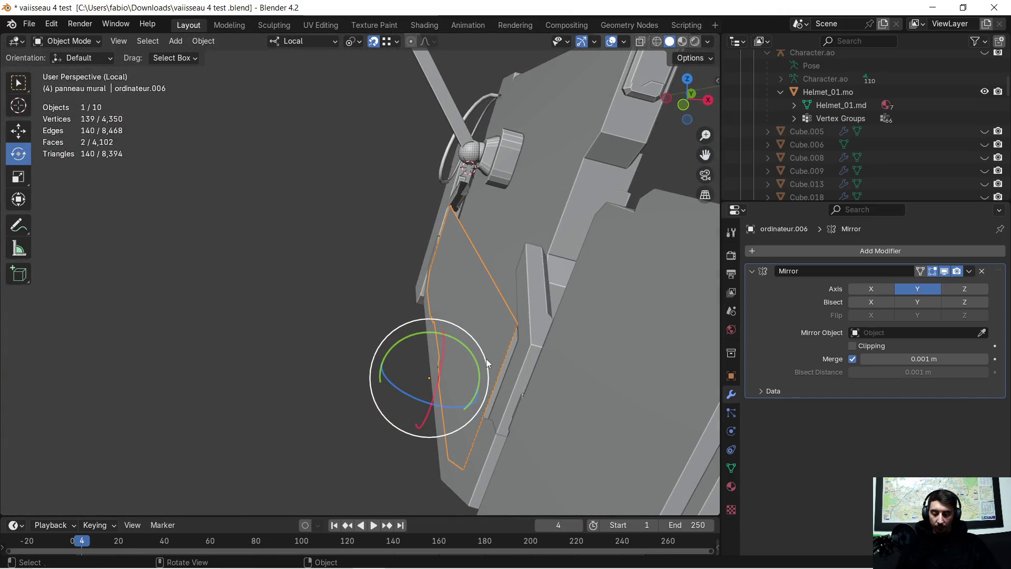
Duplicate the wall panel and shift the copy about -0.444 m along local X.
key("shift+d")
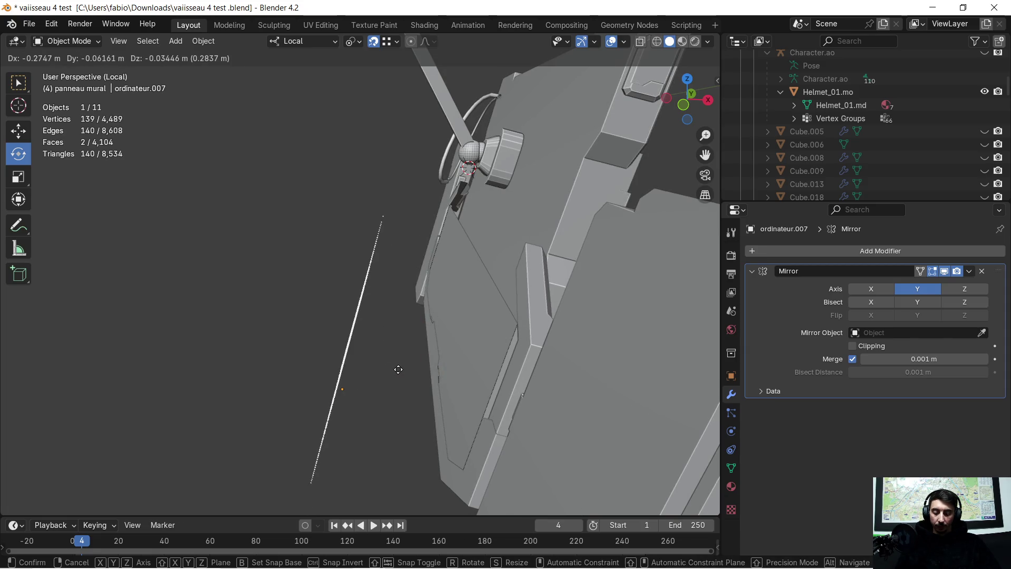
left_click(399, 369)
key("ctrl+z")
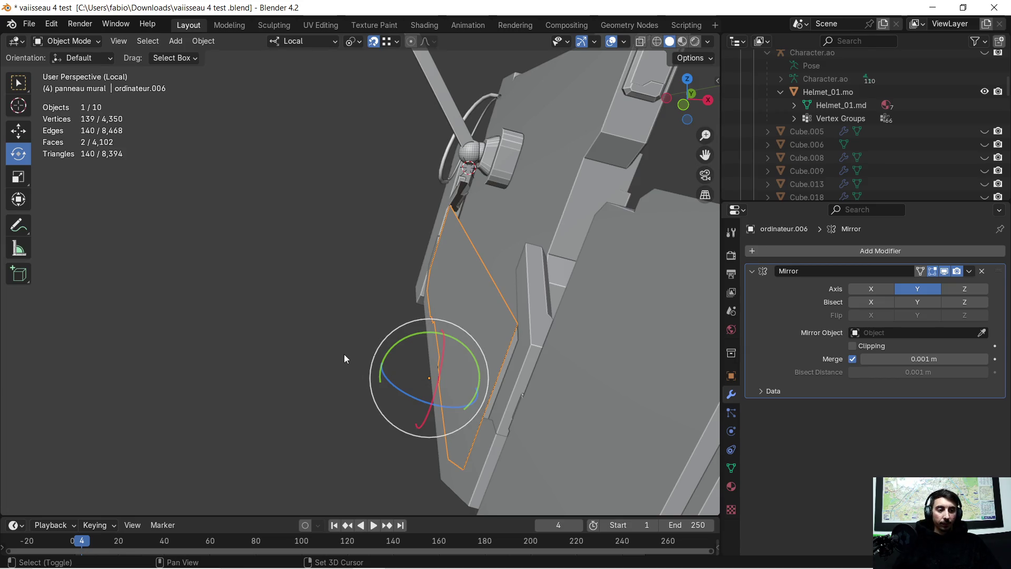
key("shift+d")
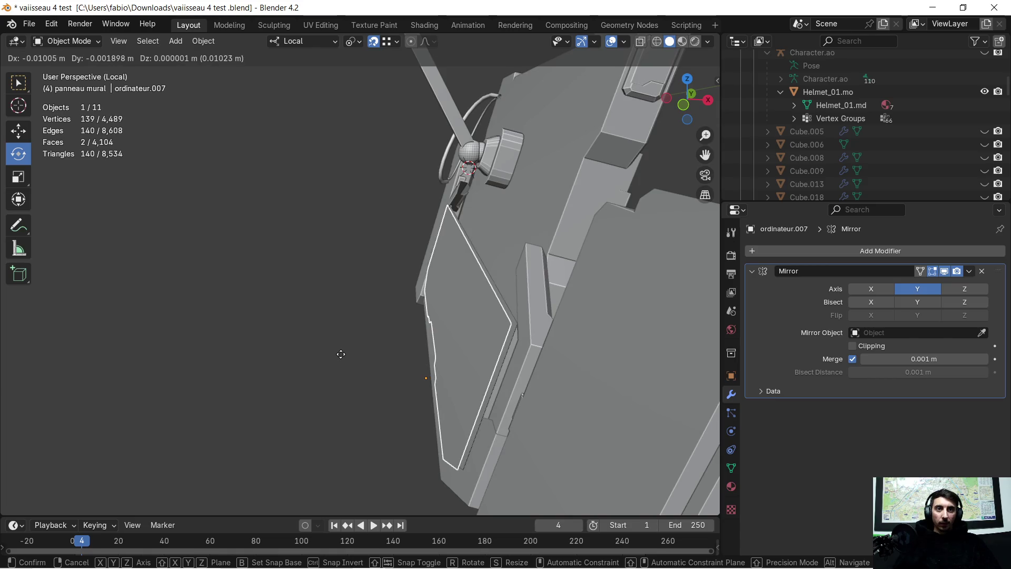
left_click(340, 354)
key("g")
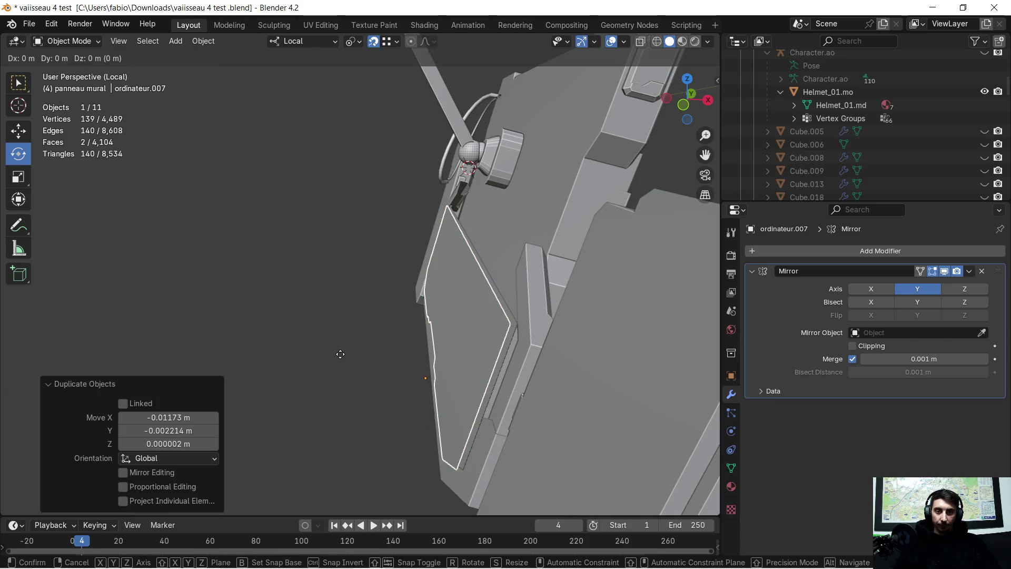
key("x")
key("x")
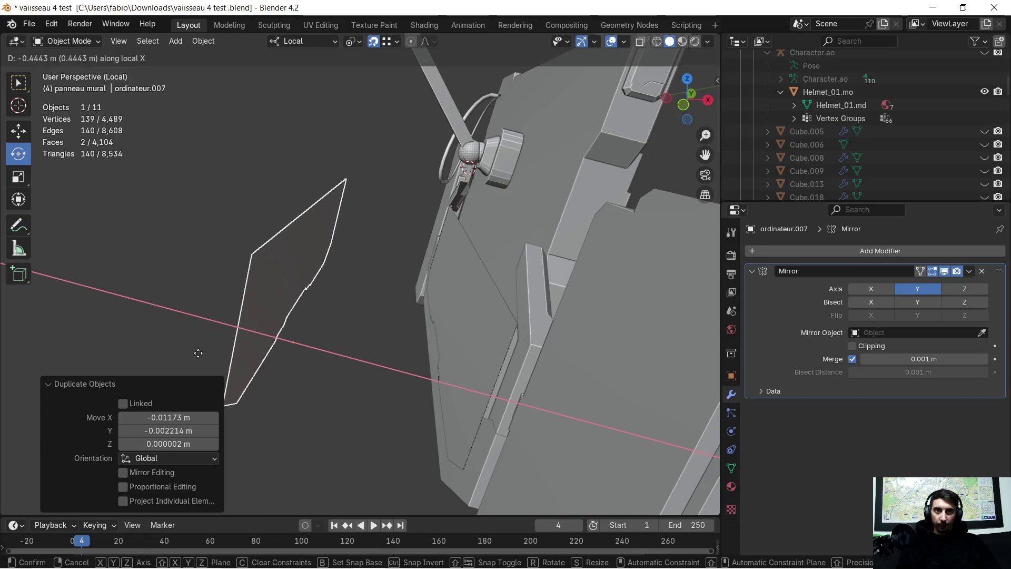
left_click(198, 353)
Frame both panels and enter Edit Mode on the copy, ordinateur.007.
mouse_move(198, 353)
middle_mouse_down()
mouse_move(305, 311)
mouse_move(384, 333)
mouse_move(466, 287)
middle_mouse_up()
scroll(290, 316, "up", 6)
scroll(261, 288, "down", 5)
mouse_move(262, 288)
middle_mouse_down()
mouse_move(338, 320)
mouse_move(349, 337)
mouse_move(327, 315)
middle_mouse_up()
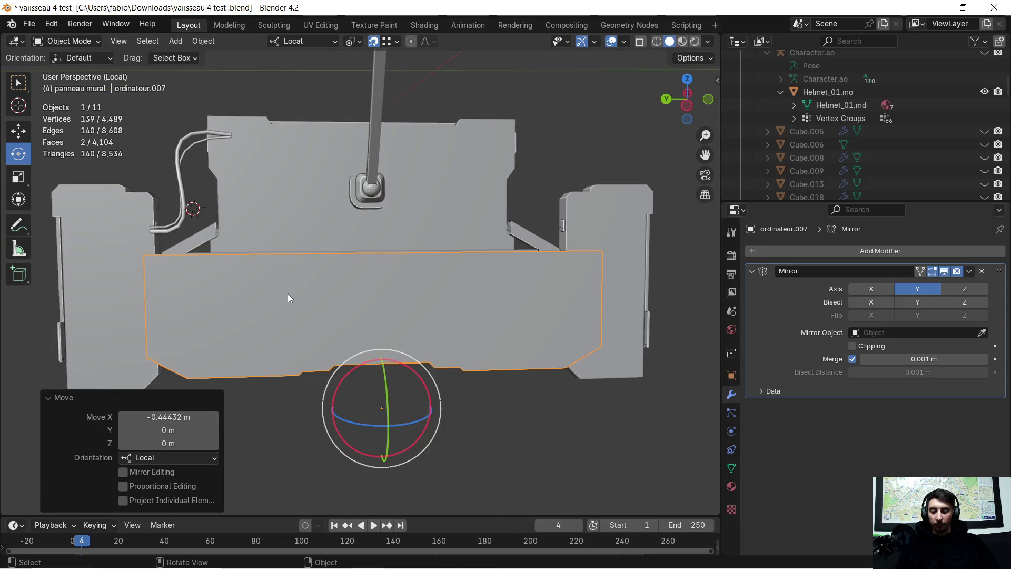
key("Tab")
scroll(250, 289, "up", 4)
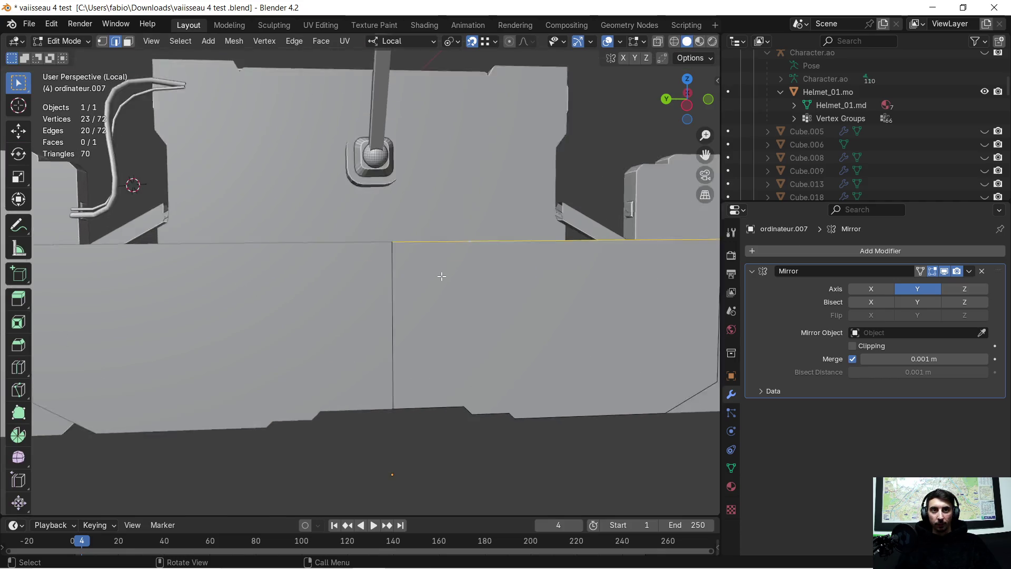
In vertex mode, shift the top-border vertices 0.036 m along local Y.
scroll(442, 276, "up", 2)
left_click(103, 42)
mouse_move(563, 259)
middle_mouse_down()
mouse_move(601, 284)
mouse_move(489, 242)
mouse_move(467, 212)
mouse_move(460, 260)
mouse_move(463, 224)
mouse_move(476, 283)
mouse_move(468, 302)
mouse_move(467, 267)
middle_mouse_up()
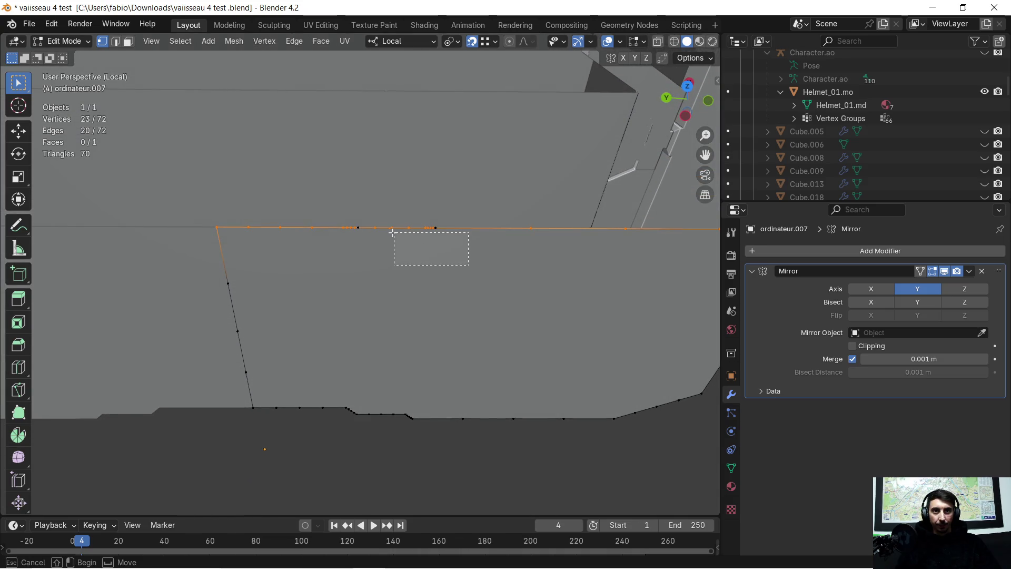
left_click_drag(251, 213, 252, 213)
middle_click_drag(251, 244, 325, 256)
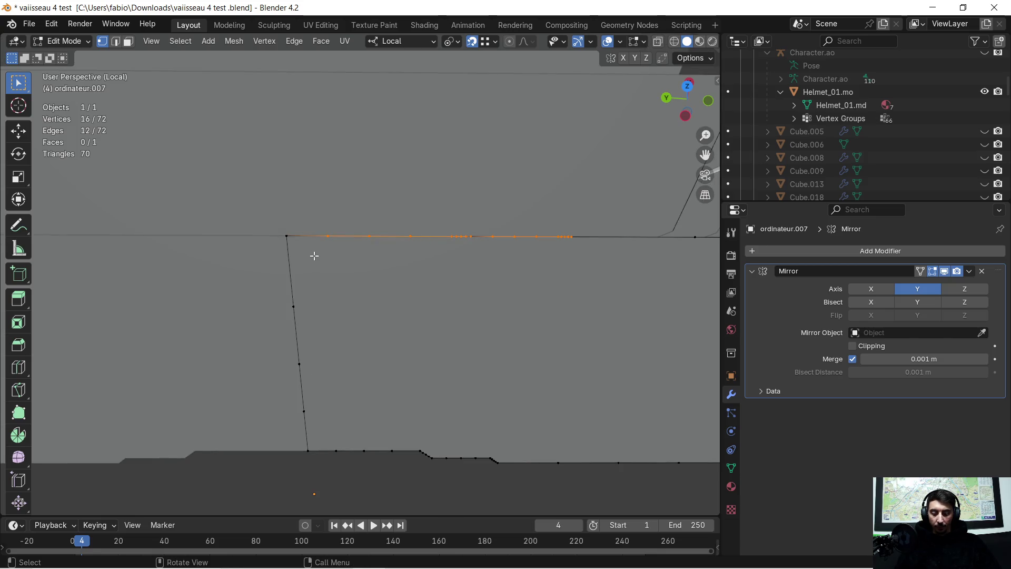
key("g")
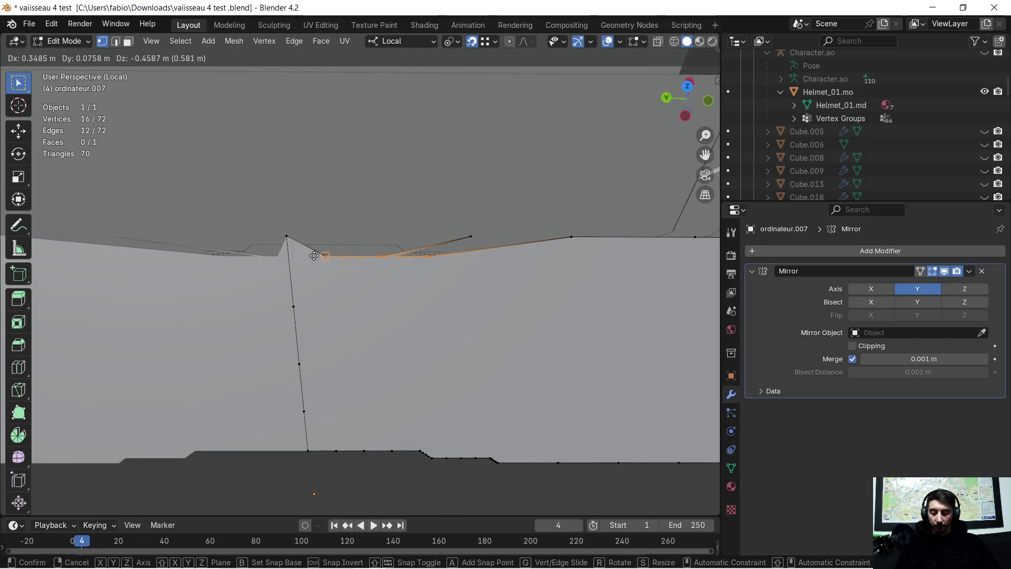
key("x")
key("y")
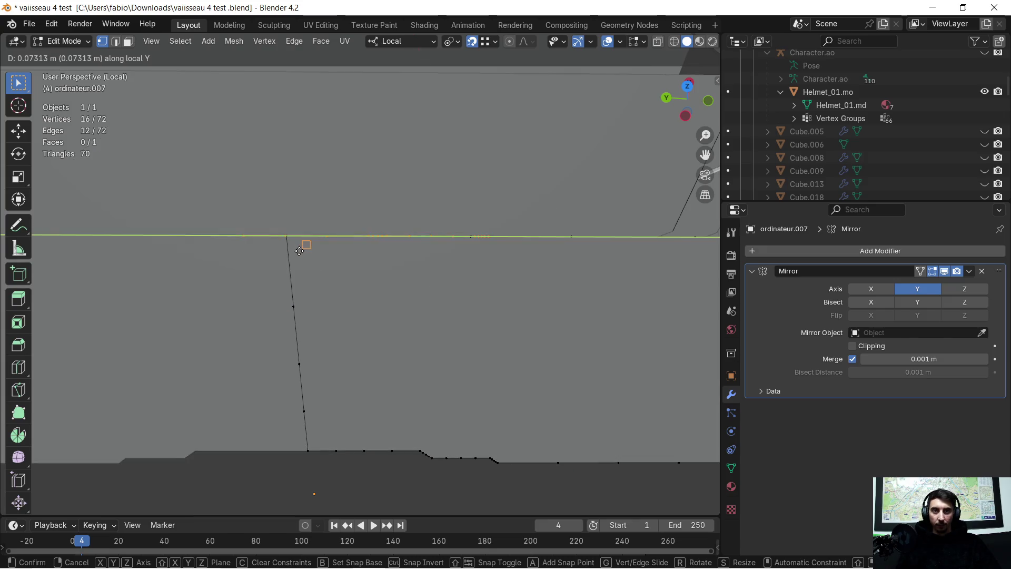
left_click(285, 238)
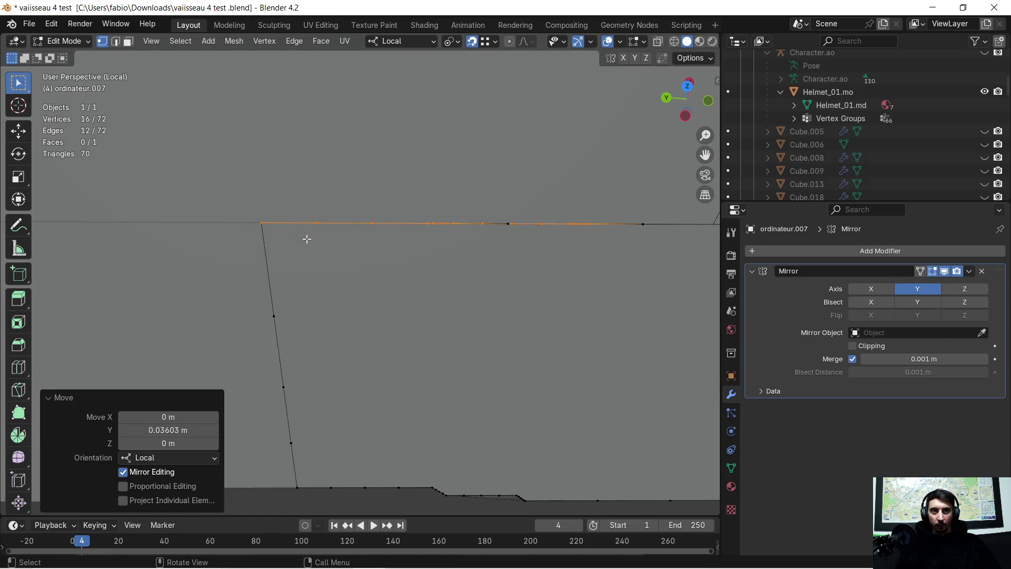
Slide a top-border vertex along the edge, then onto the left corner.
middle_click_drag(319, 239, 339, 233)
left_click(341, 233)
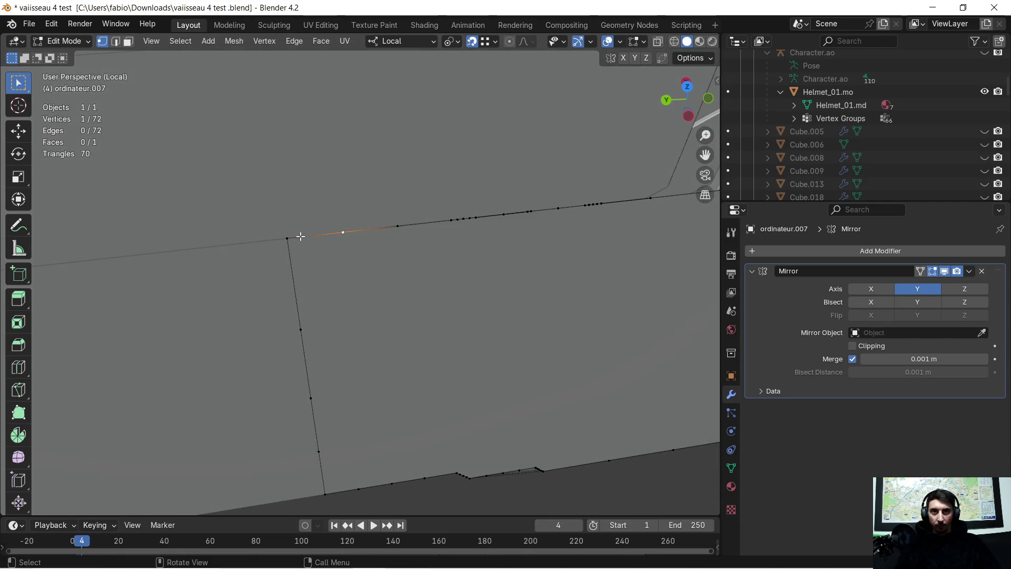
key("g")
left_click(388, 229)
key("g")
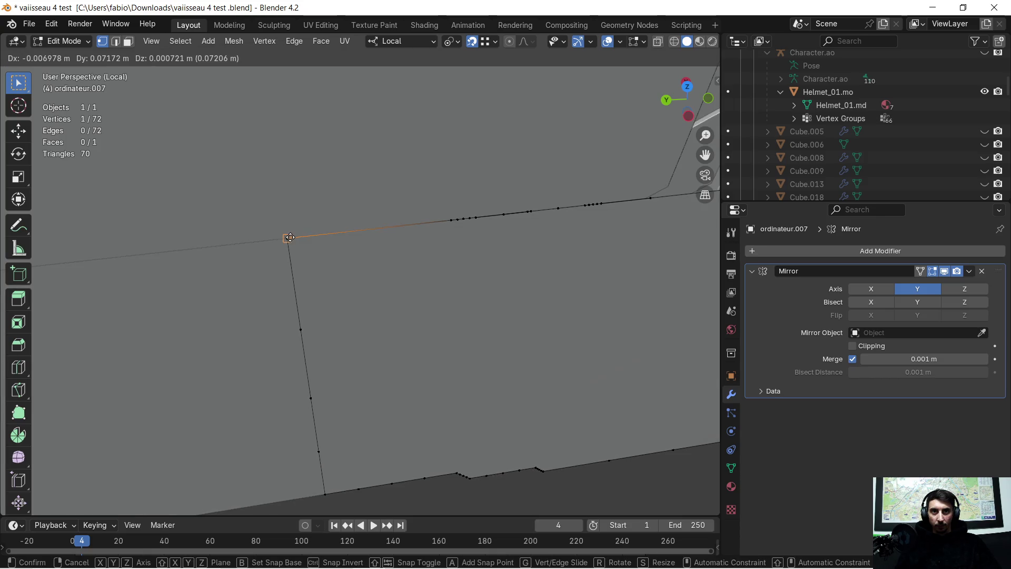
left_click(436, 227)
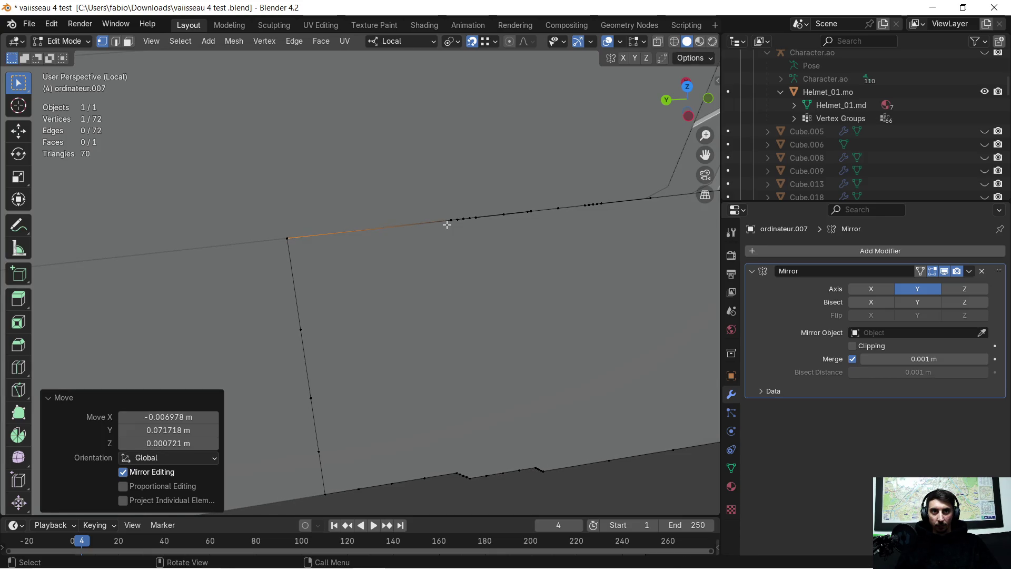
key("g")
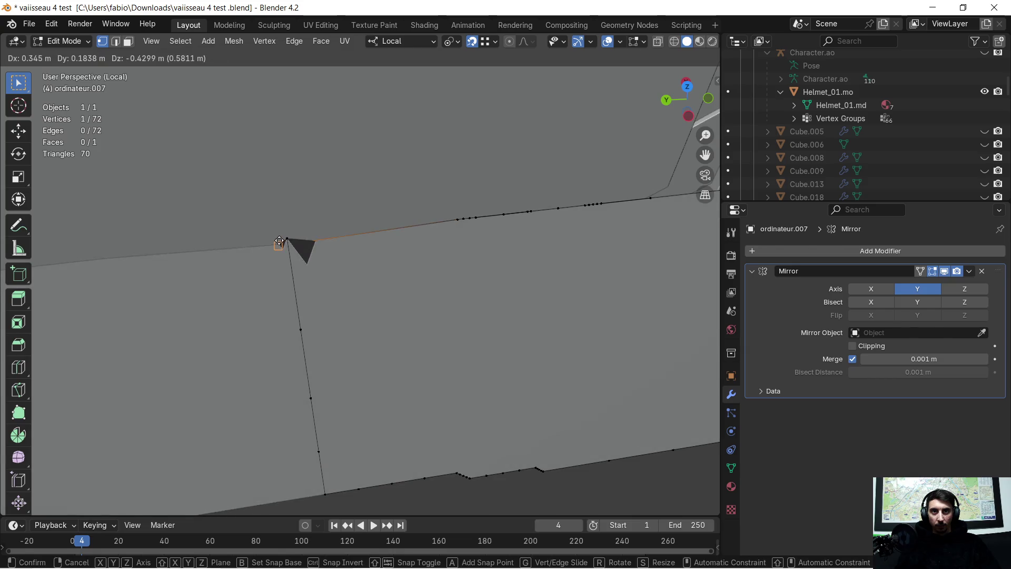
left_click(287, 238)
Readjust that vertex until it sits on the top-left corner.
key("g")
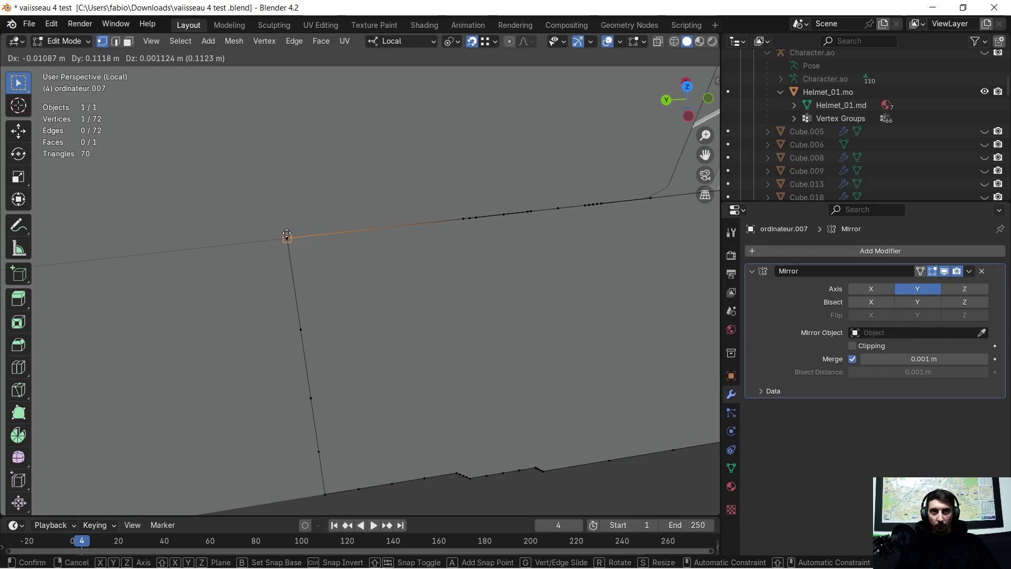
left_click(286, 236)
key("g")
left_click(286, 237)
key("g")
left_click(390, 233)
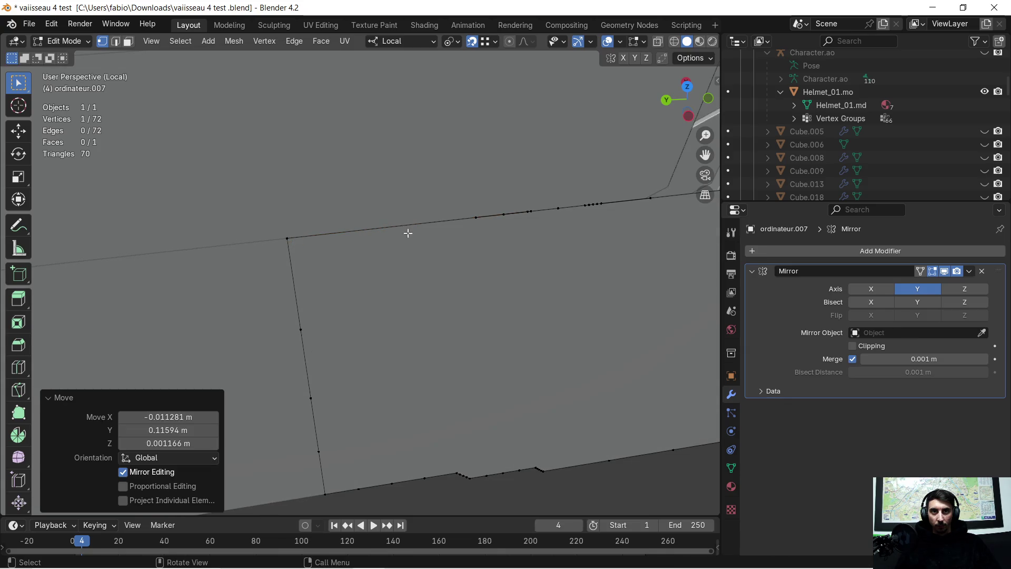
key("g")
left_click(287, 235)
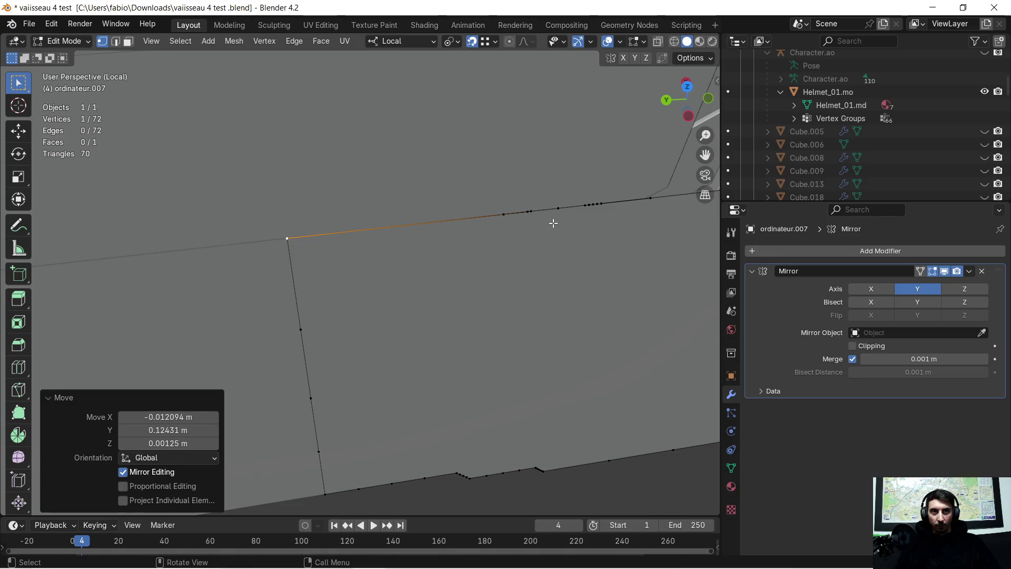
Move the next top-border vertex toward the left corner, cancelling two attempts.
left_click(506, 216)
key("g")
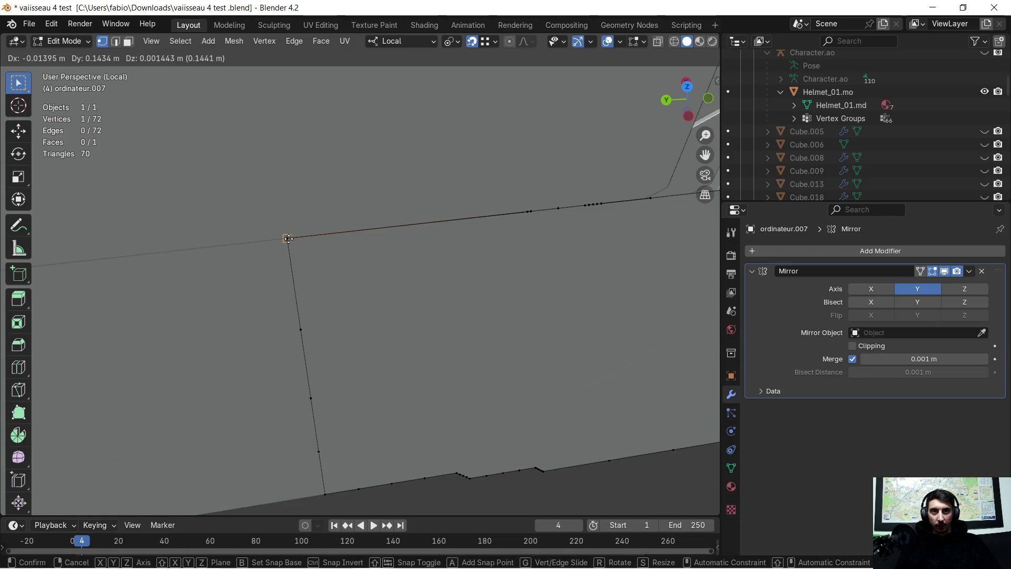
left_click(509, 226)
key("g")
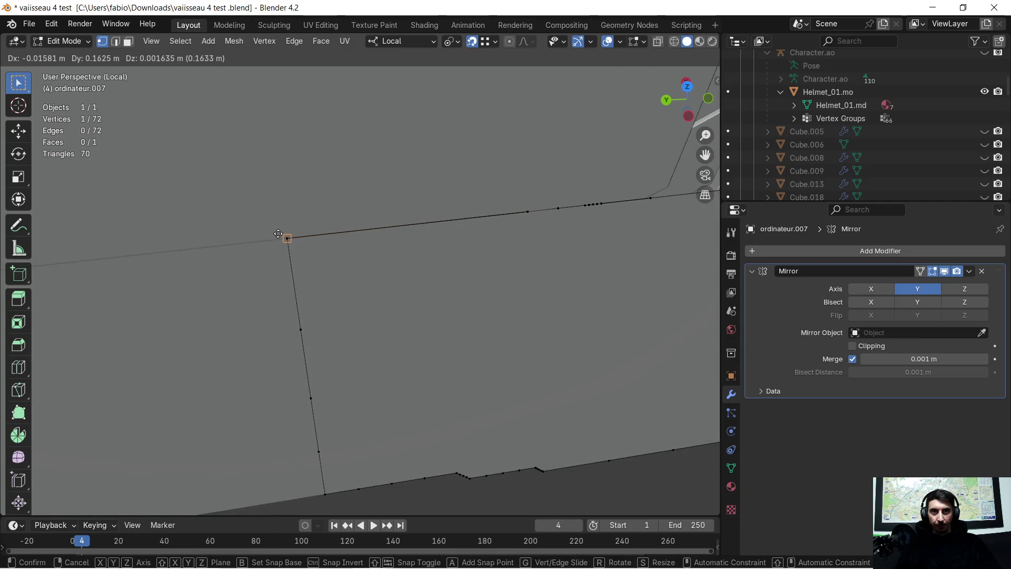
left_click(278, 233)
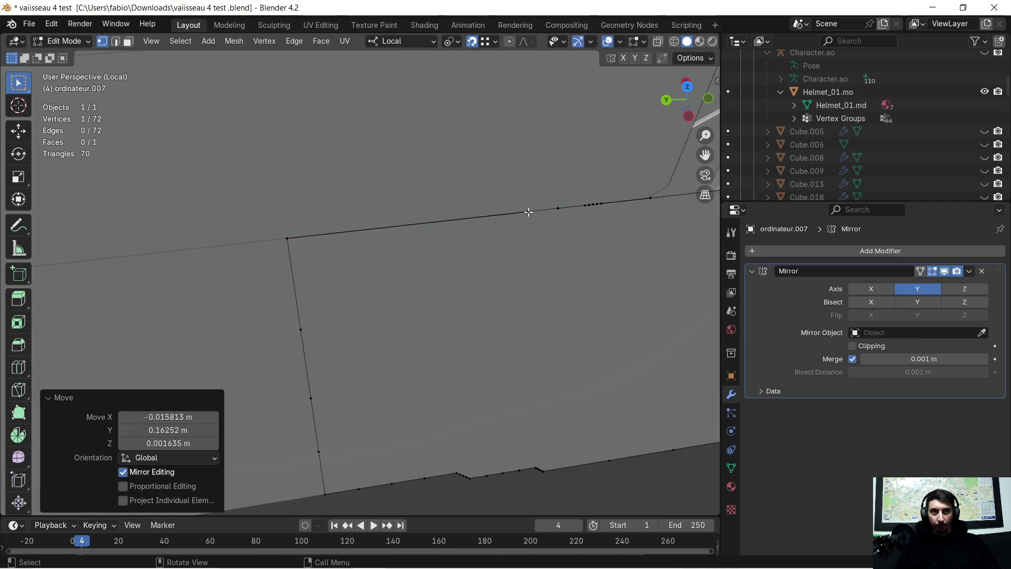
key("g")
left_click(553, 225)
key("g")
key("Escape")
key("g")
key("Escape")
Snap four more extra top-edge vertices onto the top-left corner vertex.
left_click(525, 214)
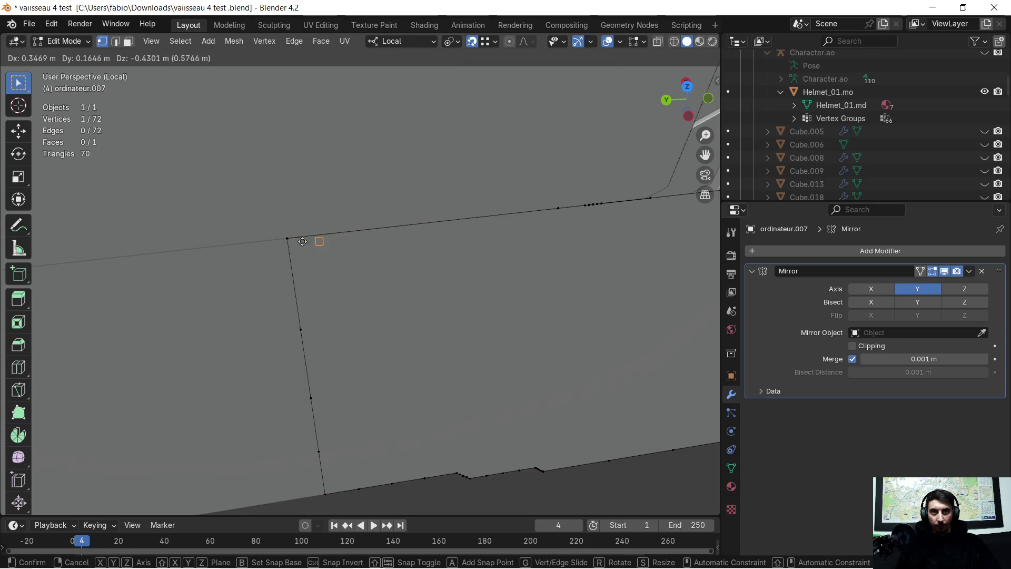
key("g")
left_click(286, 238)
left_click(559, 213)
key("g")
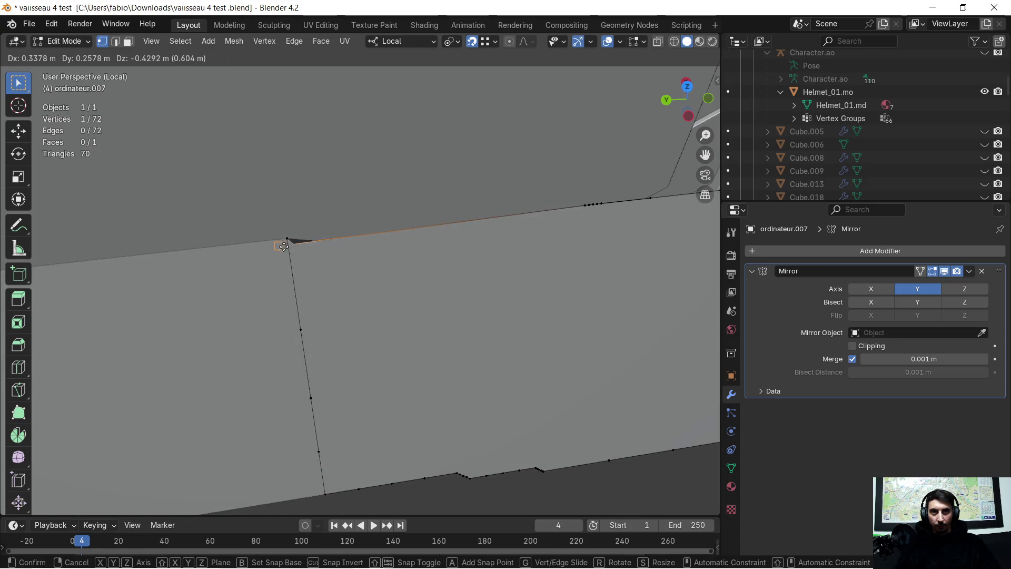
left_click(287, 237)
left_click(585, 207)
key("g")
left_click(288, 238)
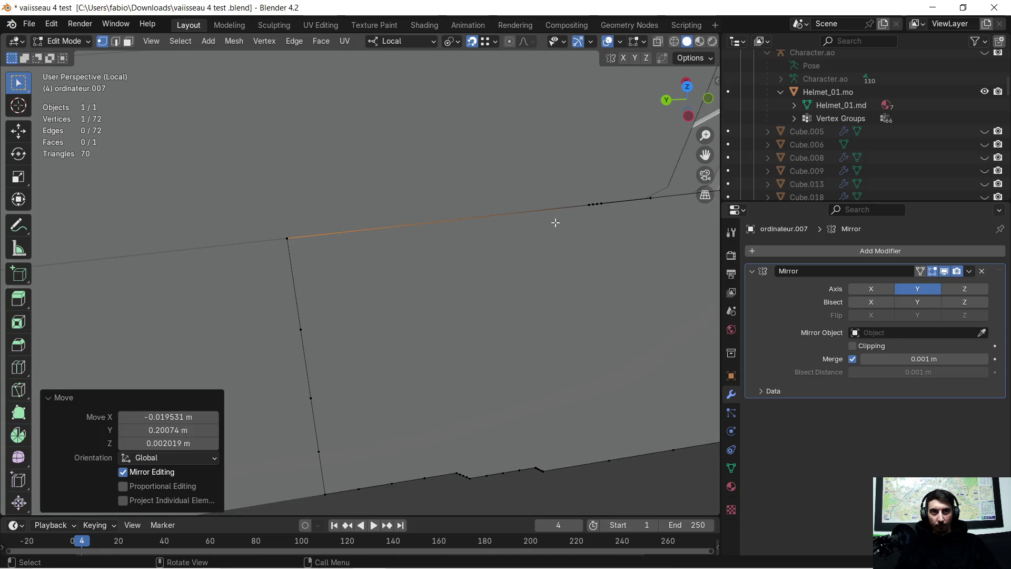
left_click(587, 207)
key("g")
left_click(295, 239)
Snap the remaining four top-edge vertices onto the top-left corner.
left_click(593, 209)
key("g")
left_click(287, 237)
left_click(597, 206)
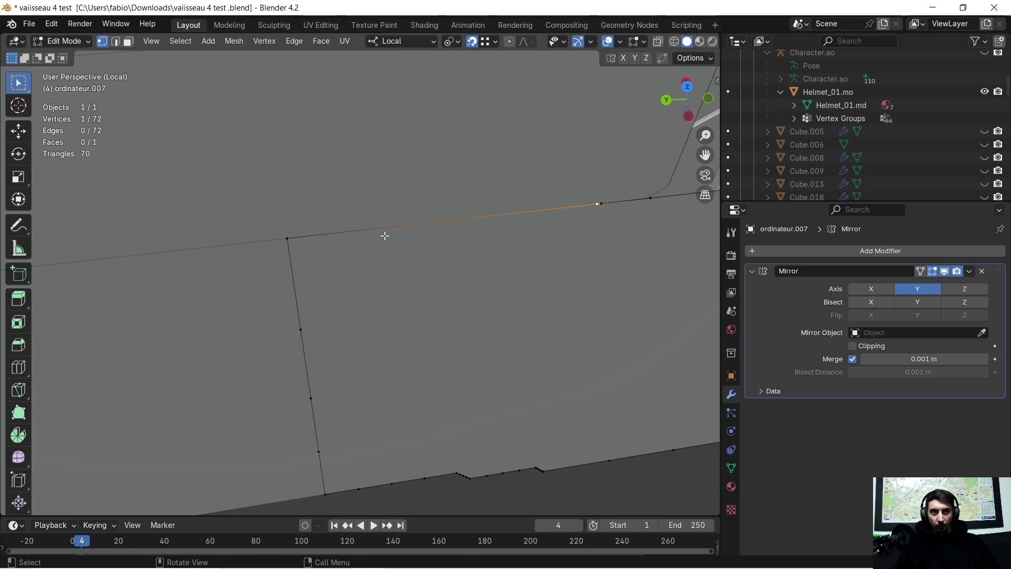
key("g")
left_click(286, 236)
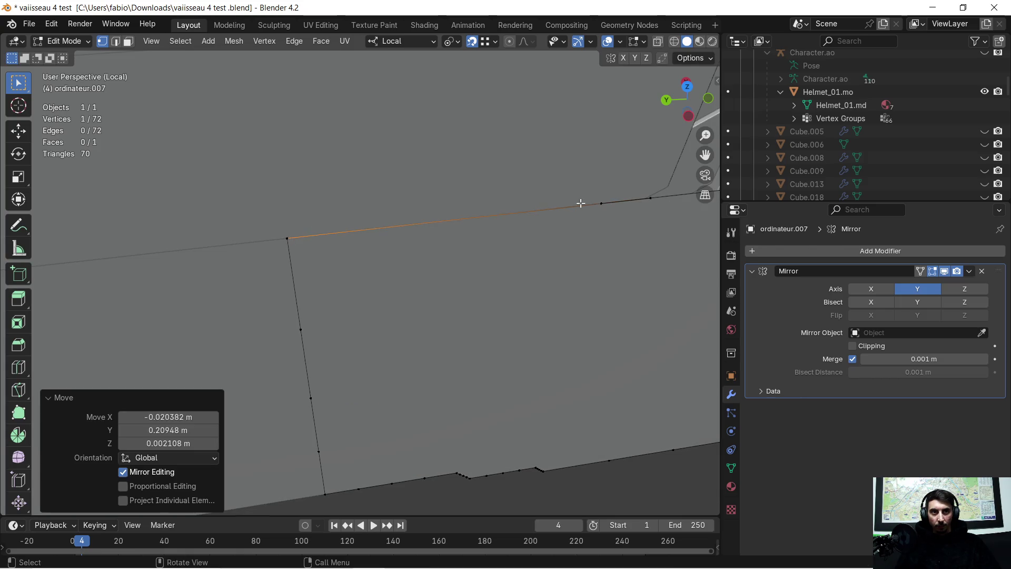
left_click(600, 205)
key("g")
left_click(287, 238)
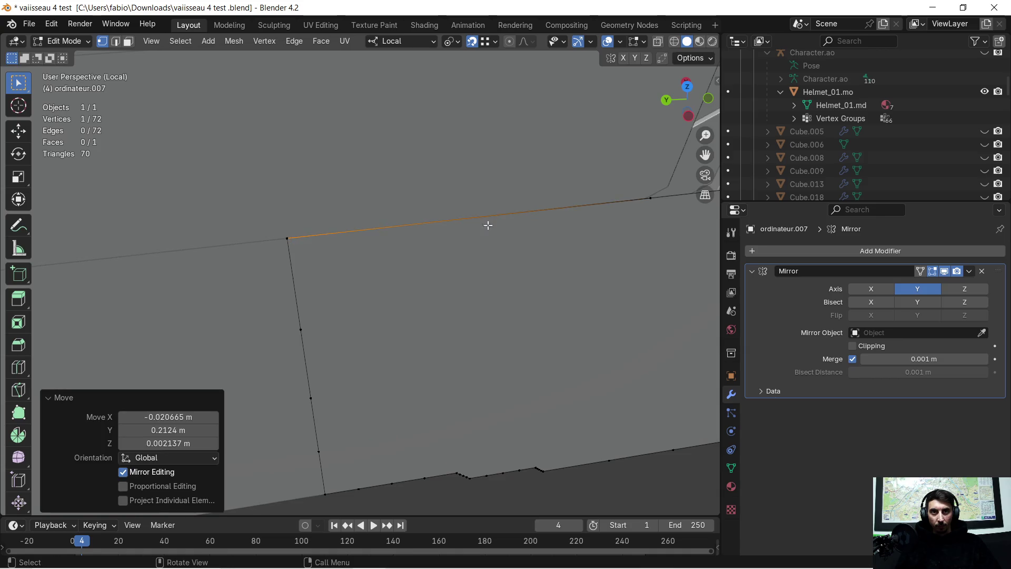
left_click(644, 209)
key("g")
left_click(283, 236)
mouse_move(497, 235)
middle_mouse_down()
mouse_move(455, 265)
mouse_move(305, 283)
mouse_move(341, 300)
mouse_move(407, 305)
mouse_move(388, 289)
mouse_move(368, 307)
mouse_move(448, 250)
mouse_move(311, 253)
middle_mouse_up()
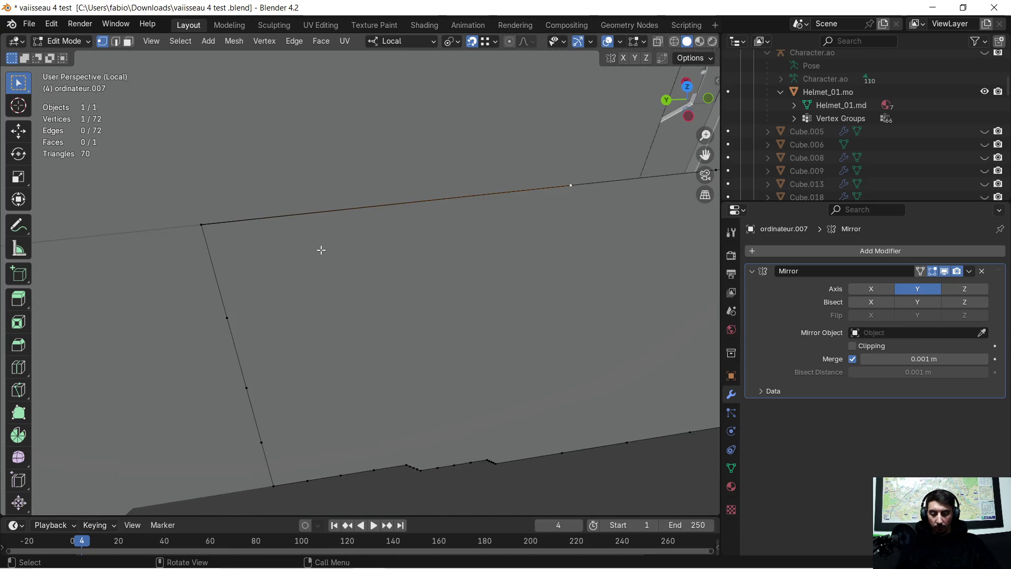
Snap the selected top-edge vertex onto the panel's left corner.
key("g")
left_click(201, 225)
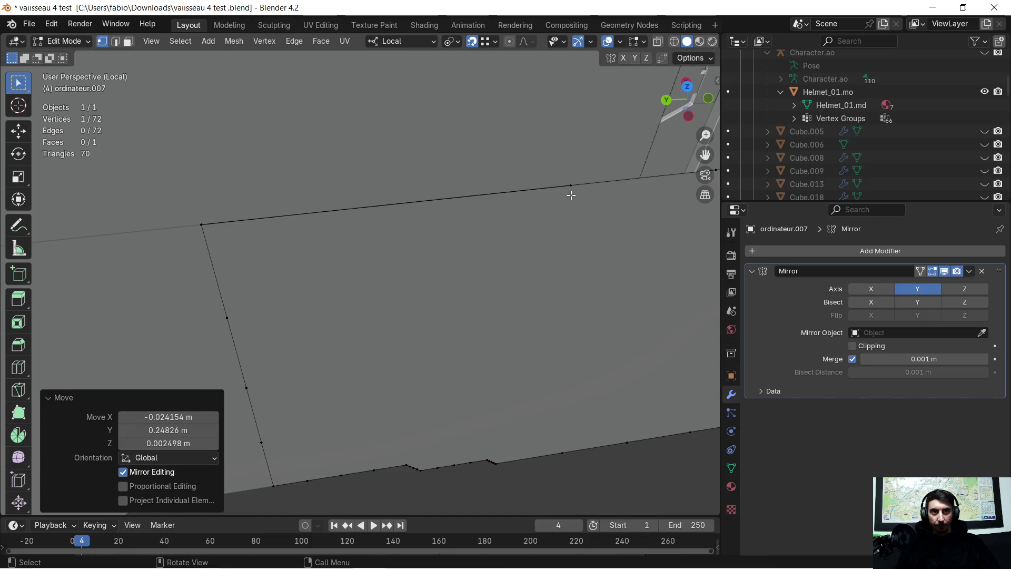
key("g")
left_click(203, 230)
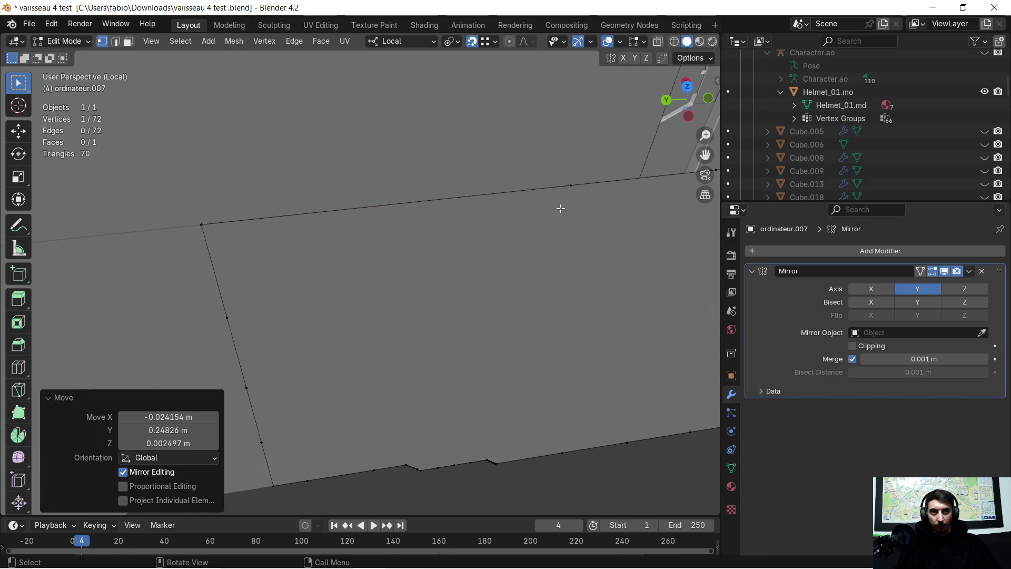
key("g")
left_click(205, 226)
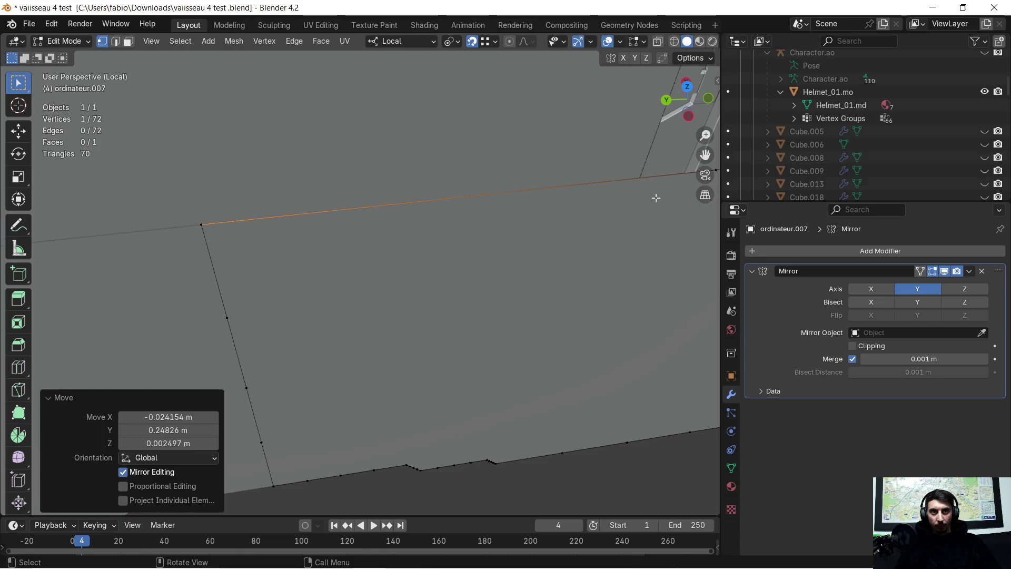
scroll(603, 228, "up", 3)
Move three more top-edge vertices onto the panel's right corner.
left_click(294, 255)
mouse_move(360, 250)
middle_mouse_down()
mouse_move(489, 260)
mouse_move(469, 251)
middle_mouse_up()
key("g")
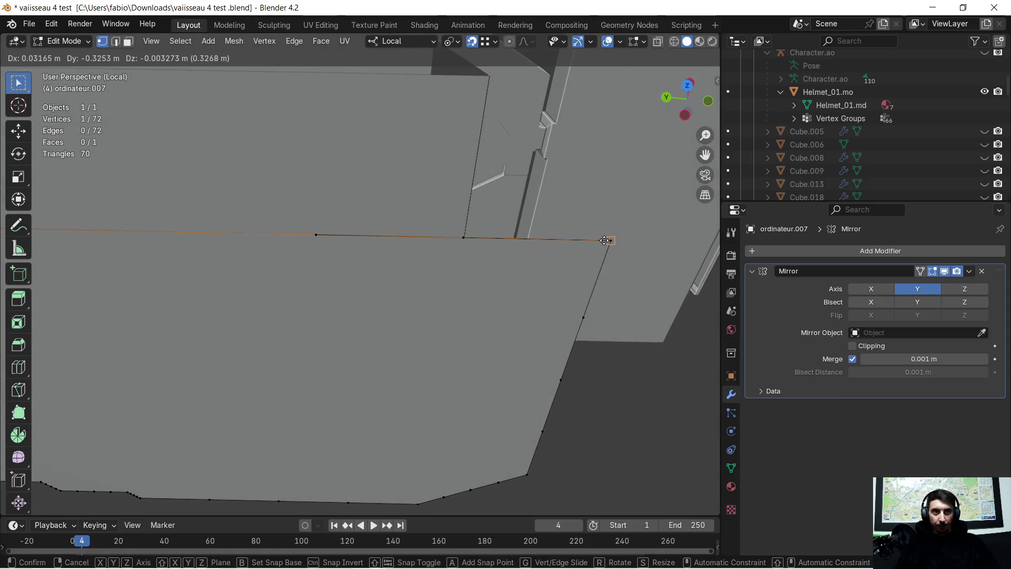
left_click(606, 240)
left_click(316, 240)
key("g")
left_click(606, 241)
left_click(493, 239)
key("g")
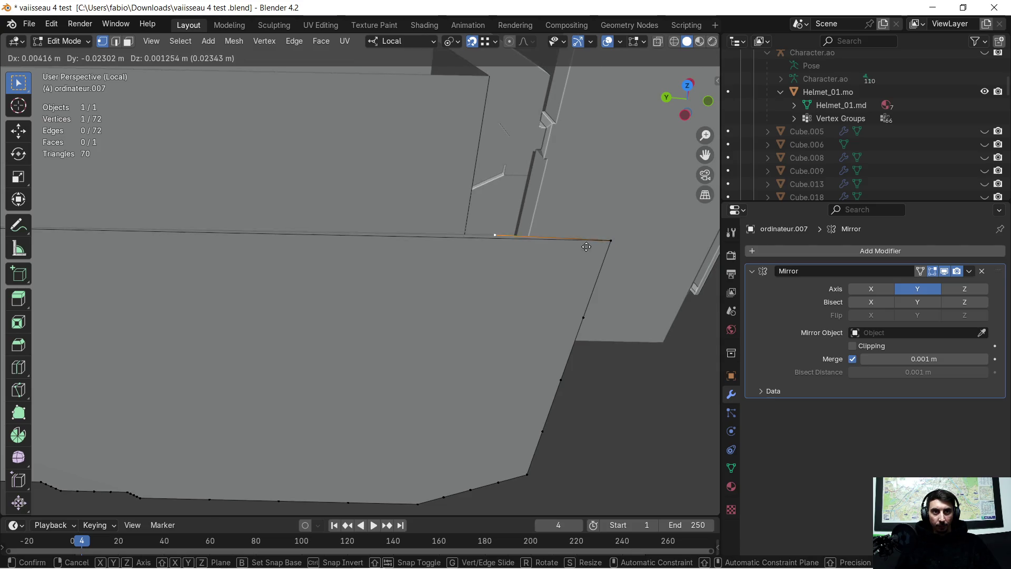
left_click(605, 240)
Snap two side-edge vertices up onto the top corner.
mouse_move(542, 264)
middle_mouse_down()
mouse_move(495, 286)
mouse_move(500, 298)
mouse_move(452, 287)
mouse_move(441, 255)
middle_mouse_up()
left_click(496, 267)
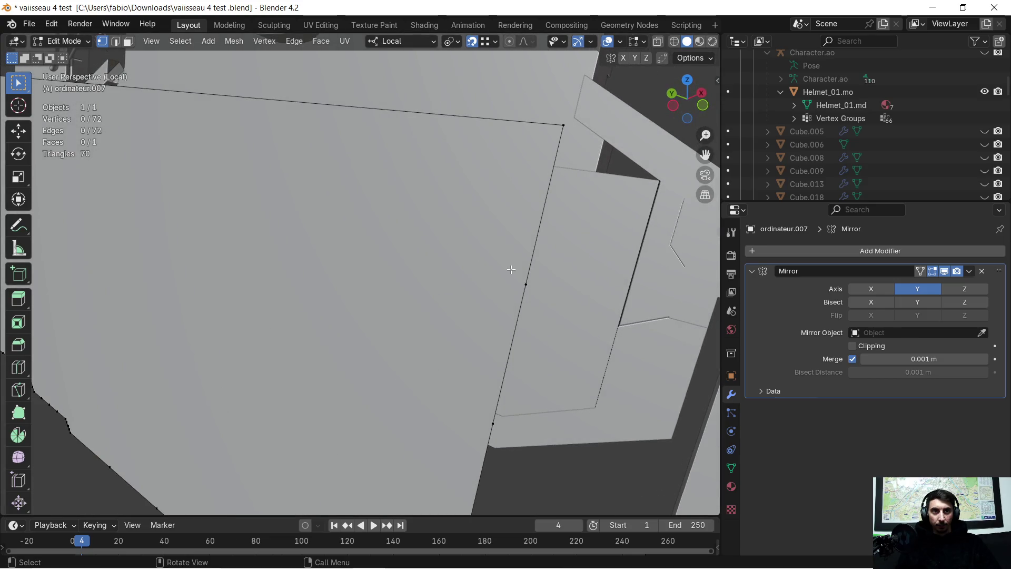
left_click(526, 284)
key("g")
left_click(563, 125)
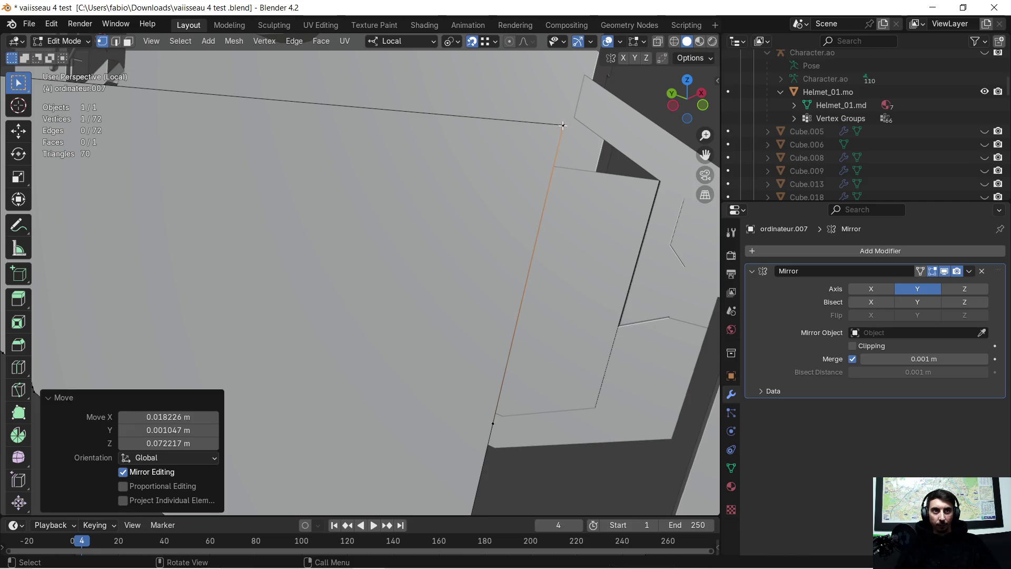
left_click(489, 416)
key("g")
left_click(561, 124)
scroll(451, 342, "down", 5)
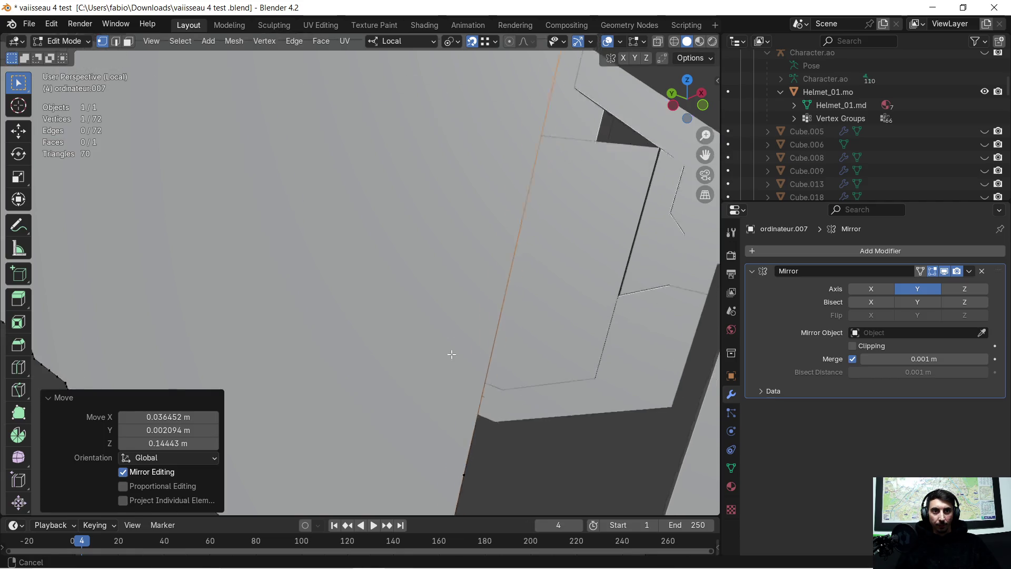
Gather the stray bottom-edge vertices onto the bottom corner.
left_click(485, 212)
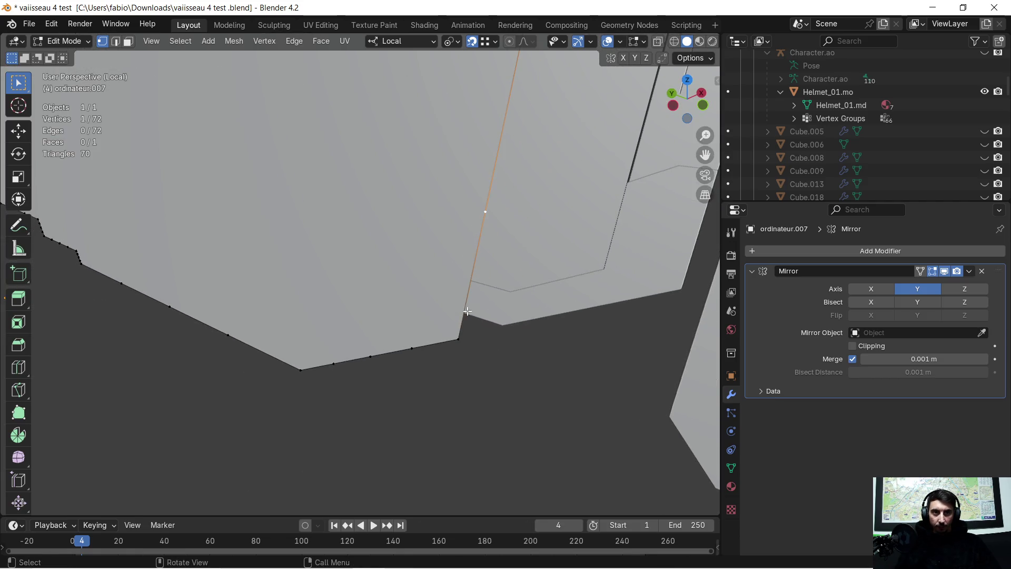
key("g")
left_click(449, 341)
left_click(413, 349)
key("g")
left_click(458, 339)
left_click(371, 356)
key("g")
left_click(391, 356)
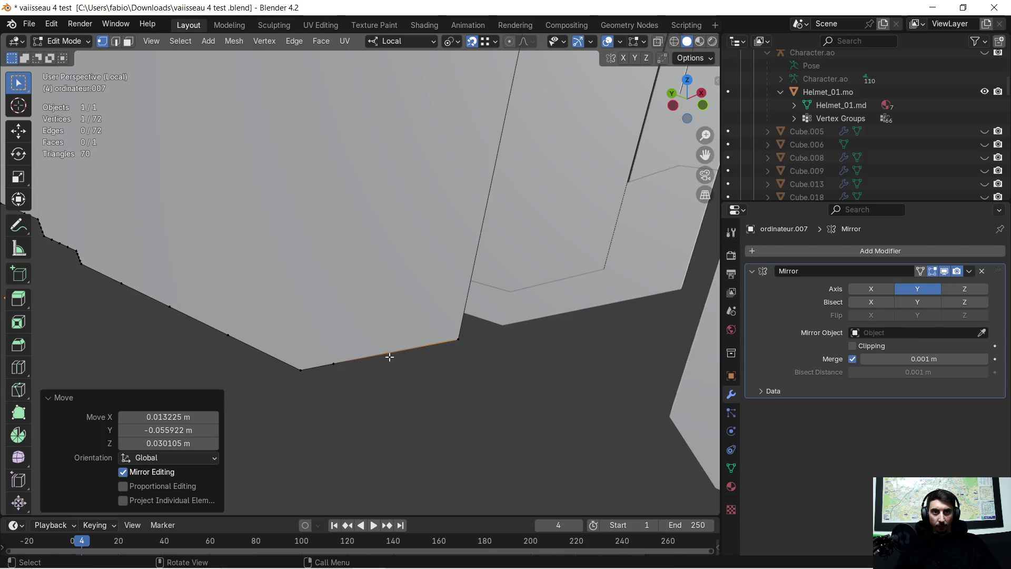
key("g")
left_click(458, 340)
Snap remaining bottom-edge vertices onto the right and left end vertices.
mouse_move(329, 377)
middle_mouse_down()
mouse_move(412, 360)
mouse_move(401, 344)
middle_mouse_up()
left_click(359, 329)
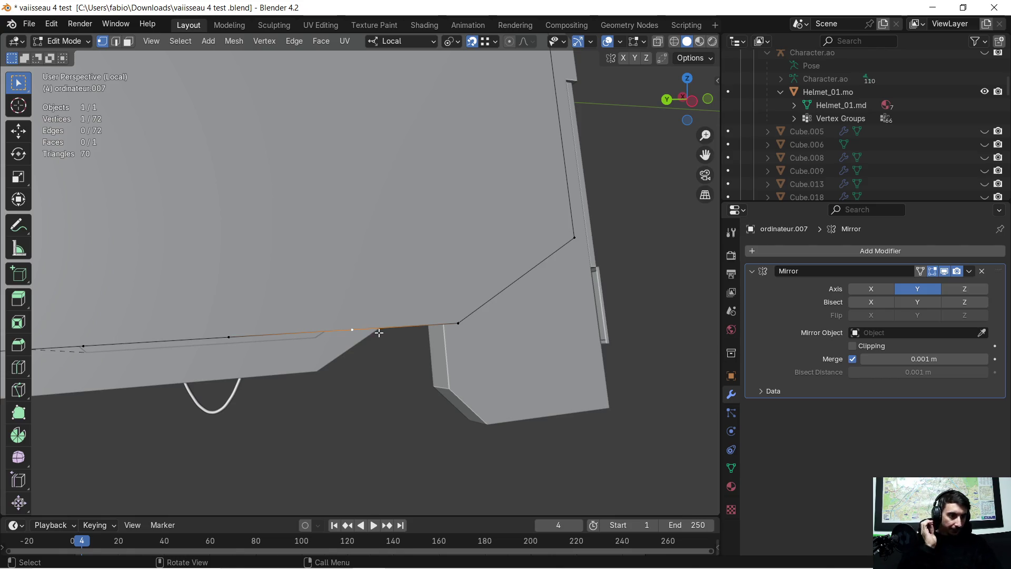
scroll(383, 331, "up", 1)
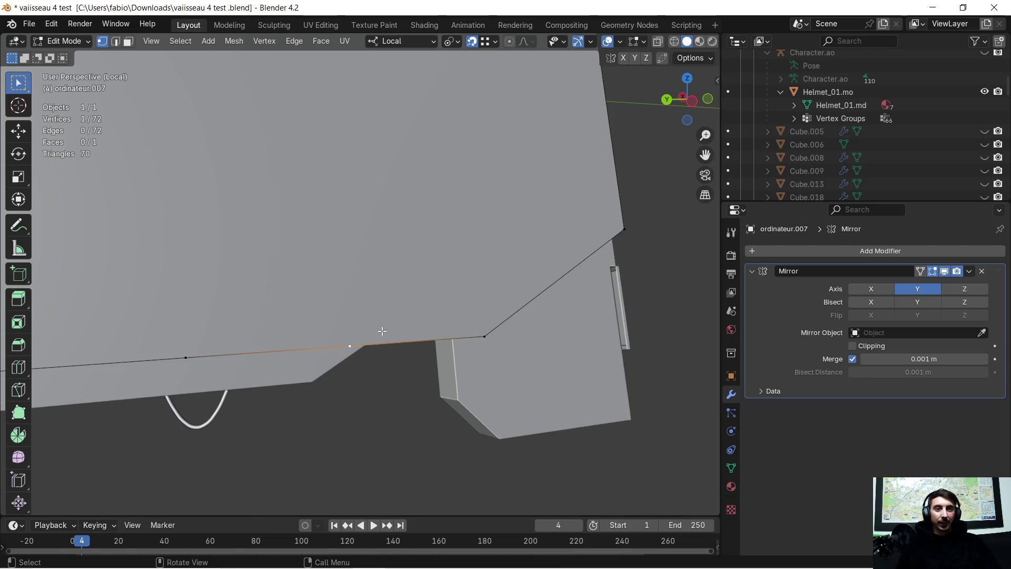
left_click_drag(492, 332, 595, 324)
scroll(432, 328, "up", 1)
left_click(404, 348)
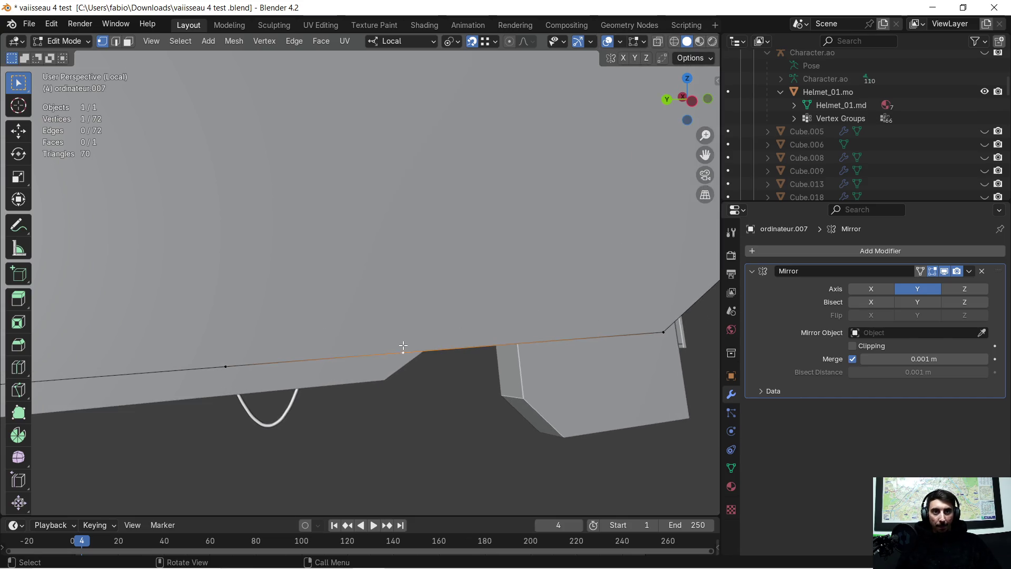
middle_click_drag(350, 355, 350, 354)
middle_click_drag(529, 310, 562, 302)
key("g")
left_click(594, 304)
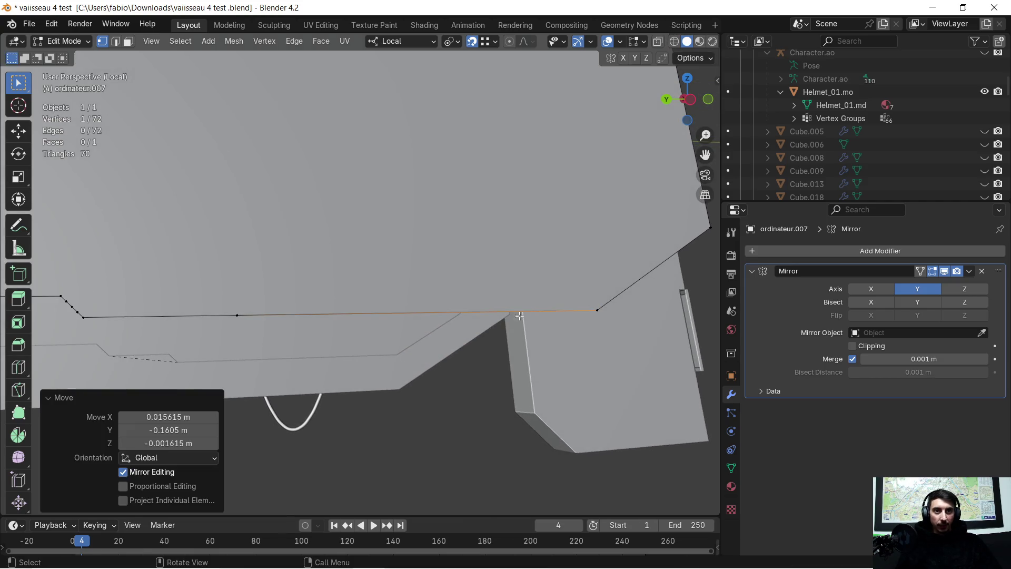
middle_click_drag(287, 310, 399, 318, "shift")
left_click(380, 330)
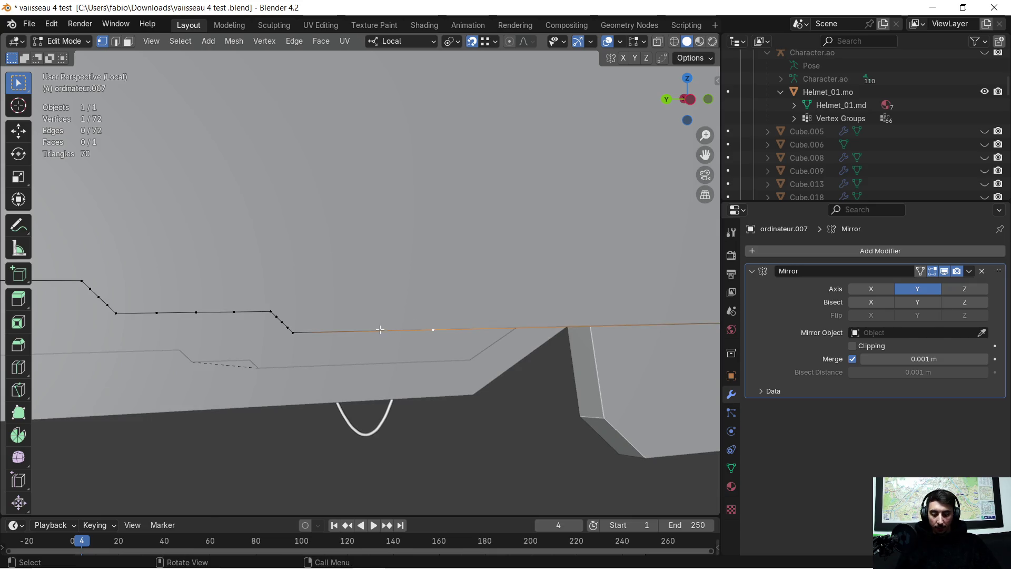
key("g")
left_click(293, 331)
Move slanted-edge vertices onto the slope's lower corner and adjust a flat-edge vertex.
mouse_move(282, 323)
middle_mouse_down("shift")
mouse_move(253, 361)
mouse_move(335, 323)
middle_mouse_up("shift")
left_click(339, 332)
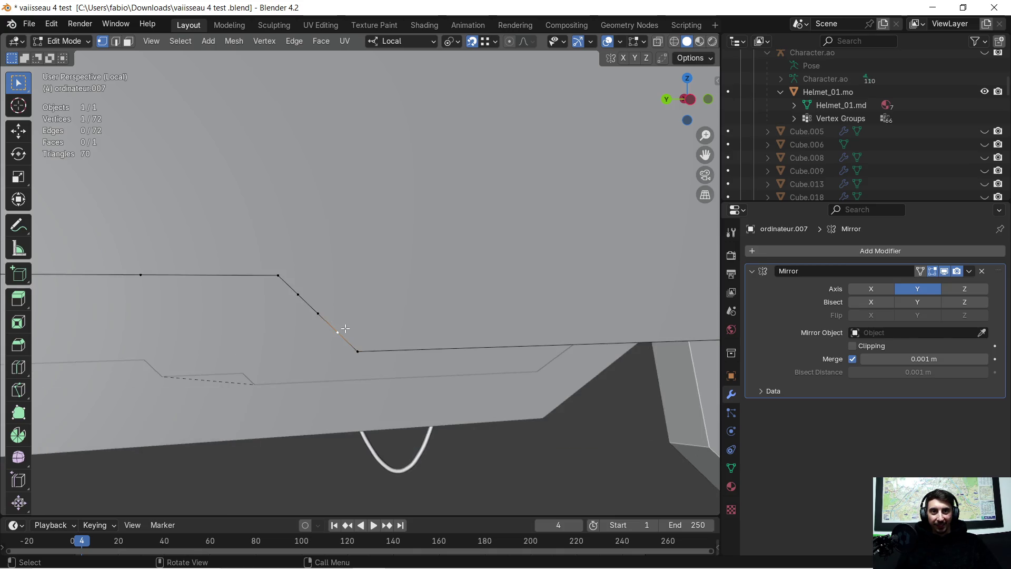
key("g")
left_click(351, 337)
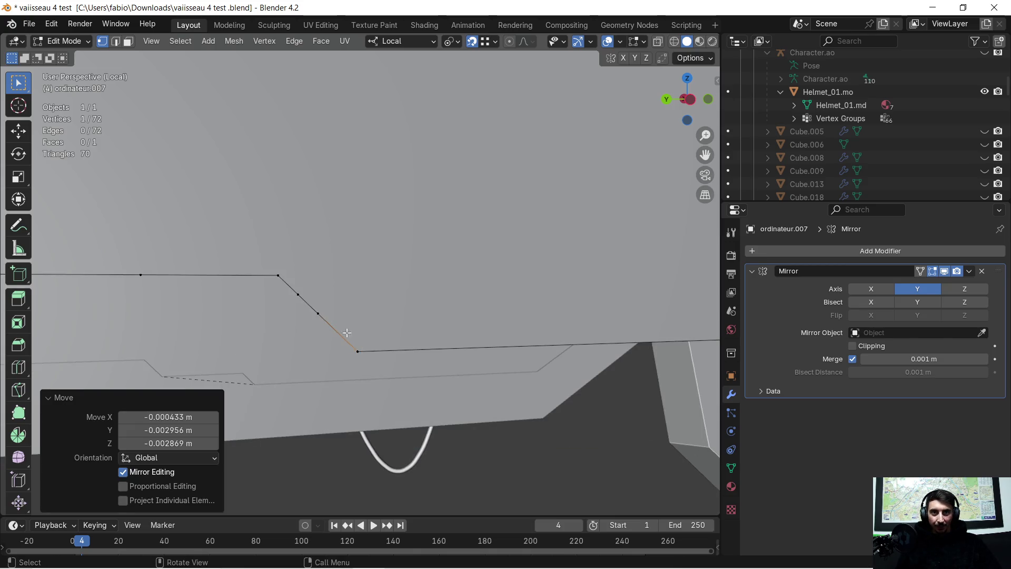
key("g")
left_click(357, 351)
key("g")
left_click(275, 276)
left_click(152, 267)
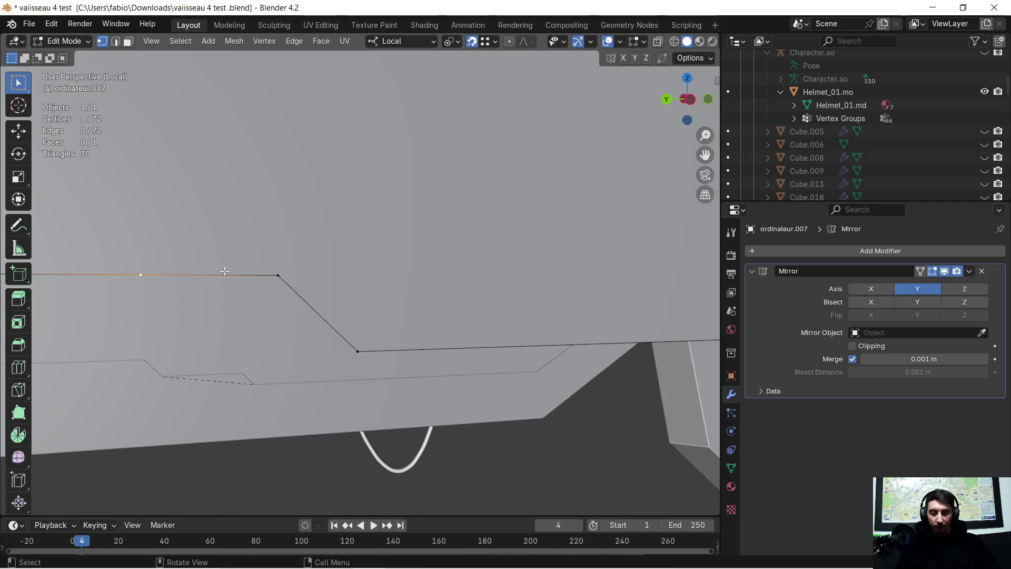
key("g")
left_click(234, 275)
Collapse the lower flat-edge and slope vertices onto the slope's bottom corner.
mouse_move(235, 274)
middle_mouse_down()
mouse_move(213, 279)
mouse_move(466, 300)
middle_mouse_up()
left_click(548, 304)
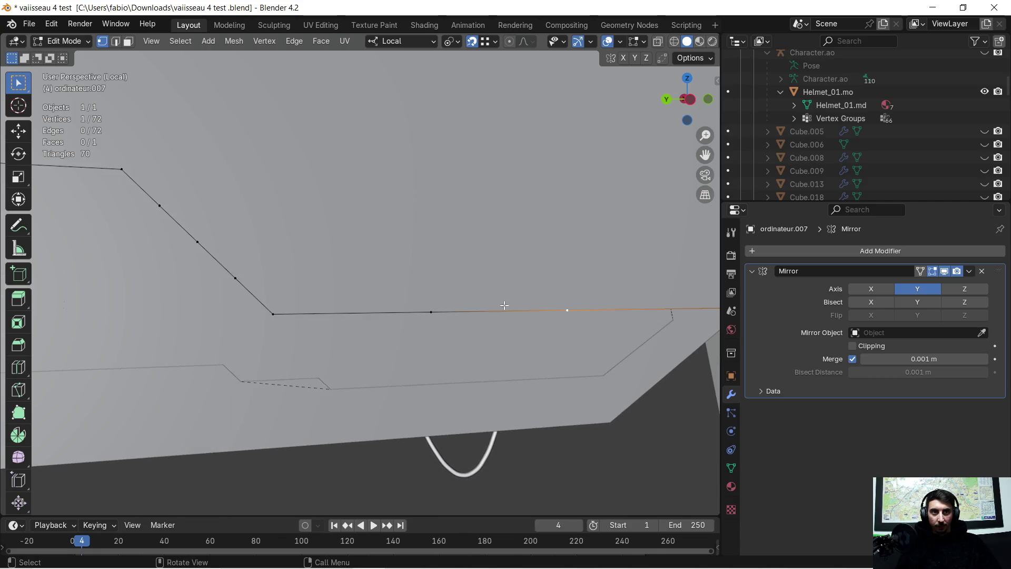
key("g")
left_click(306, 312)
left_click(431, 312)
key("g")
left_click(274, 308)
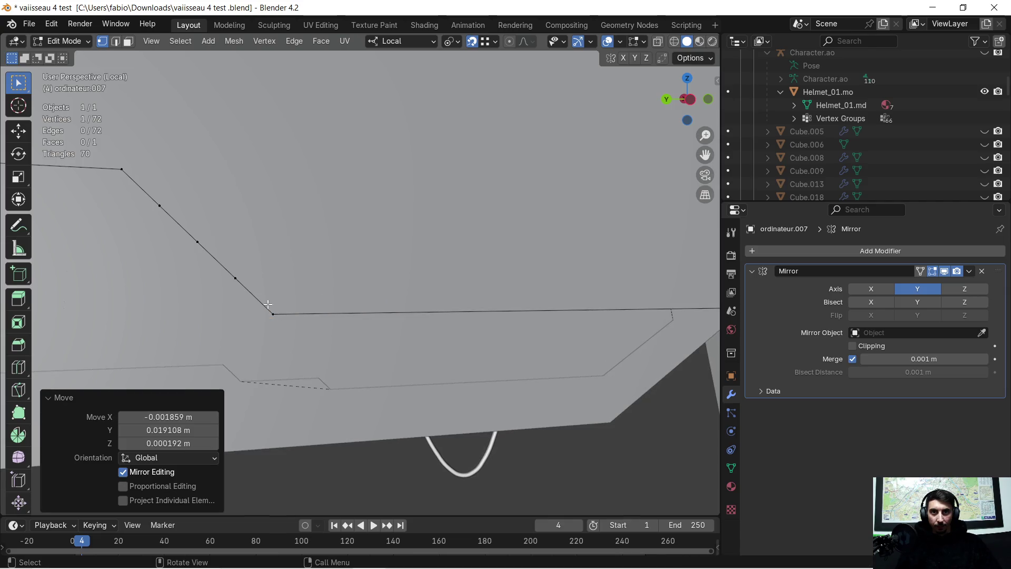
left_click(248, 277)
key("g")
left_click(283, 308)
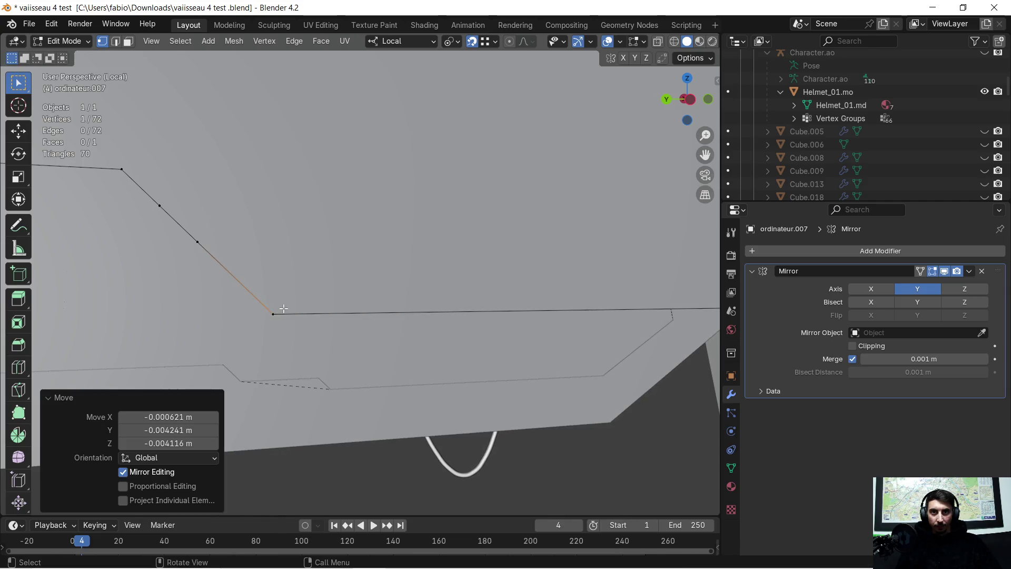
left_click(202, 232)
key("g")
left_click(272, 307)
left_click(182, 226)
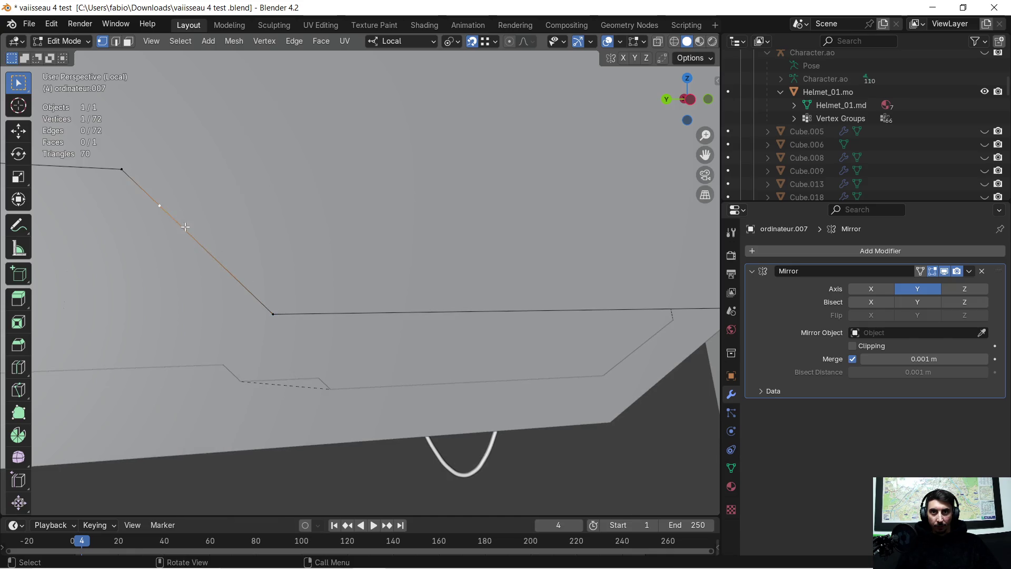
key("g")
middle_click_drag(253, 304, 306, 270, "shift")
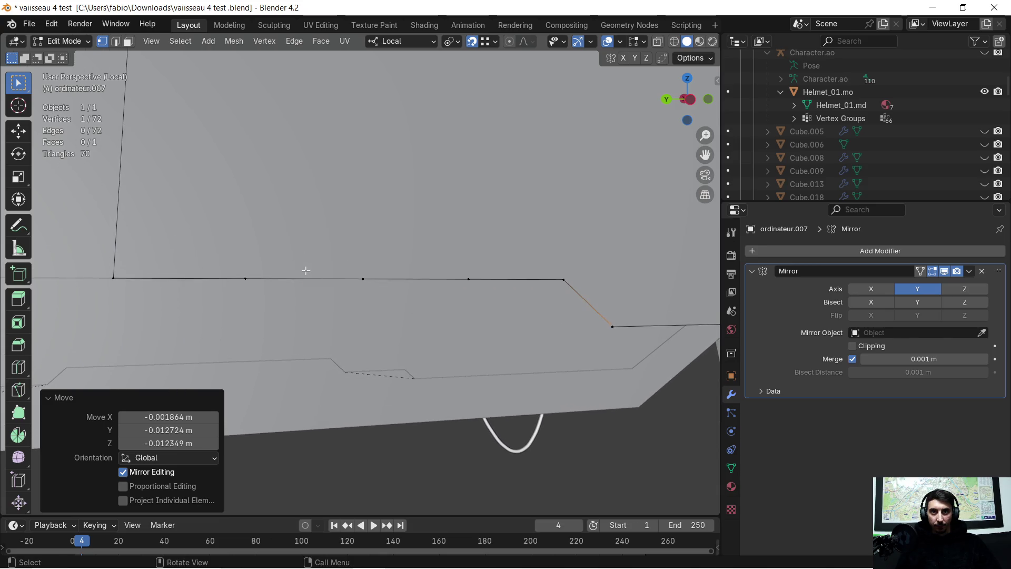
Pull three flat top-edge vertices onto the left corner, undoing the final stray move.
left_click(224, 271)
key("g")
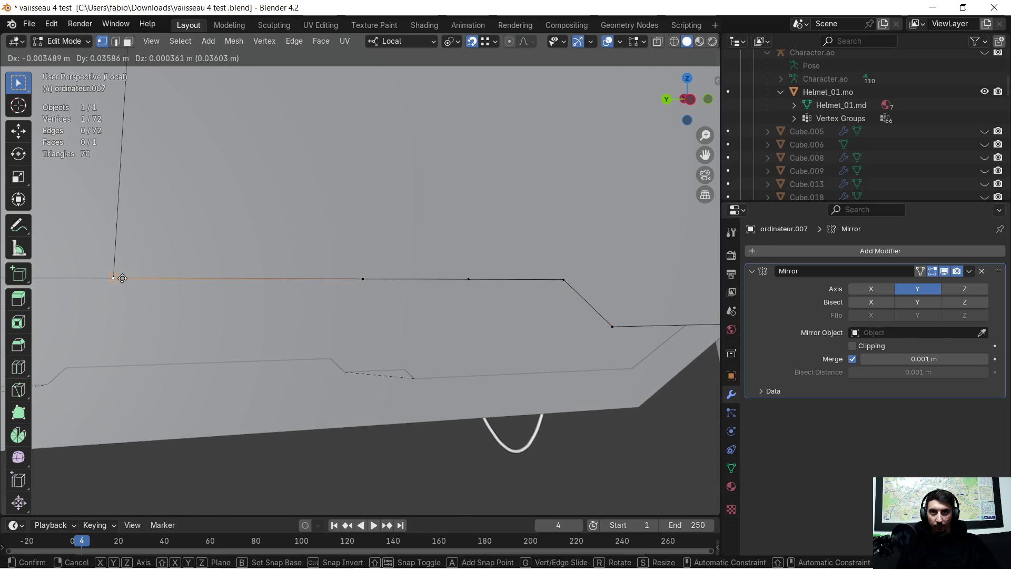
left_click(122, 278)
left_click(362, 279)
key("g")
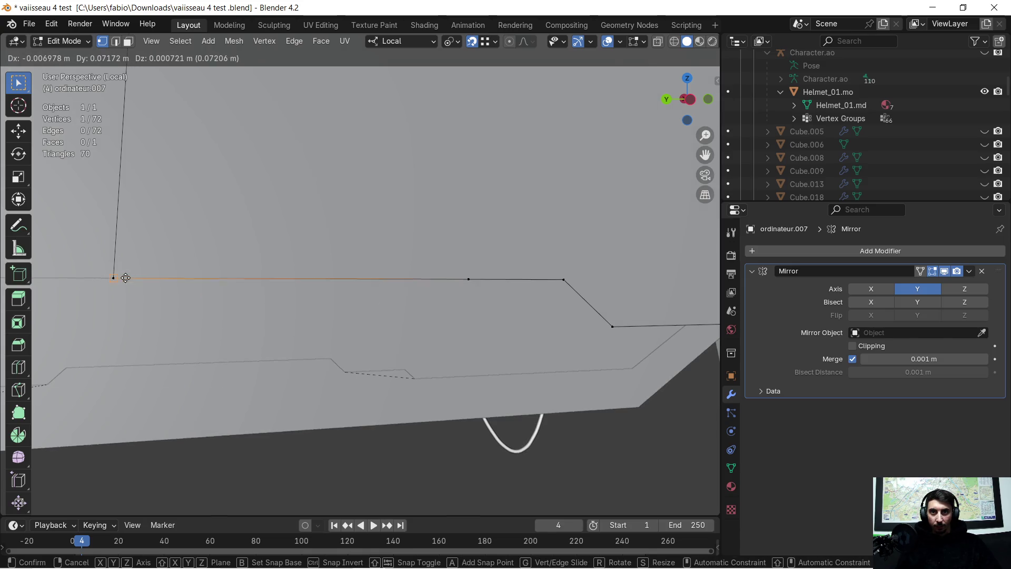
left_click(126, 277)
left_click(461, 276)
key("g")
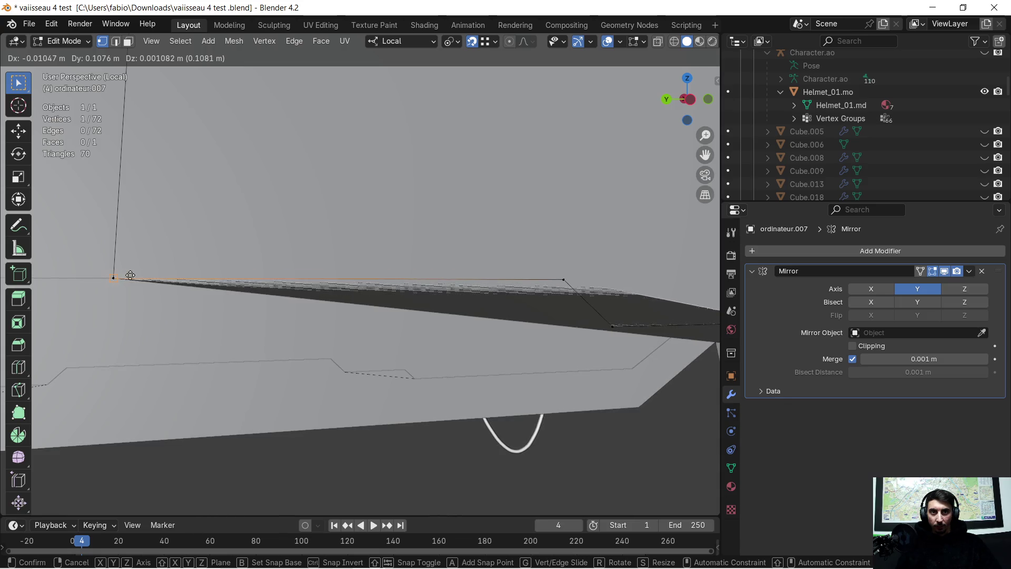
left_click(113, 278)
key("g")
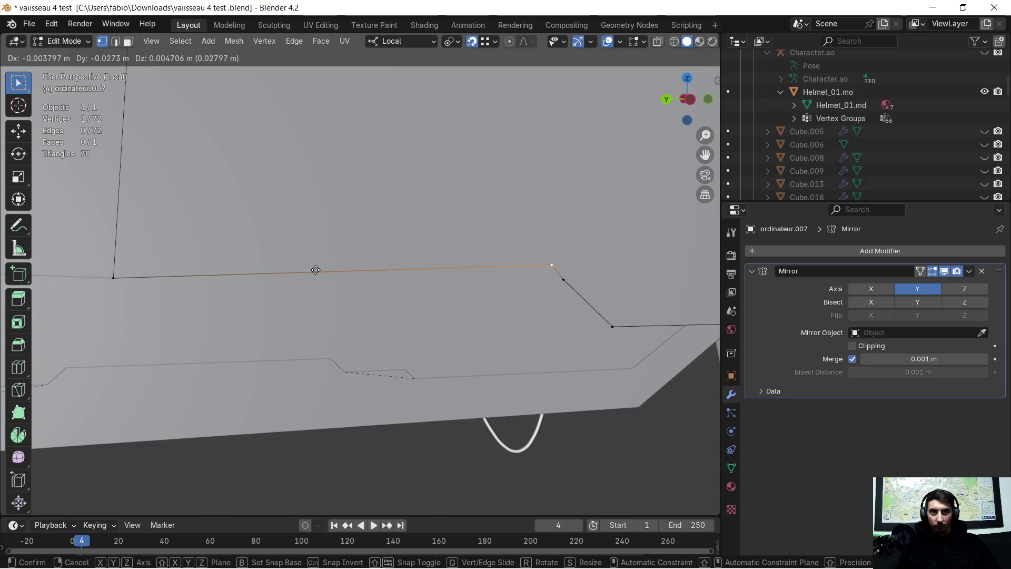
left_click(342, 269)
key("ctrl+z")
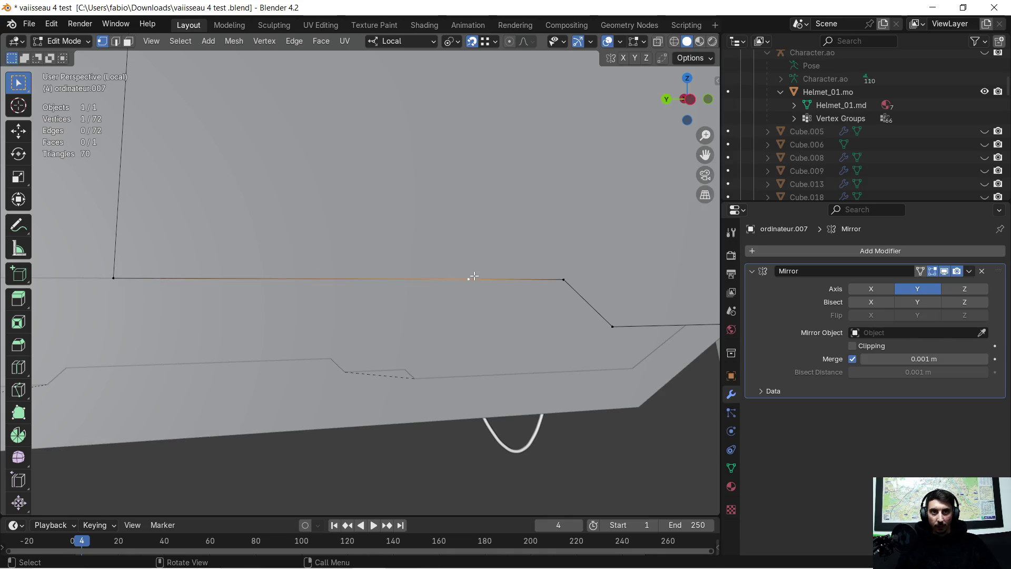
Select all and merge by distance, reducing the panel from 72 to 12 vertices.
middle_click_drag(530, 273, 483, 298)
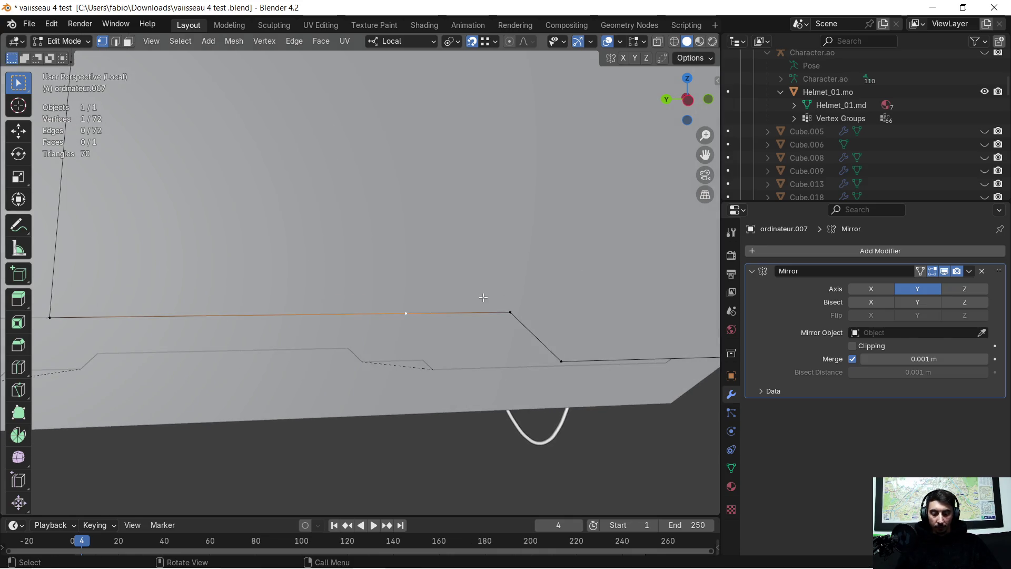
key("g")
left_click(505, 306)
middle_click_drag(447, 264, 361, 241)
key("a")
key("m")
left_click(384, 224)
mouse_move(308, 210)
middle_mouse_down()
mouse_move(286, 211)
mouse_move(372, 209)
middle_mouse_up()
left_click(365, 197)
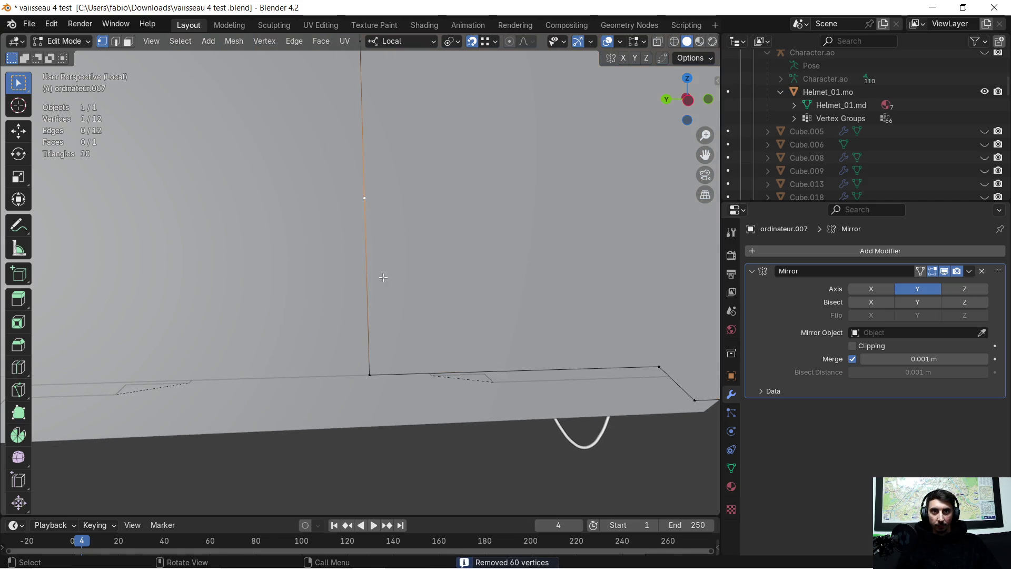
Snap the stray vertices onto the bottom corner and the top corner.
key("g")
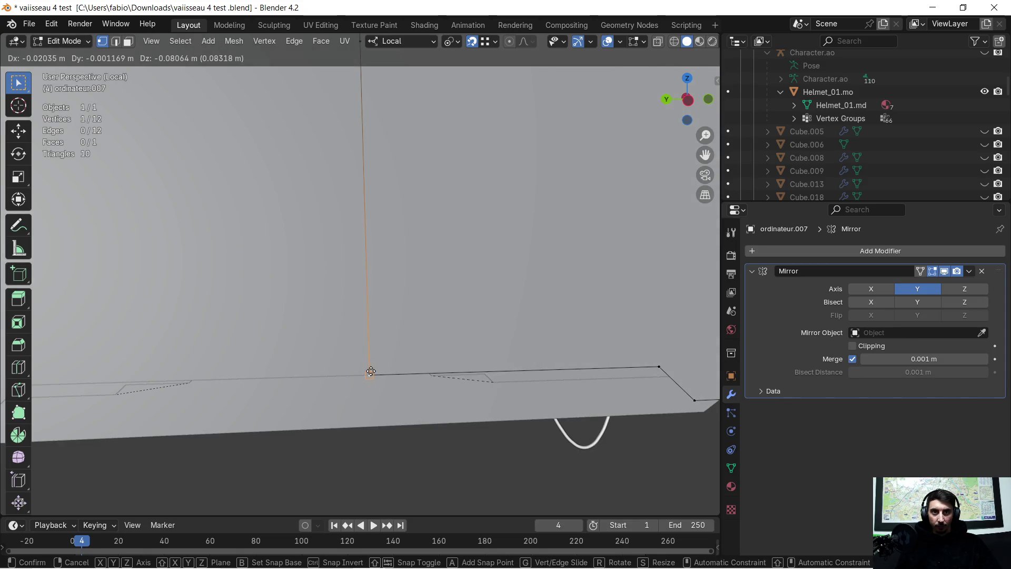
left_click(370, 372)
key("KP_Decimal")
scroll(390, 285, "down", 3)
scroll(389, 331, "up", 2)
scroll(387, 397, "down", 1)
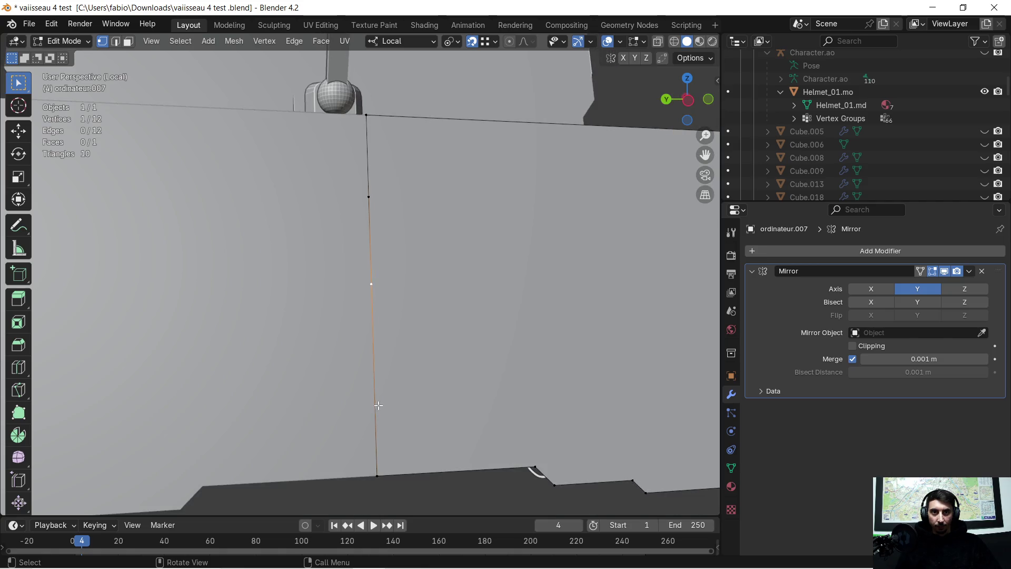
key("g")
left_click(377, 391)
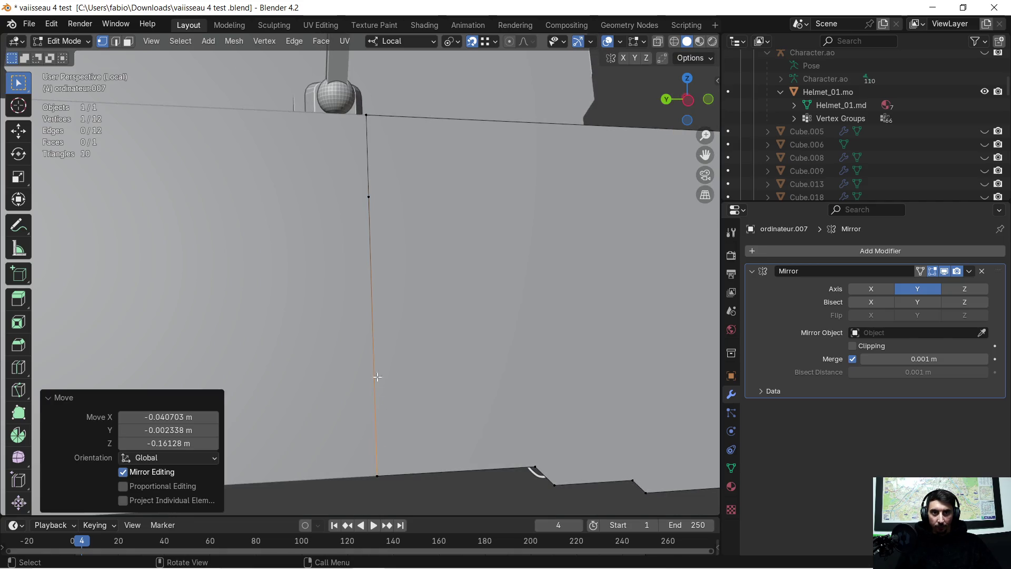
left_click(392, 202)
key("g")
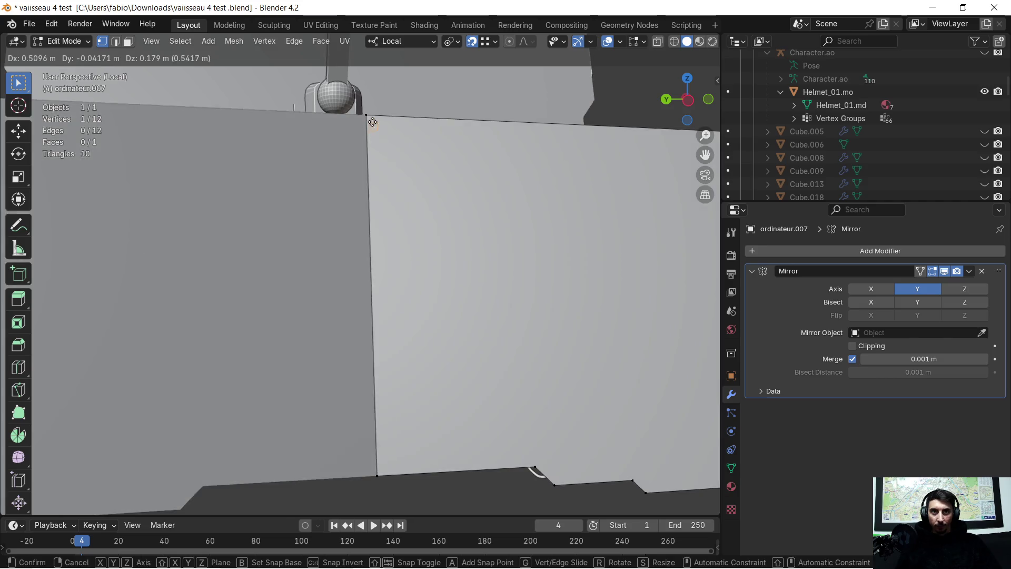
left_click(374, 116)
scroll(471, 233, "down", 2)
Merge all vertices by distance, leaving a 9-vertex, 9-edge single face.
key("a")
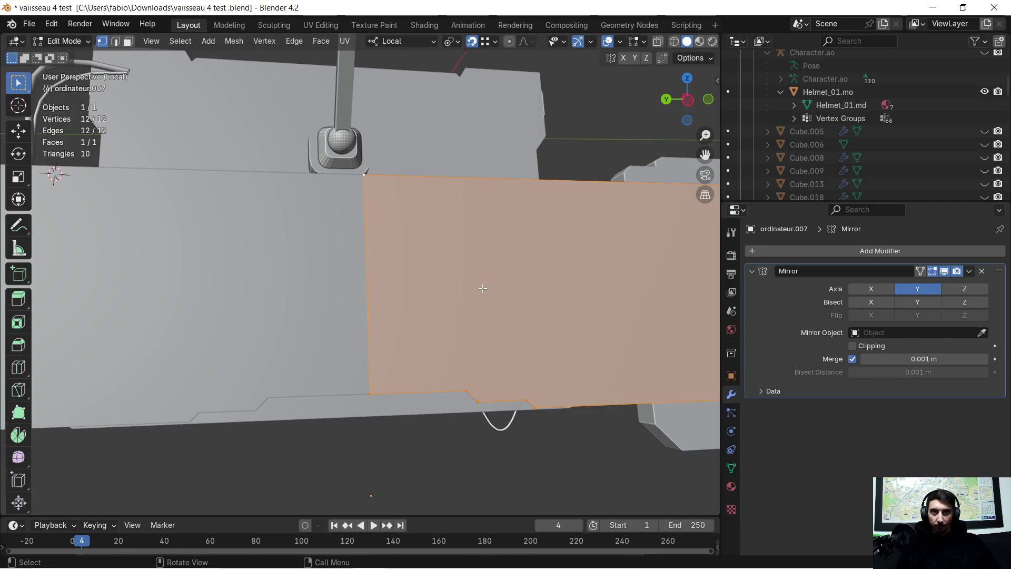
key("m")
left_click(481, 289)
mouse_move(525, 287)
middle_mouse_down()
mouse_move(361, 284)
mouse_move(286, 266)
mouse_move(437, 292)
mouse_move(241, 295)
mouse_move(442, 279)
mouse_move(416, 274)
middle_mouse_up()
scroll(400, 290, "down", 5)
scroll(297, 286, "up", 6)
scroll(396, 262, "up", 3)
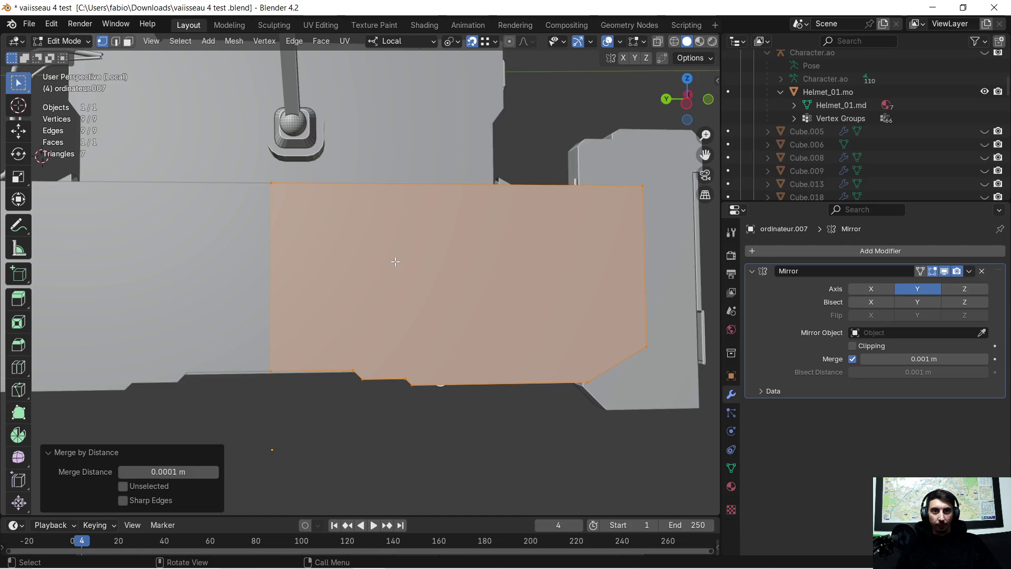
key("super")
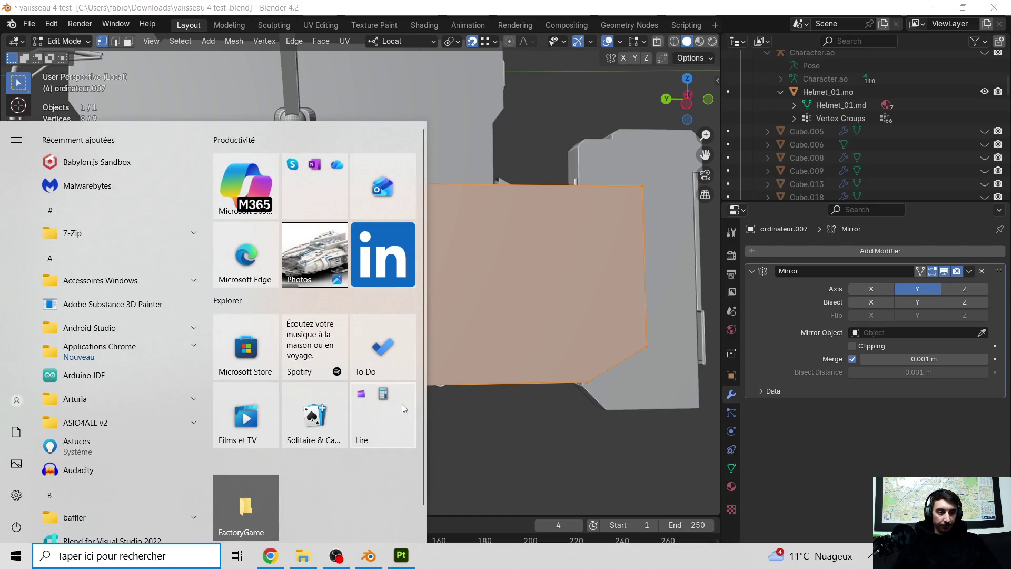
Bring Chrome forward and resume the paused video in the YouTube tab.
left_click(271, 556)
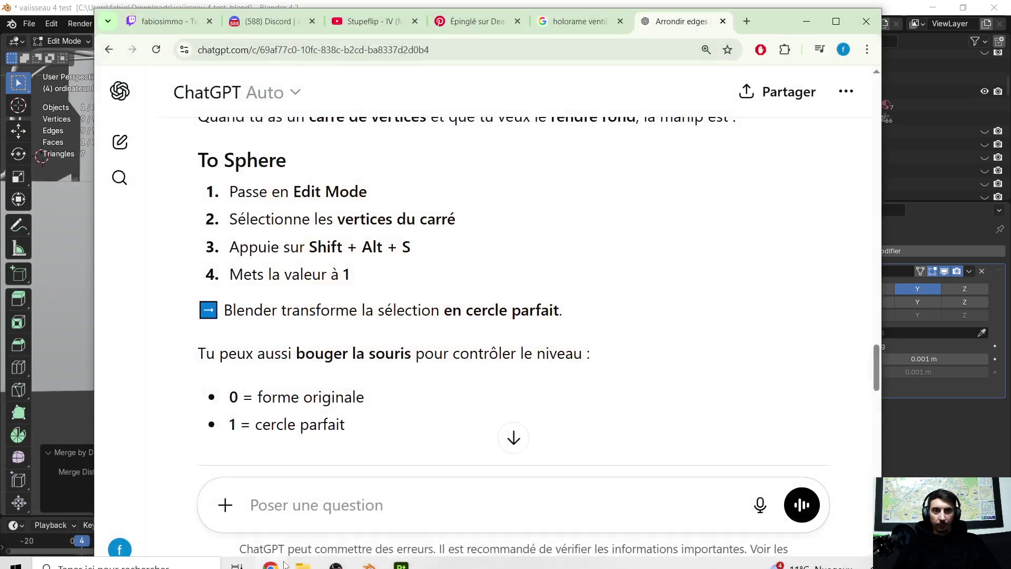
left_click(371, 21)
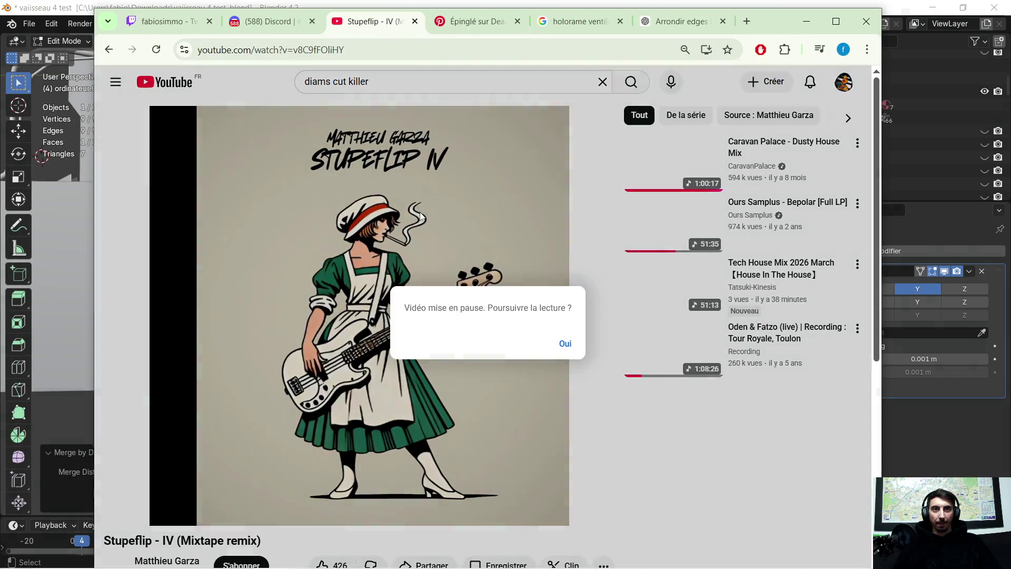
left_click(559, 342)
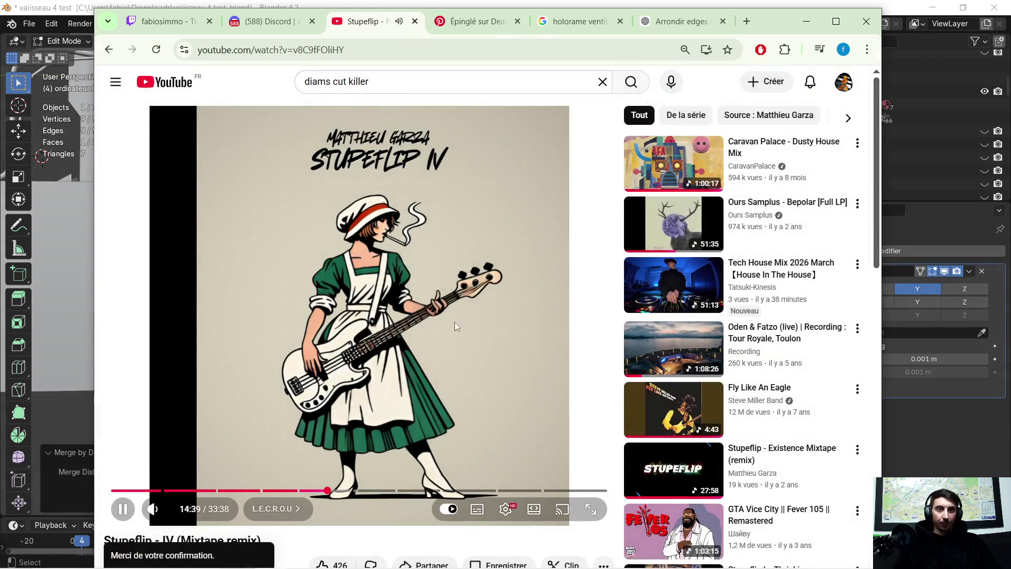
scroll(317, 341, "down", 1)
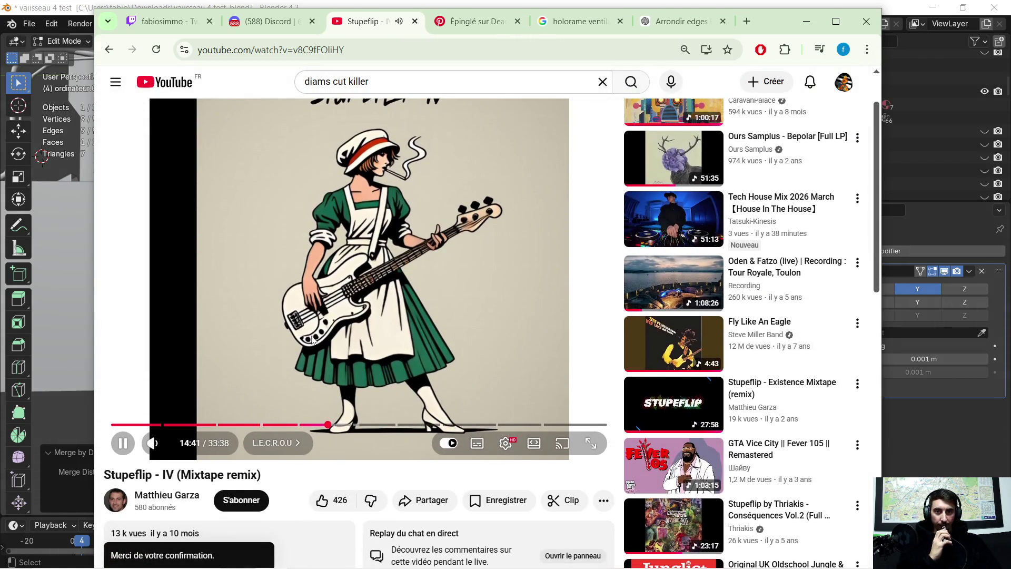
scroll(306, 337, "up", 1)
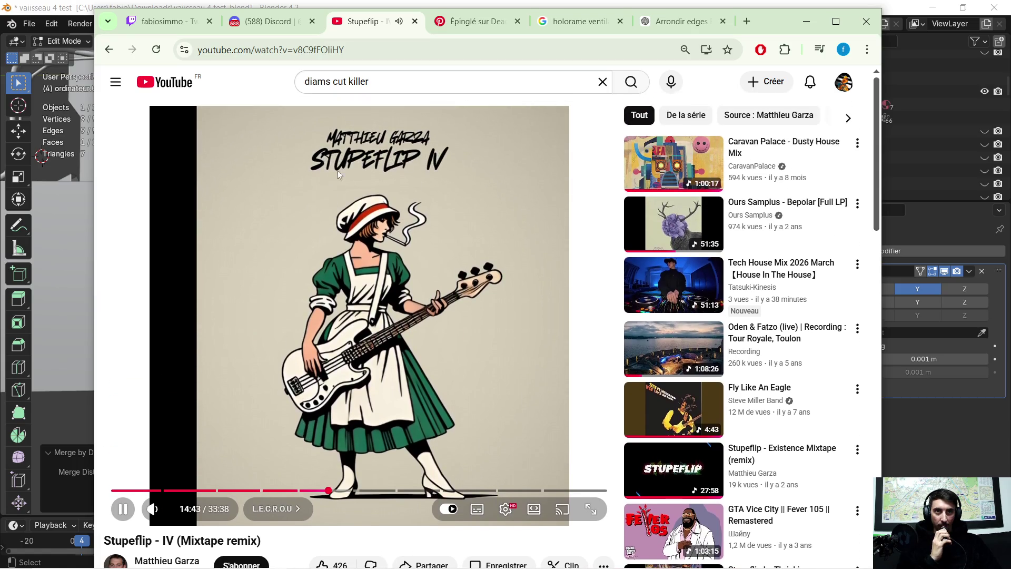
Search YouTube for 'STUPEFLIP DEJA TOUT PETIT', play it, and minimize Chrome.
left_click(369, 79)
key("ctrl+a")
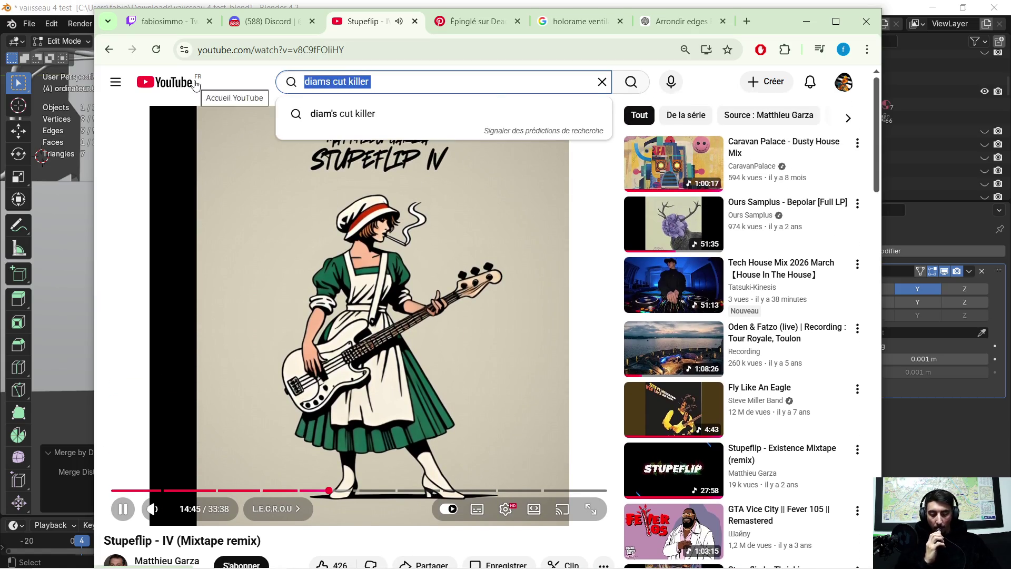
type("-")
key("BackSpace")
type("STUPEFLIP")
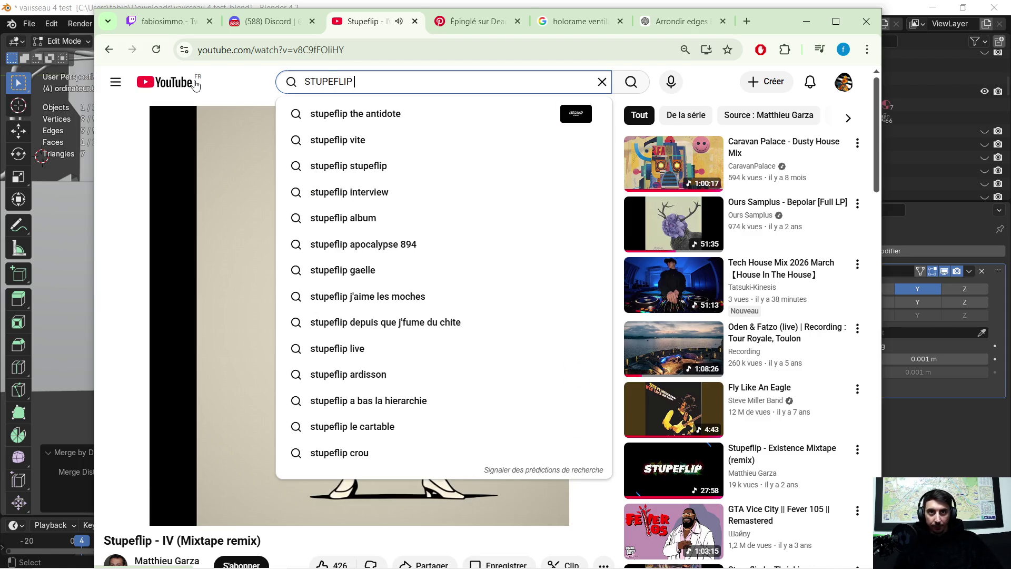
type(" DEJA TOUT P")
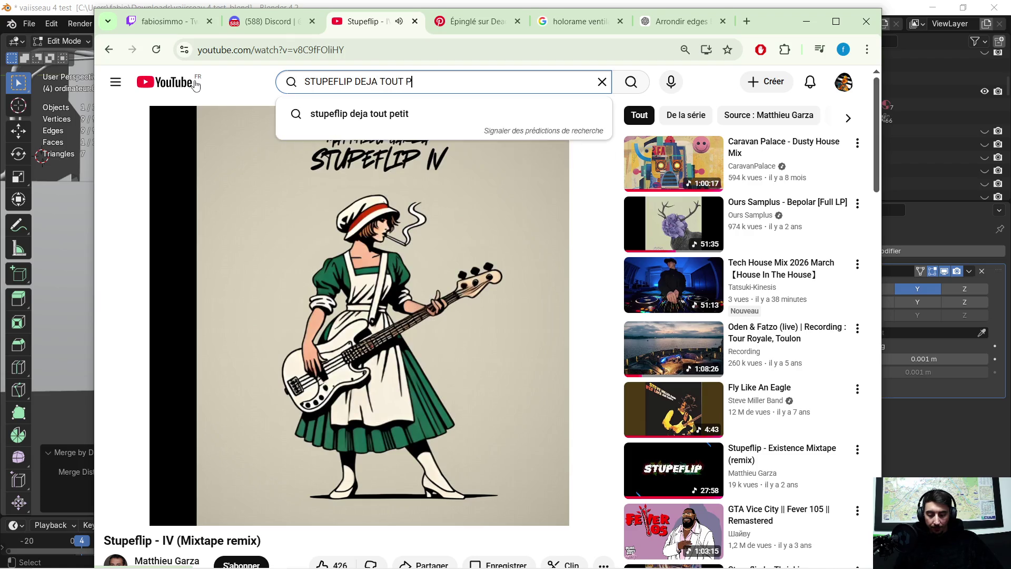
type("ETITI")
key("Return")
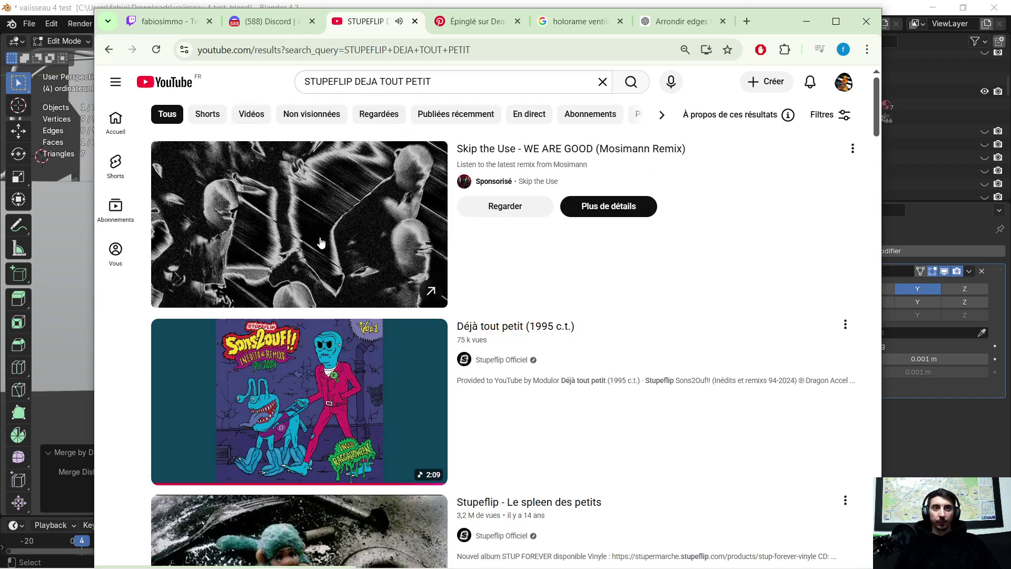
scroll(329, 292, "down", 5)
left_click(295, 474)
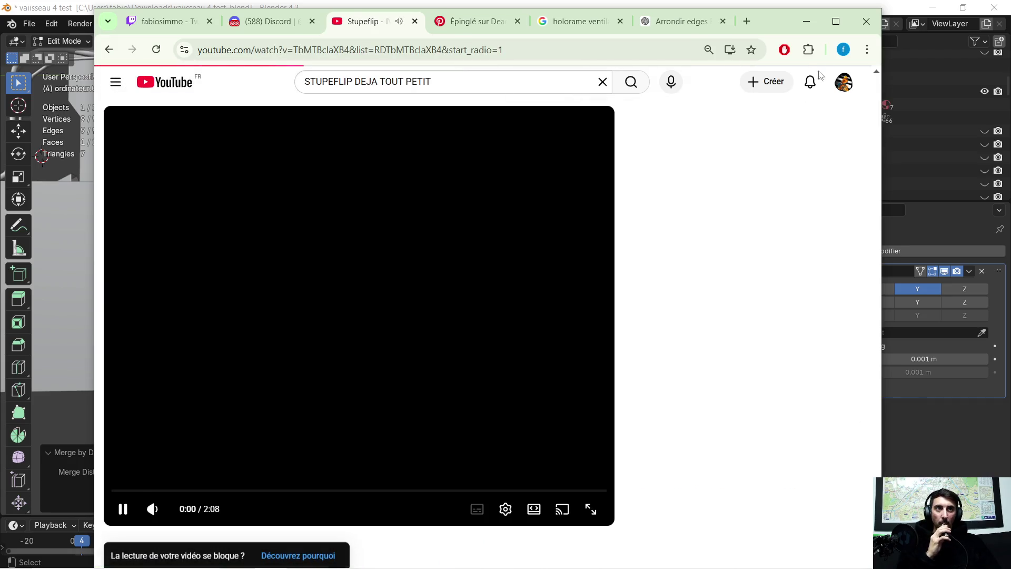
left_click(807, 21)
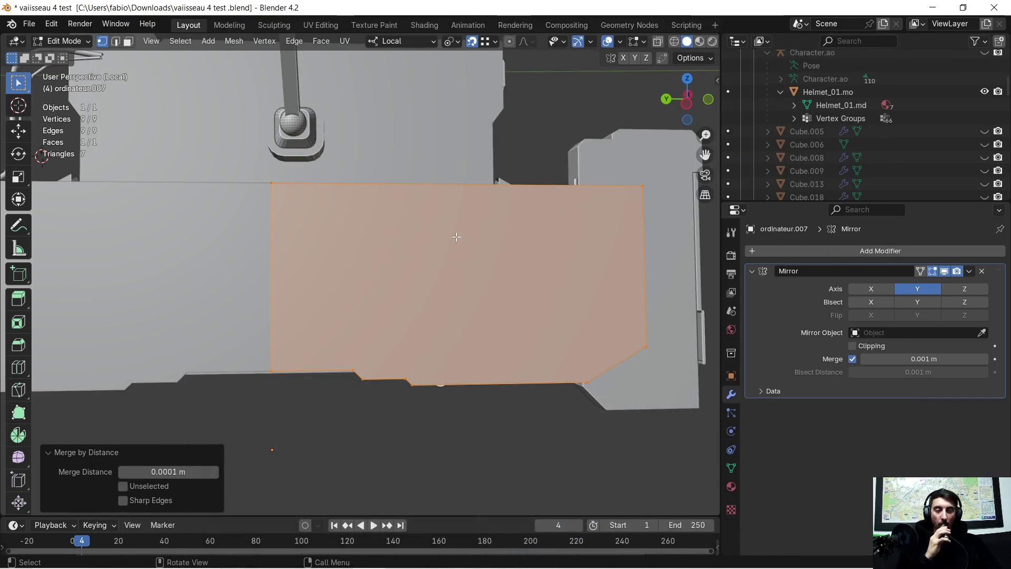
Subdivide the panel face, try several cut counts down to 1, then undo it.
right_click(380, 275)
left_click(378, 267)
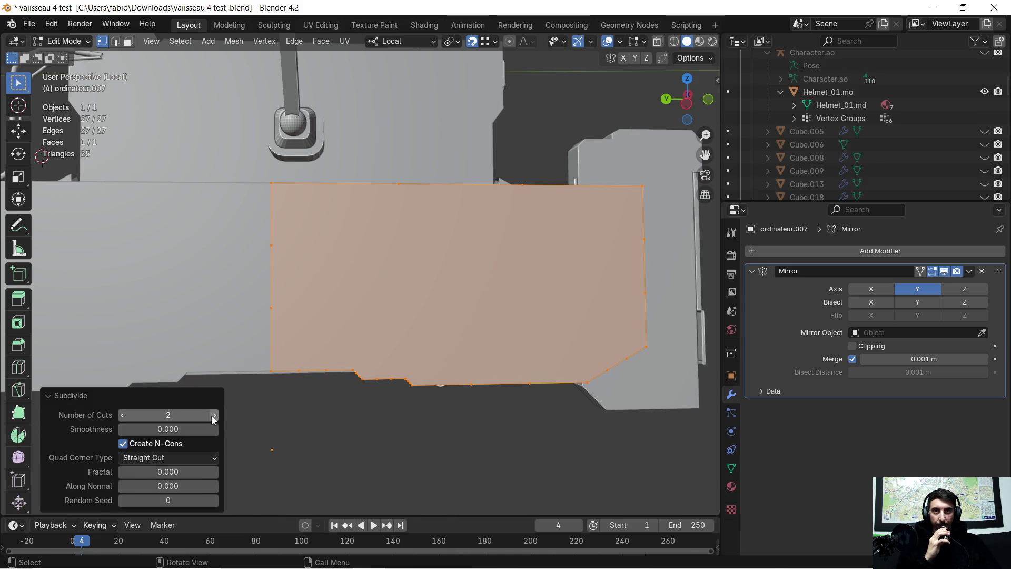
left_click(213, 416)
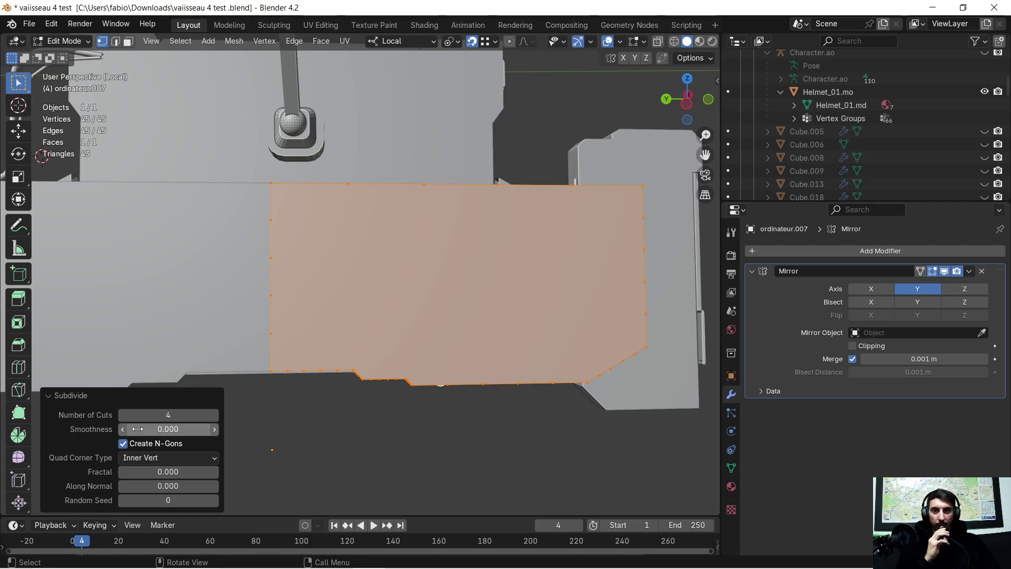
left_click(122, 416)
left_click(122, 416)
left_click(122, 416)
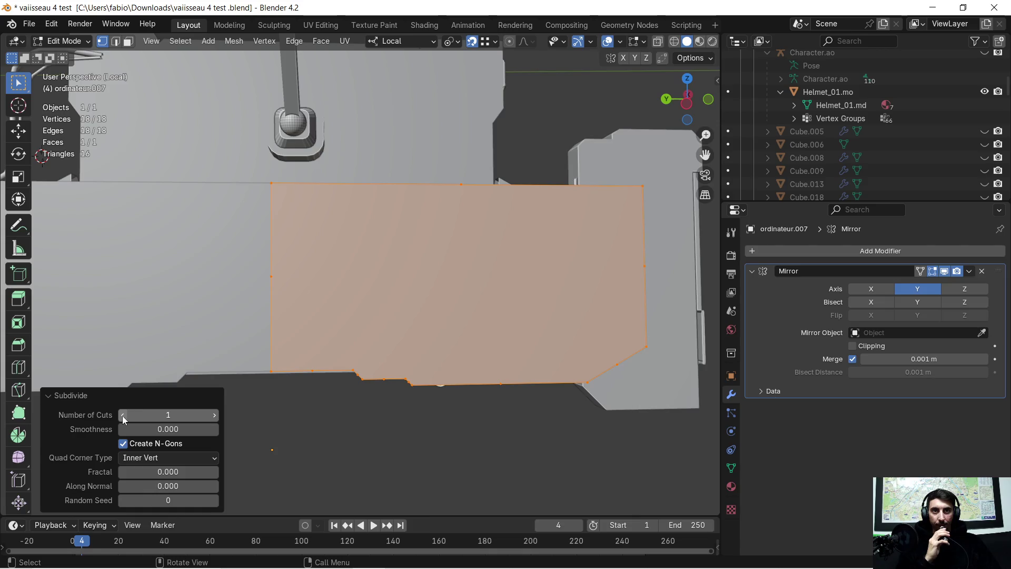
left_click(143, 417)
key("Return")
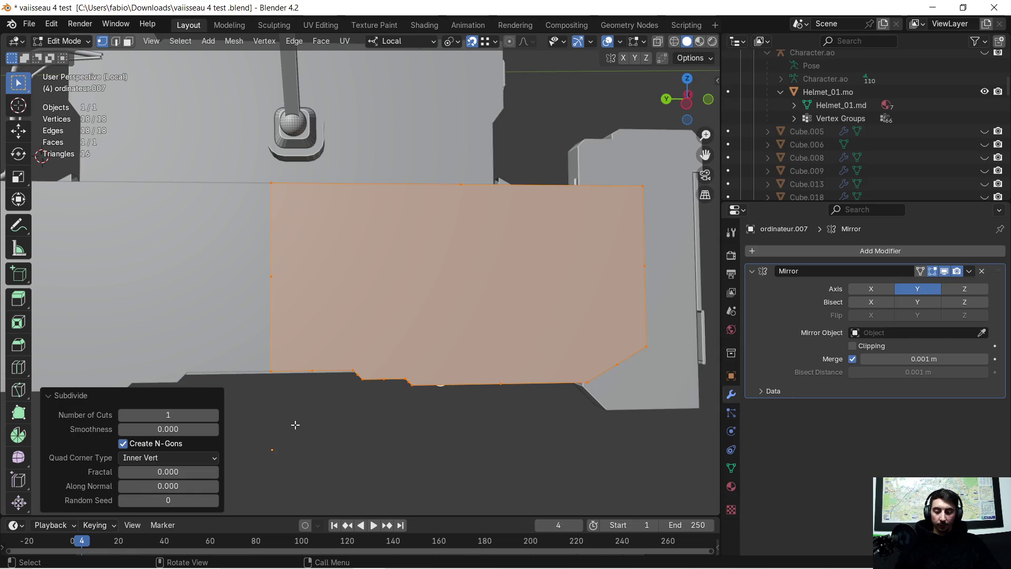
key("ctrl+z")
Take a screen snip of the selected panel face.
scroll(343, 426, "down", 1)
middle_click_drag(374, 430, 356, 433)
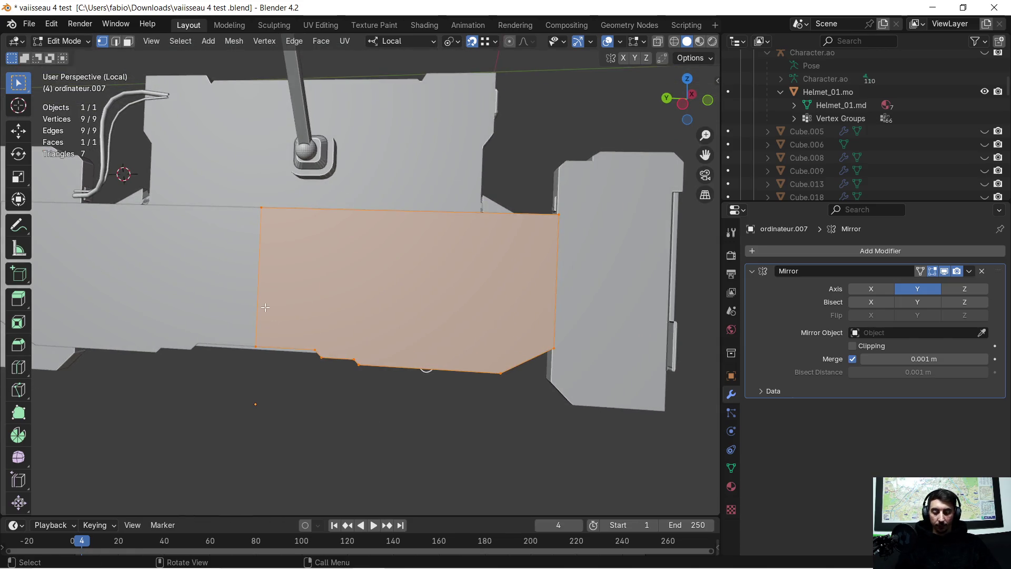
key("super+shift+s")
mouse_move(223, 145)
left_mouse_down()
mouse_move(626, 429)
mouse_move(643, 452)
left_mouse_up()
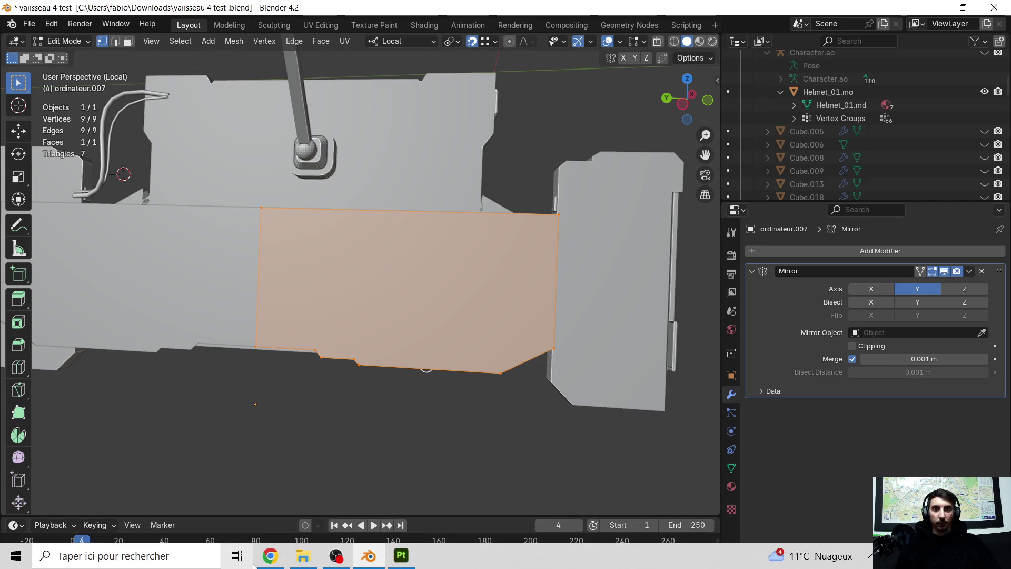
Paste the panel screenshot into the Arrondir edges ChatGPT chat and start typing the question.
left_click(268, 557)
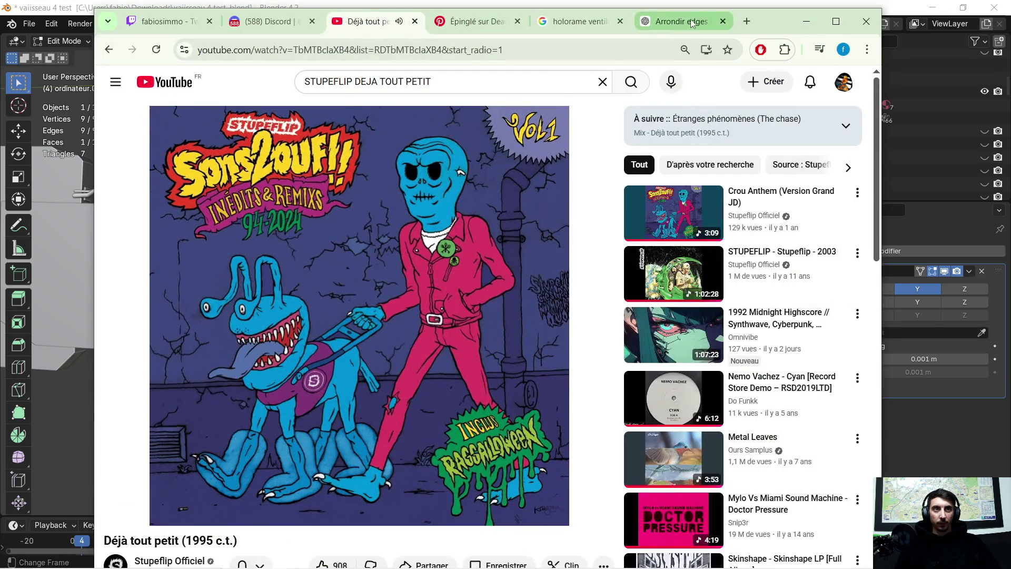
left_click(680, 21)
key("ctrl+v")
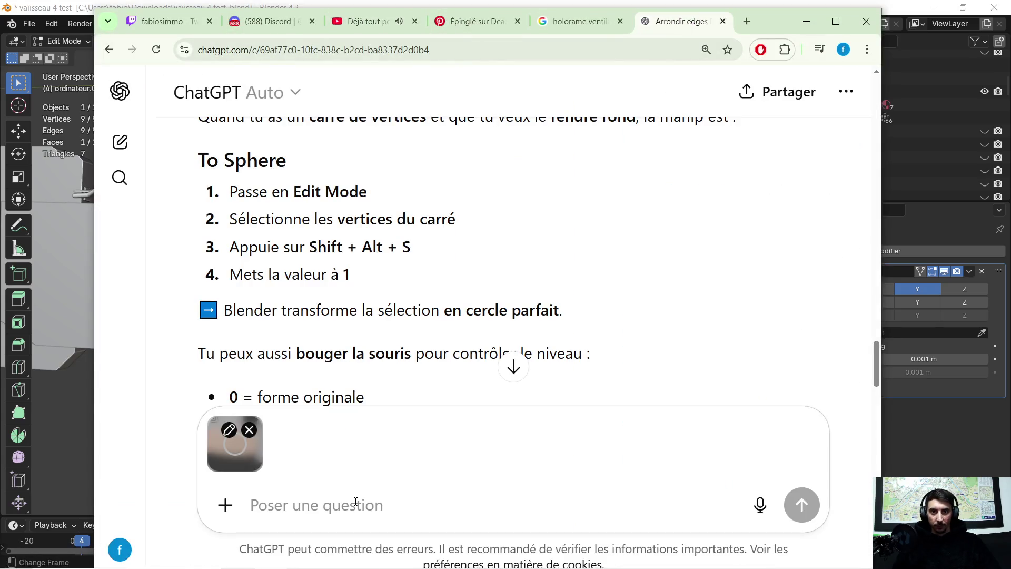
type("COMMENT JE")
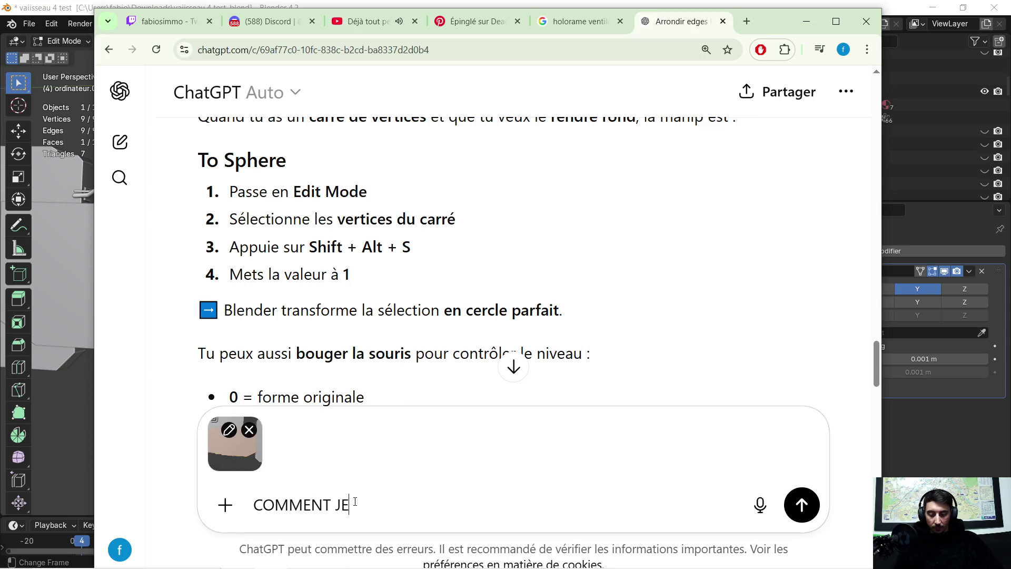